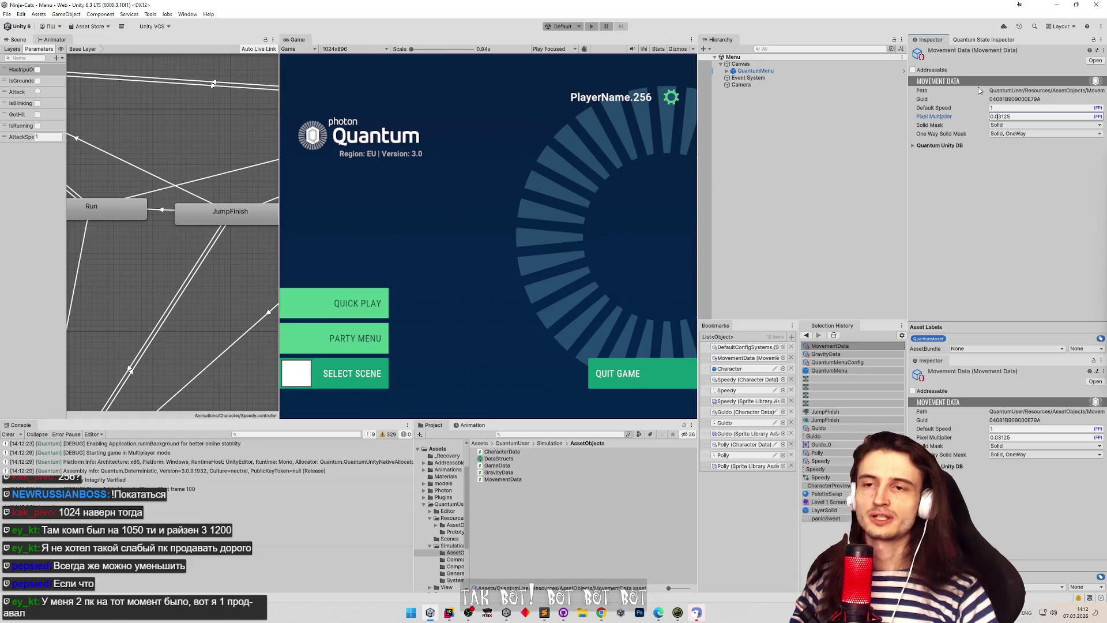
Step: Start play at pixel multiplier 0.03125, launch a Quick Play match and maximize the Game view
{"action": "key", "text": "ctrl+p"}
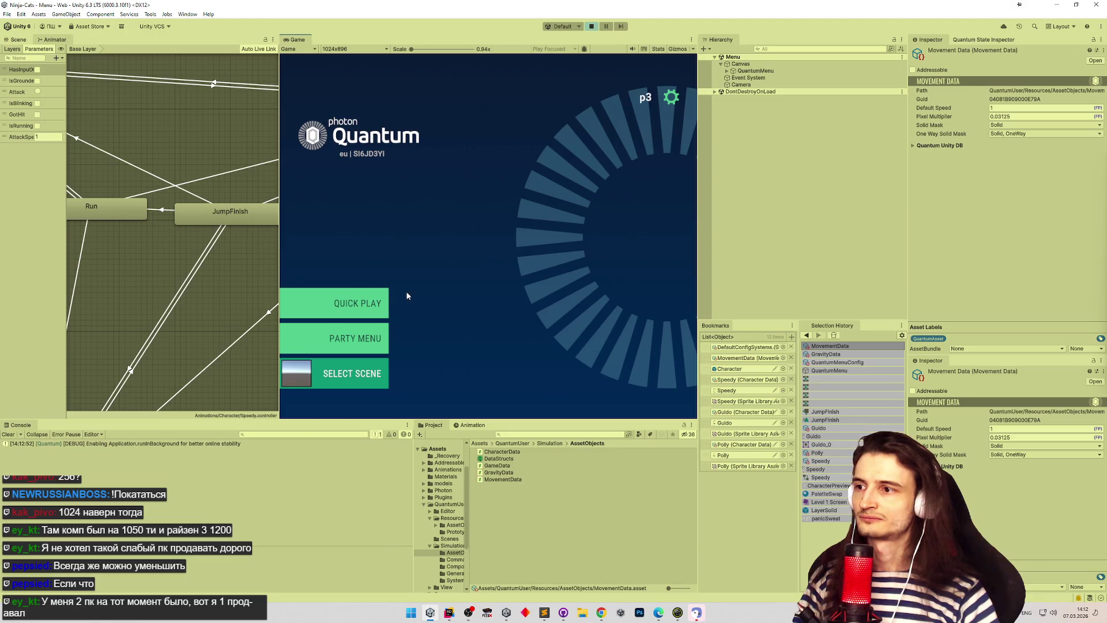
{"action": "left_click", "coordinate": [348, 298]}
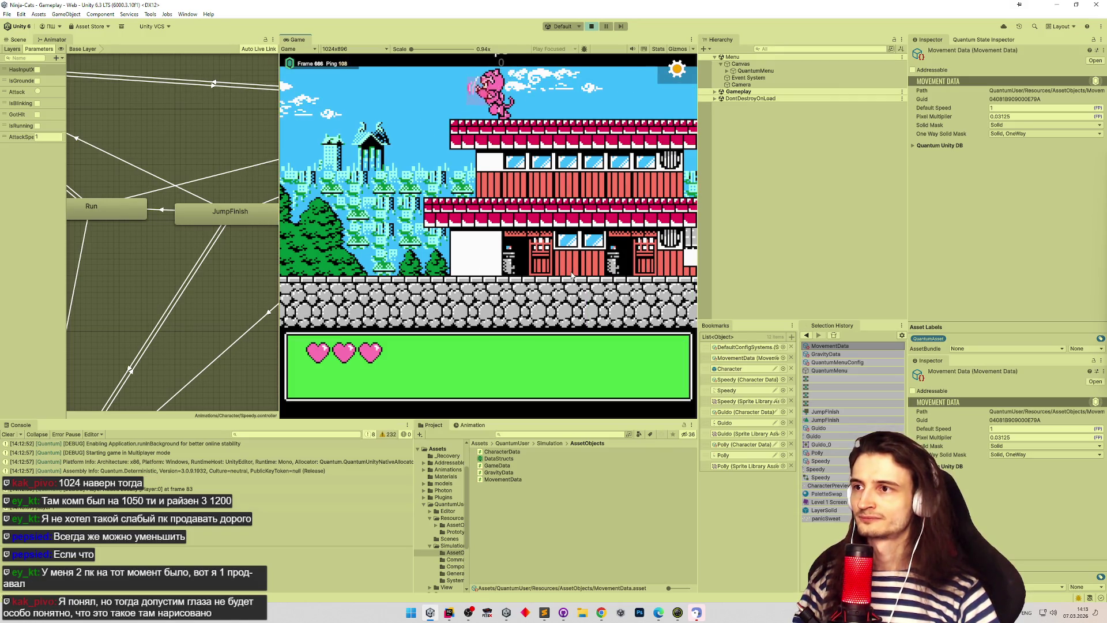
{"action": "key", "text": "Left"}
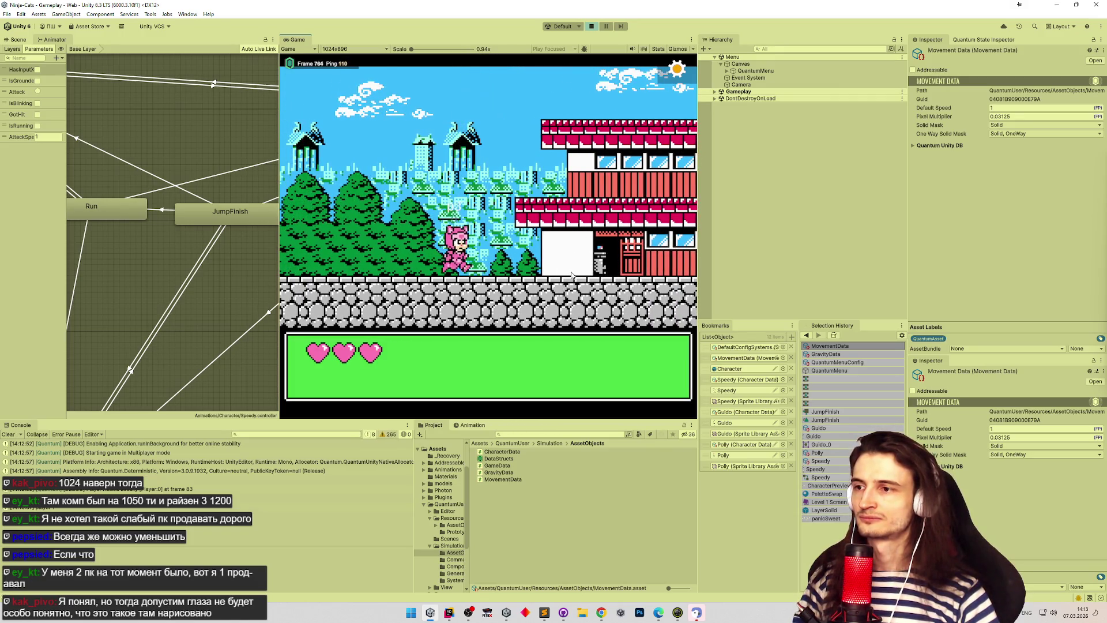
{"action": "key", "text": "shift+space"}
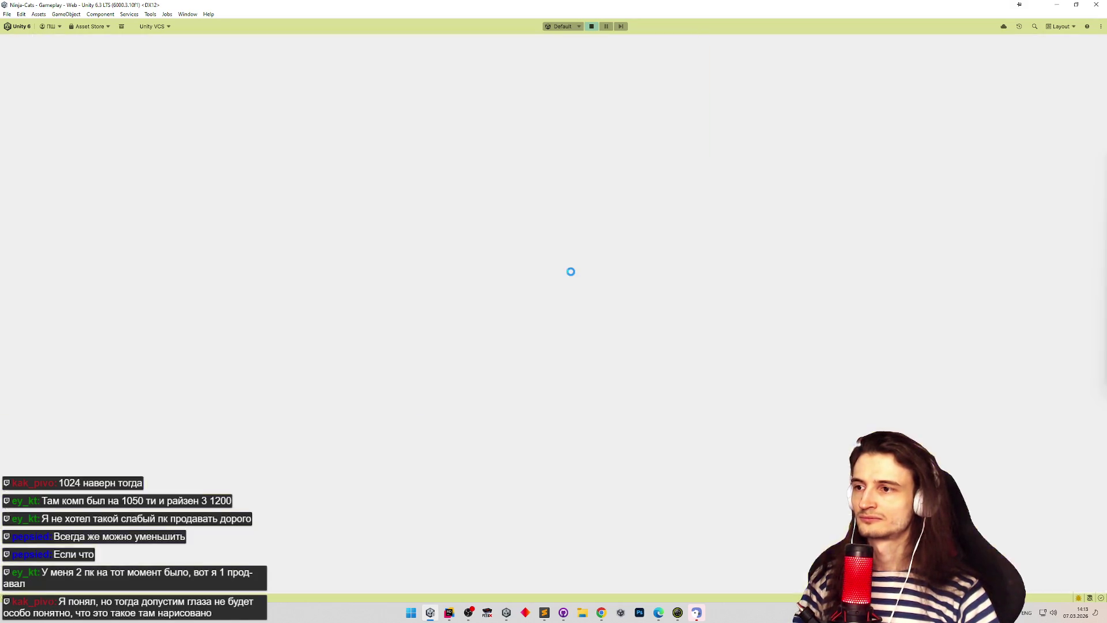
Step: Run the pink cat right across roofs and walls, then switch to MoveSystem.cs in Rider
{"action": "key", "text": "Right"}
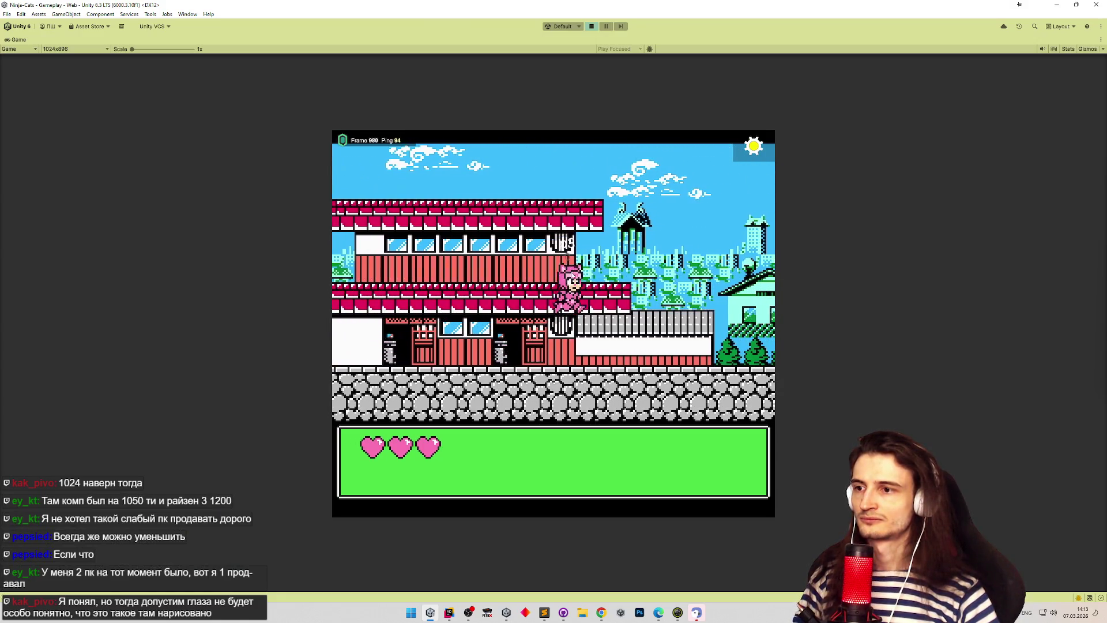
{"action": "key", "text": "Right"}
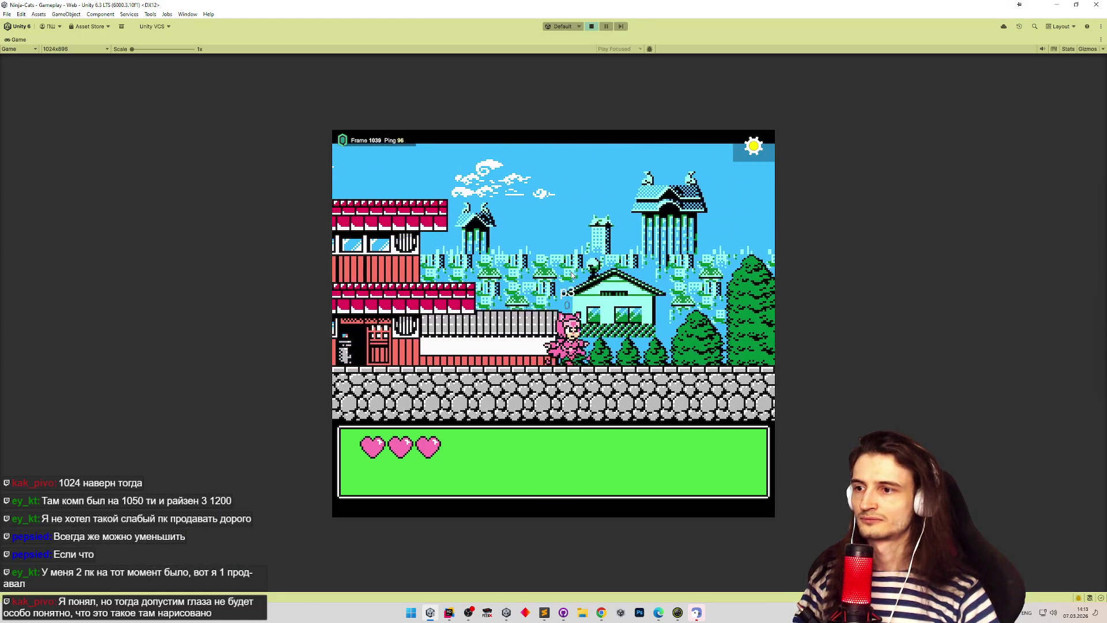
{"action": "key", "text": "Right"}
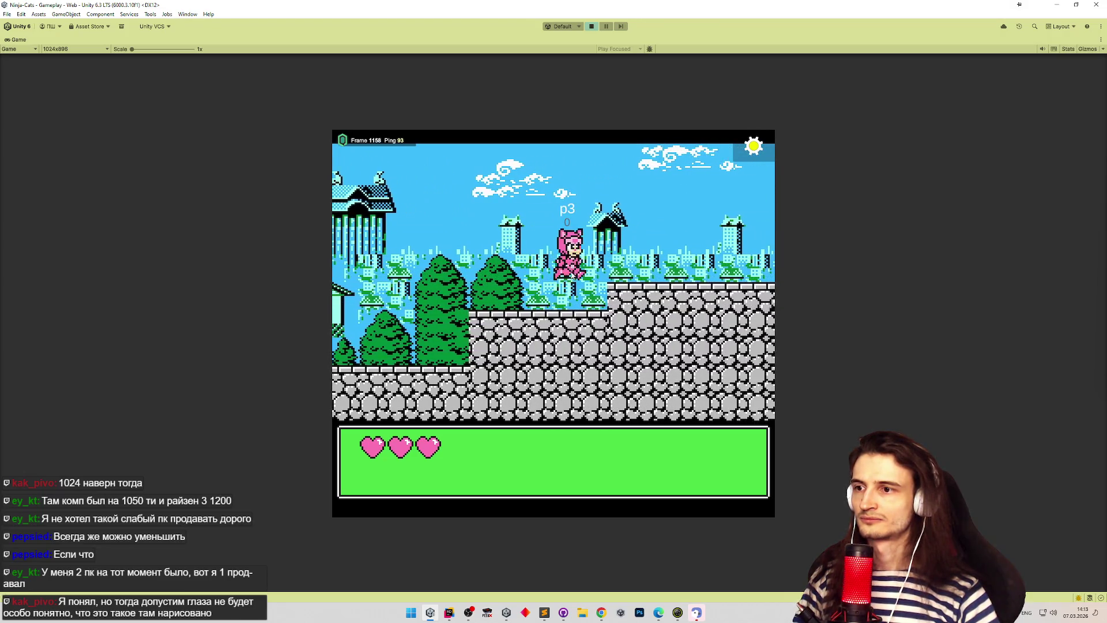
{"action": "key", "text": "Right"}
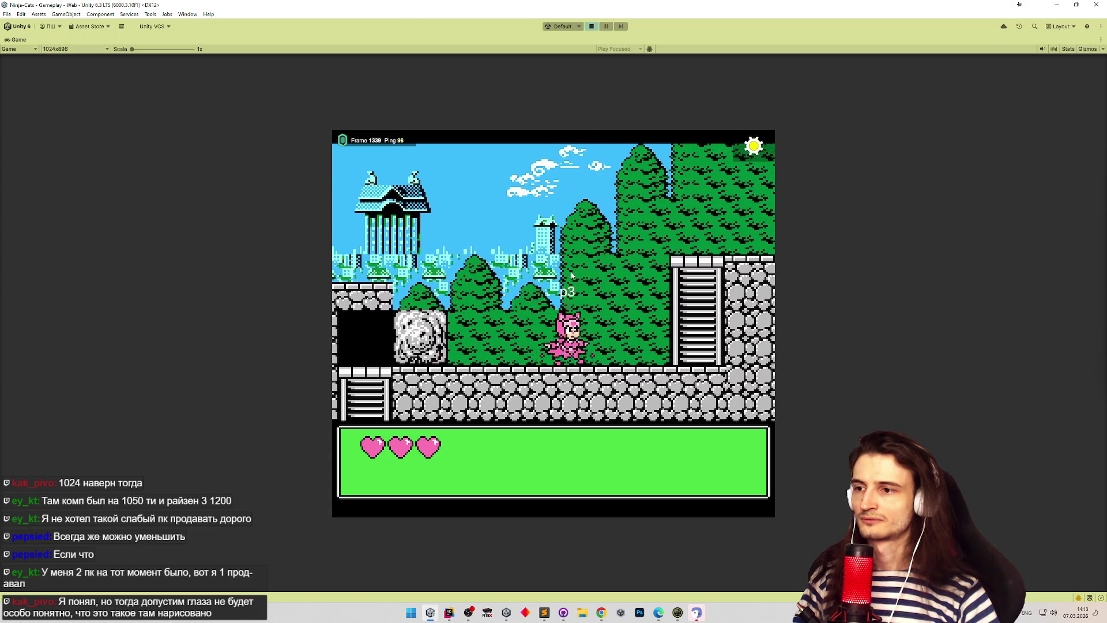
{"action": "key", "text": "Left"}
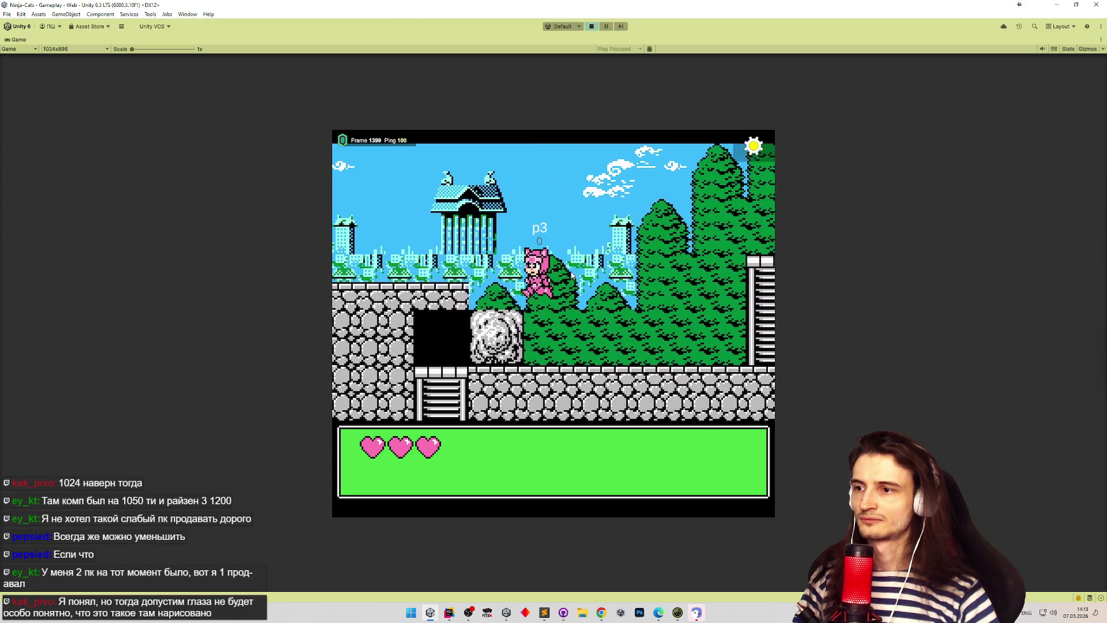
{"action": "left_click", "coordinate": [449, 613]}
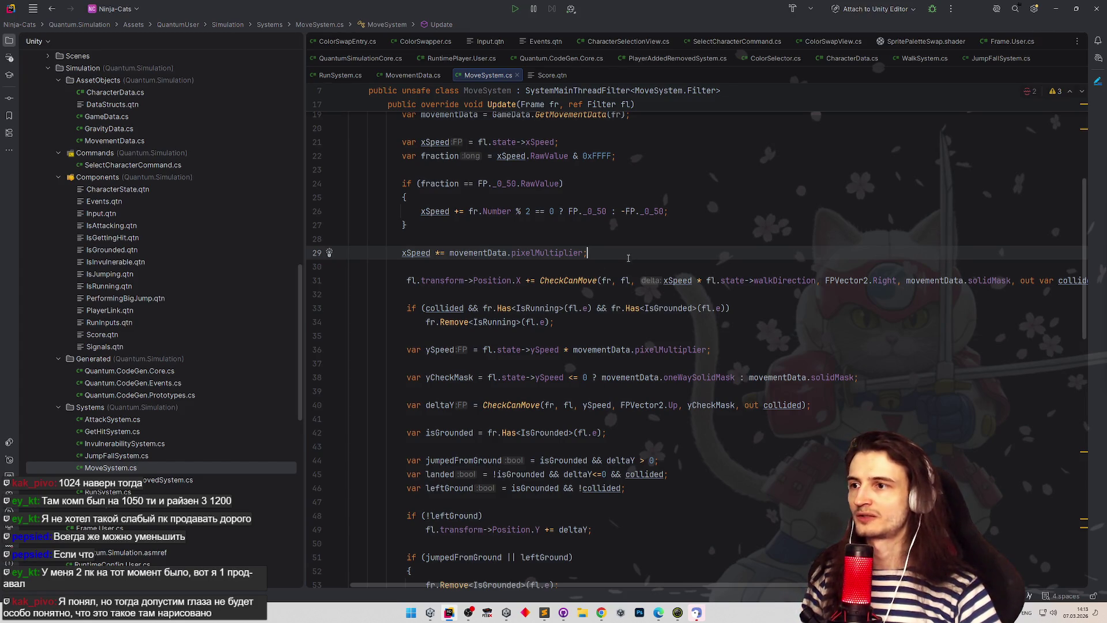
Step: Return from Rider's MoveSystem.cs to the Unity editor at the game menu
{"action": "key", "text": "alt+Tab"}
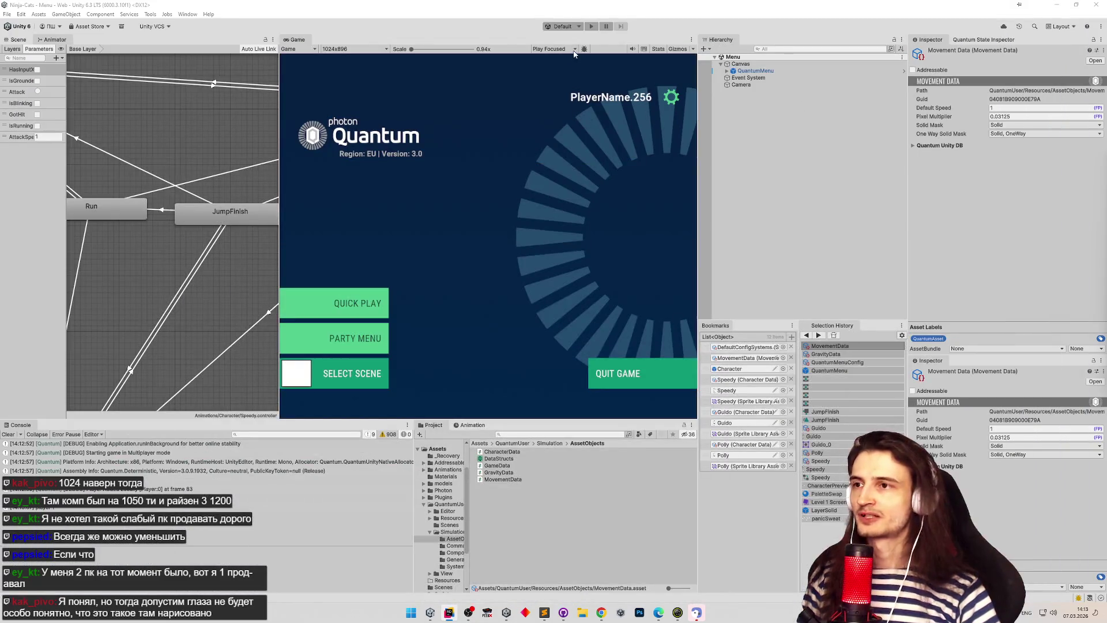
Step: Play with the StartFromMenu scenario so Player 2 deploys, then start a quick match
{"action": "left_click", "coordinate": [577, 26]}
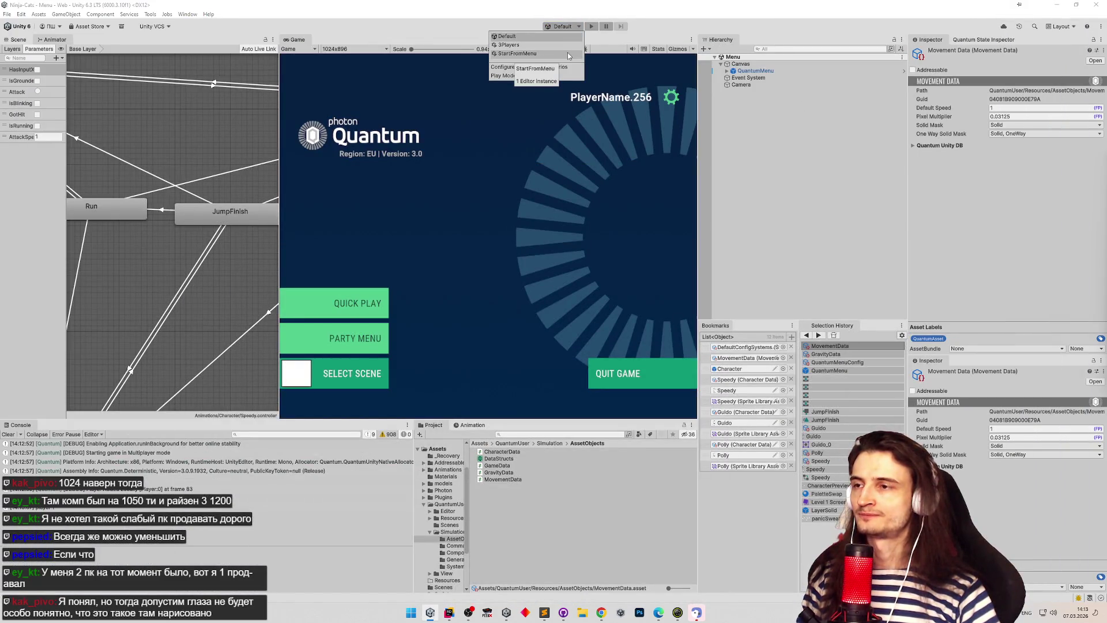
{"action": "left_click", "coordinate": [567, 53]}
{"action": "left_click", "coordinate": [599, 28]}
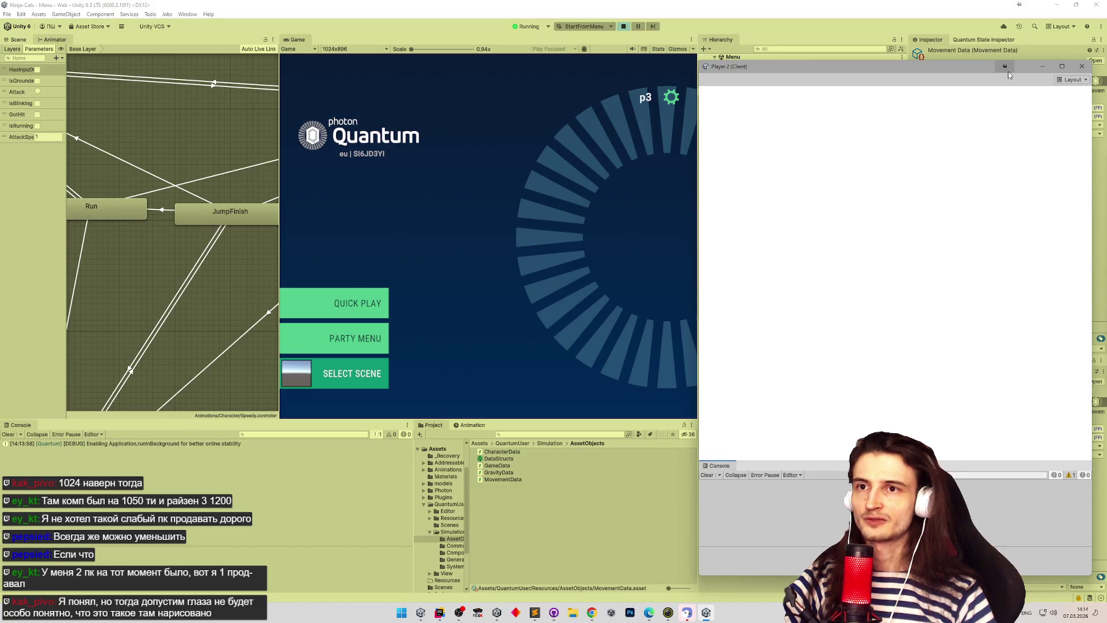
{"action": "left_click", "coordinate": [369, 294]}
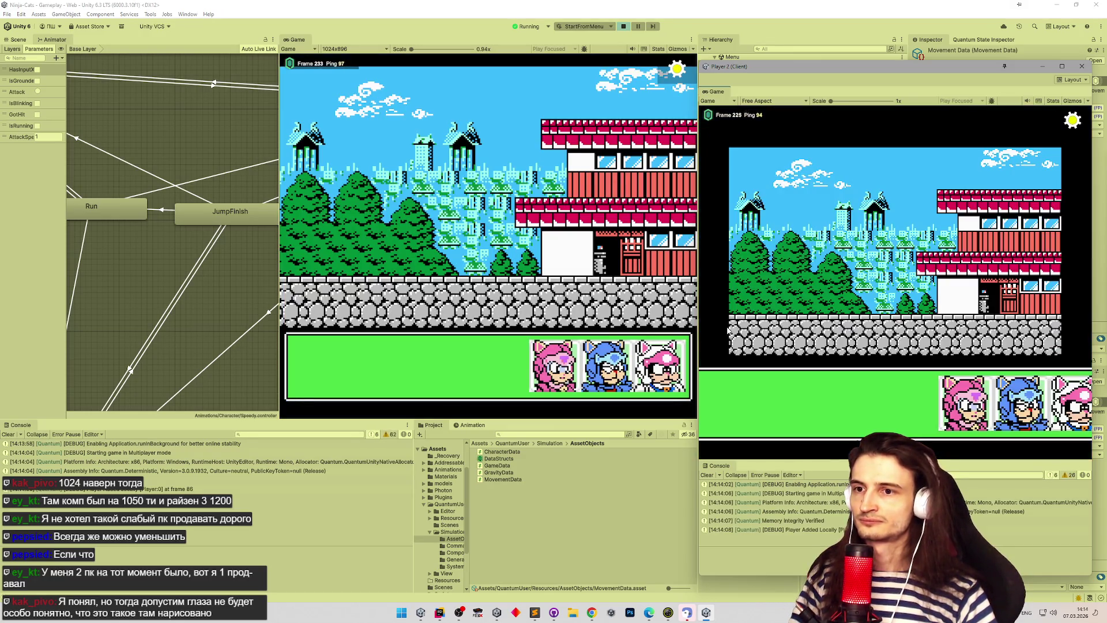
Step: Choose the pink cat in Game and the blue cat in Player 2, then run the blue cat
{"action": "left_click", "coordinate": [550, 373]}
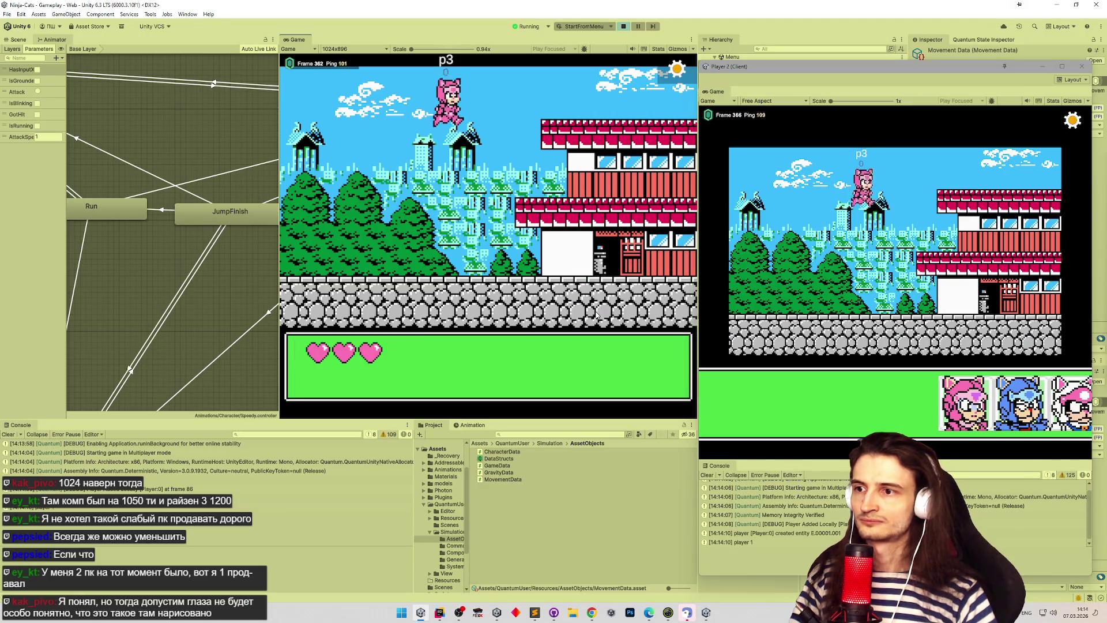
{"action": "left_click", "coordinate": [1019, 403]}
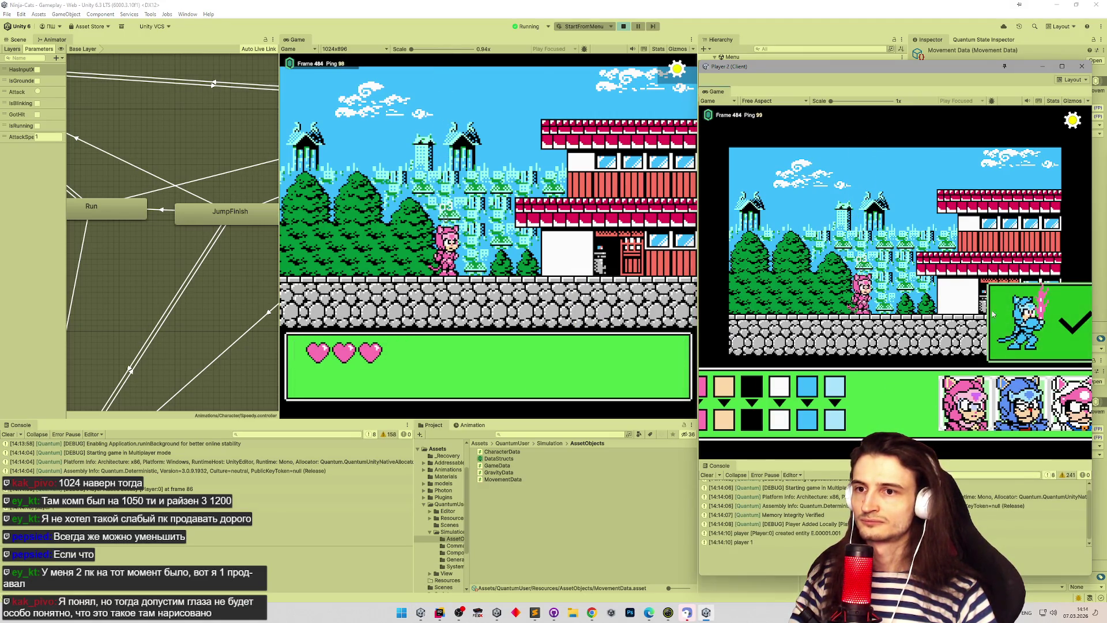
{"action": "key", "text": "Right"}
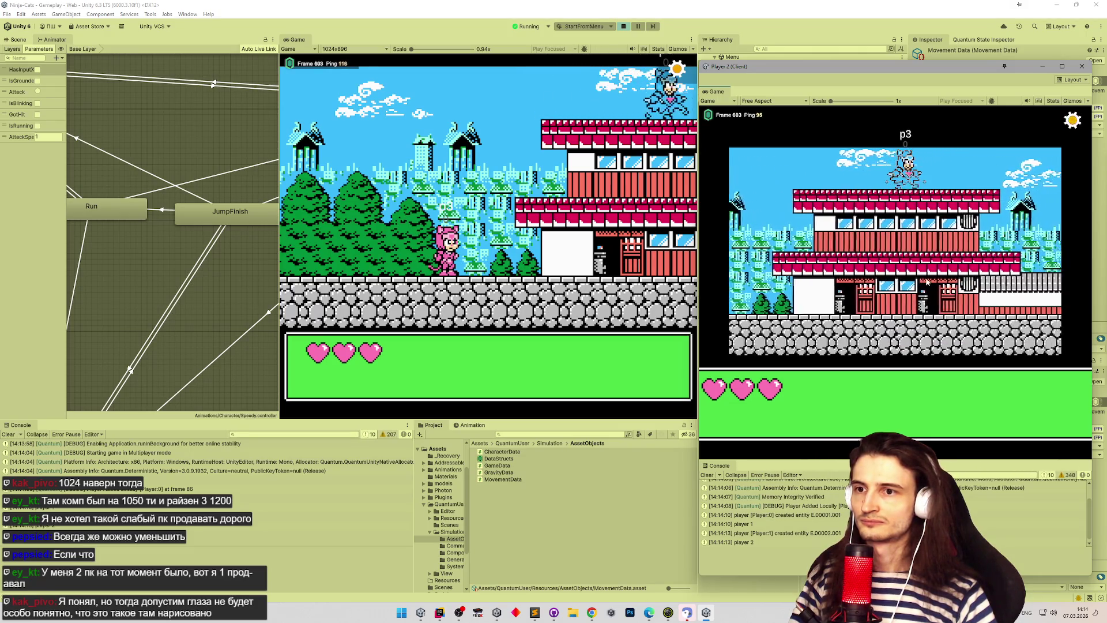
{"action": "key", "text": "Right"}
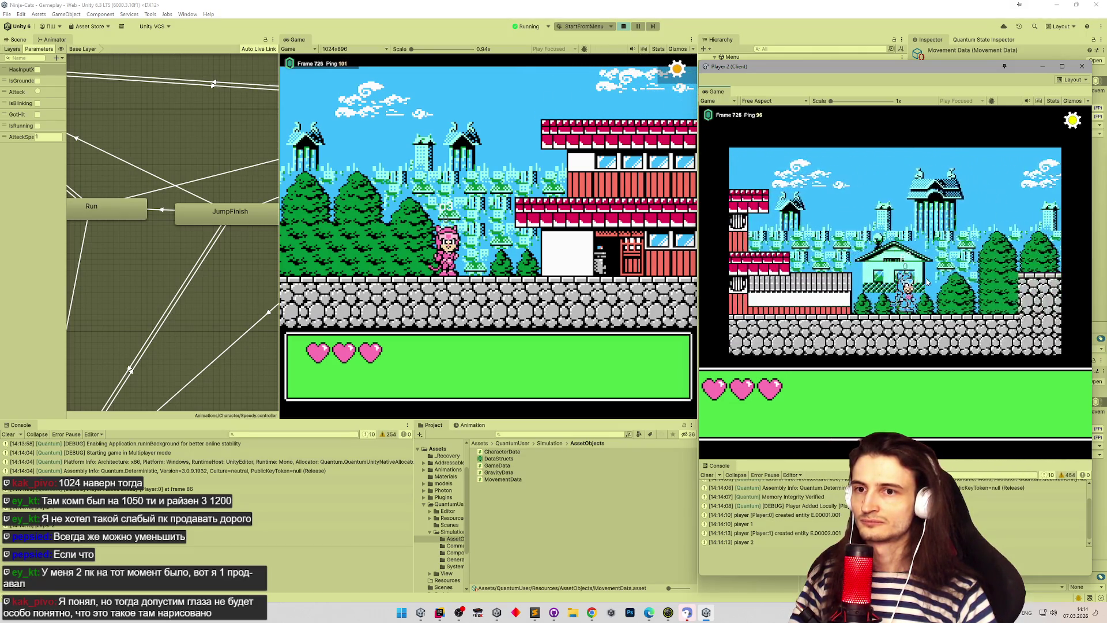
{"action": "key", "text": "Left"}
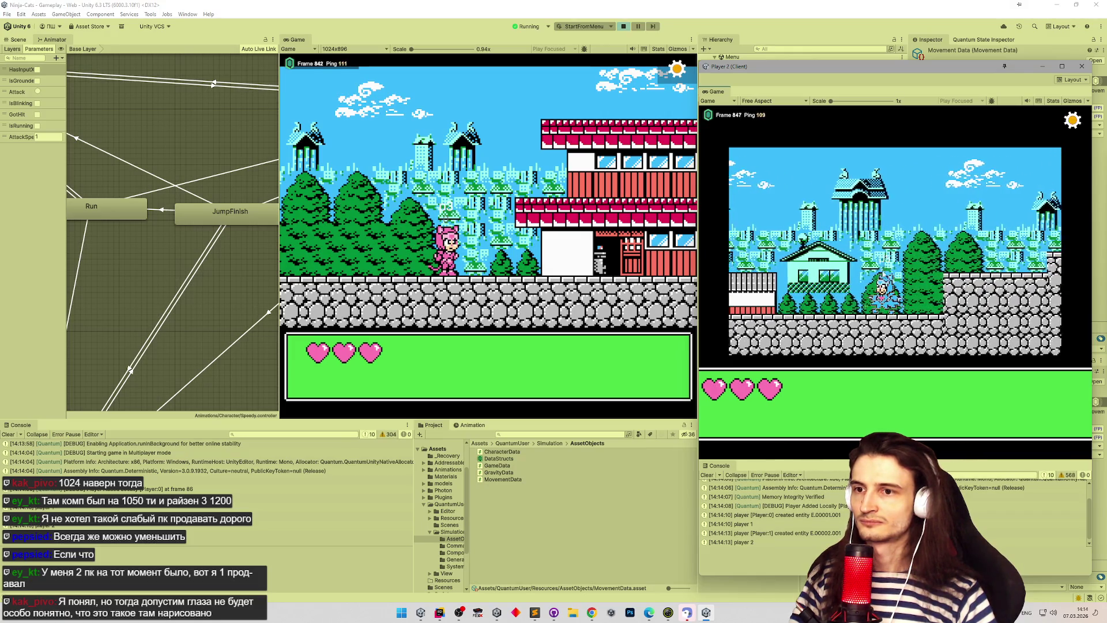
Step: Run the pink cat right, then left past the blue cat
{"action": "left_click", "coordinate": [621, 216]}
{"action": "key", "text": "Right"}
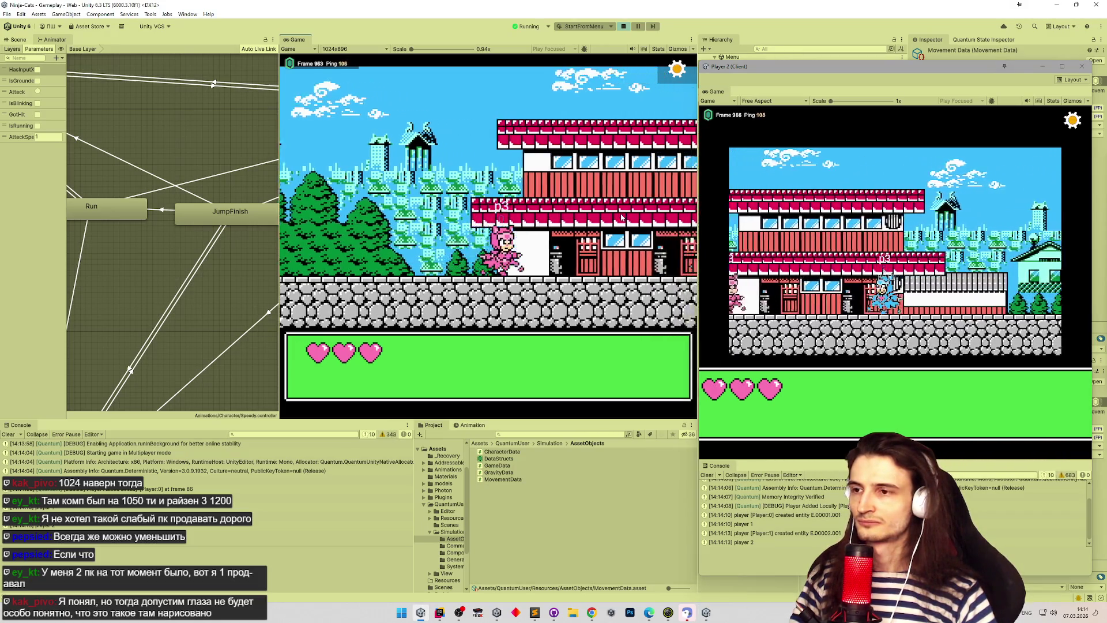
{"action": "key", "text": "Left"}
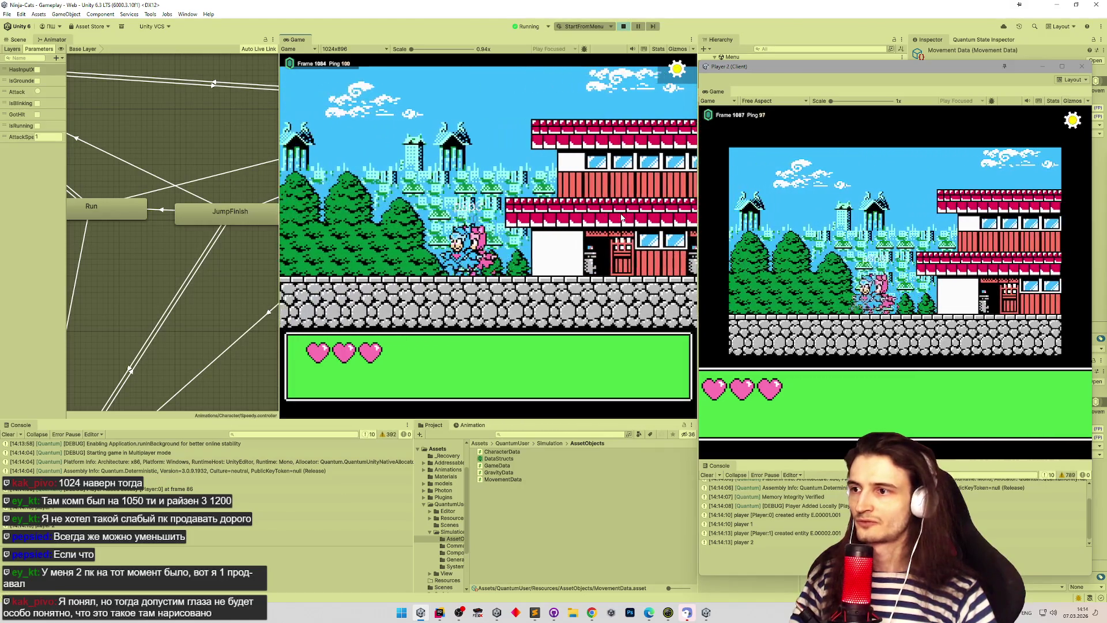
{"action": "key", "text": "Left"}
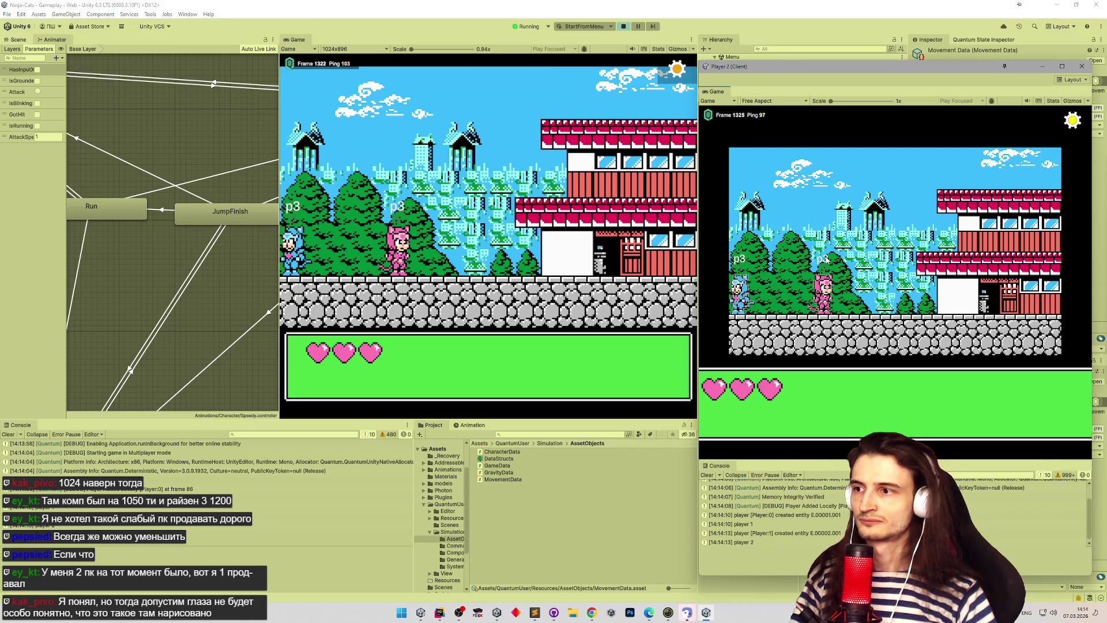
Step: Run the blue cat back and forth past the pink cat, then close Player 2 and stop play
{"action": "key", "text": "Right"}
{"action": "key", "text": "Right"}
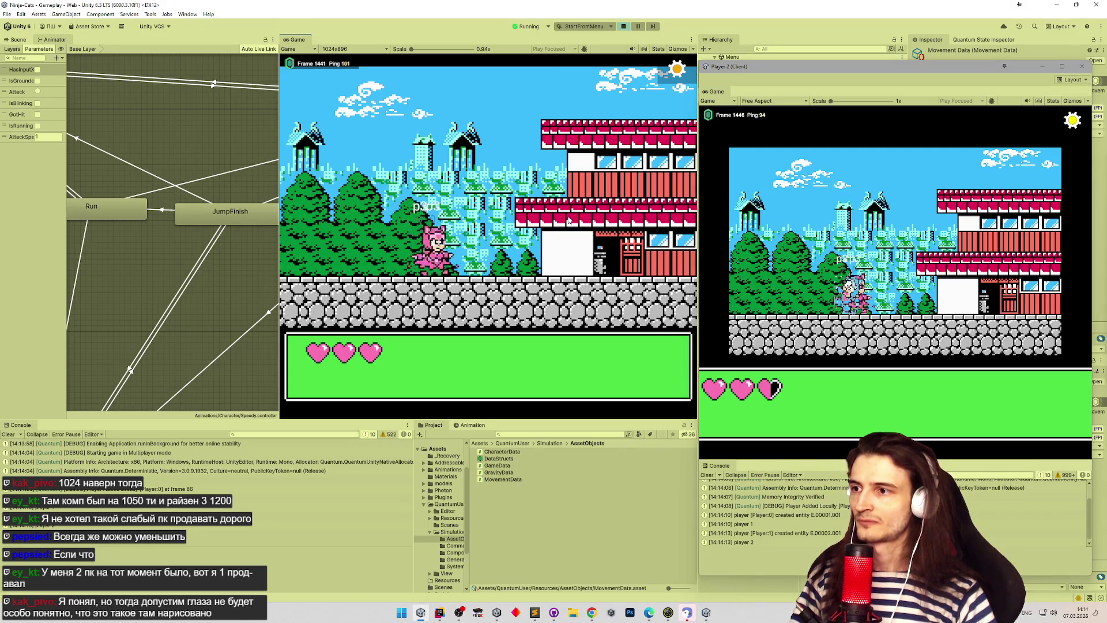
{"action": "key", "text": "Left"}
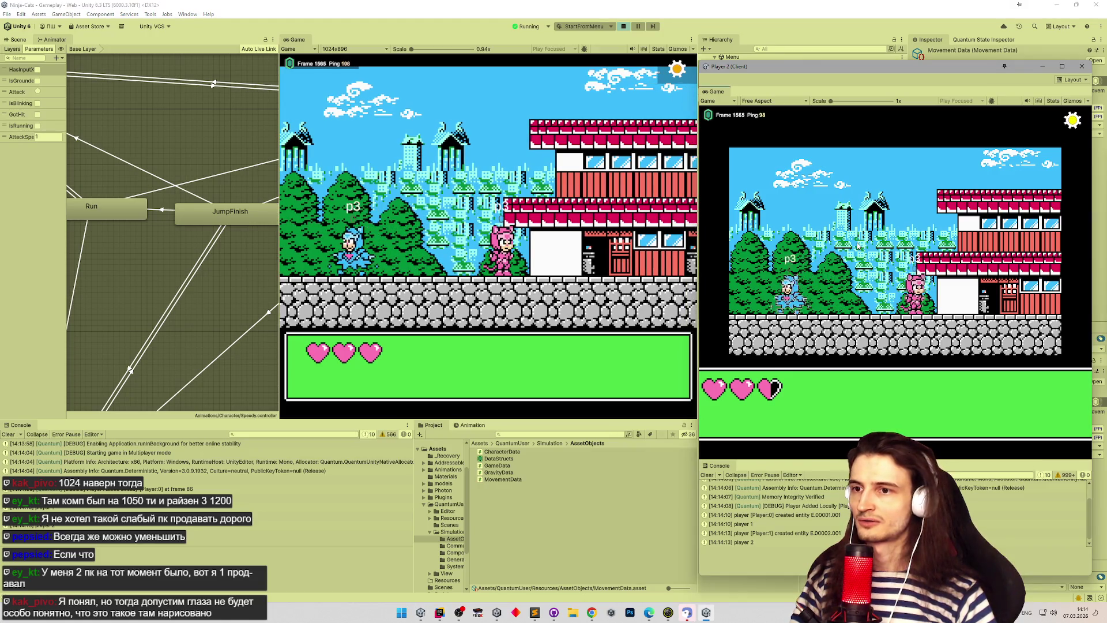
{"action": "key", "text": "Right"}
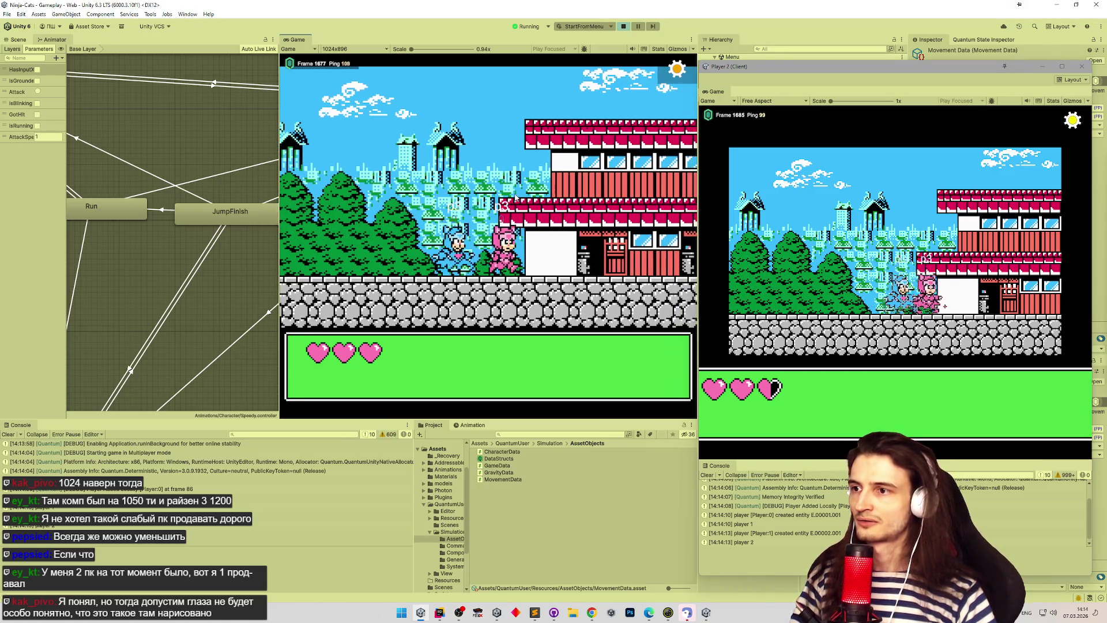
{"action": "key", "text": "Right"}
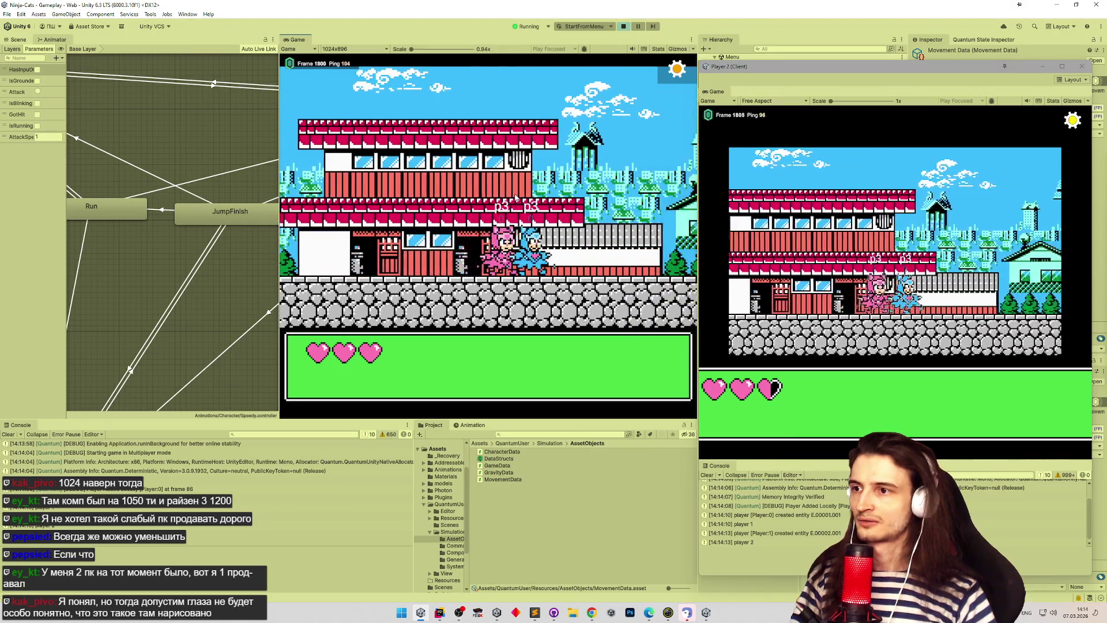
{"action": "key", "text": "Right"}
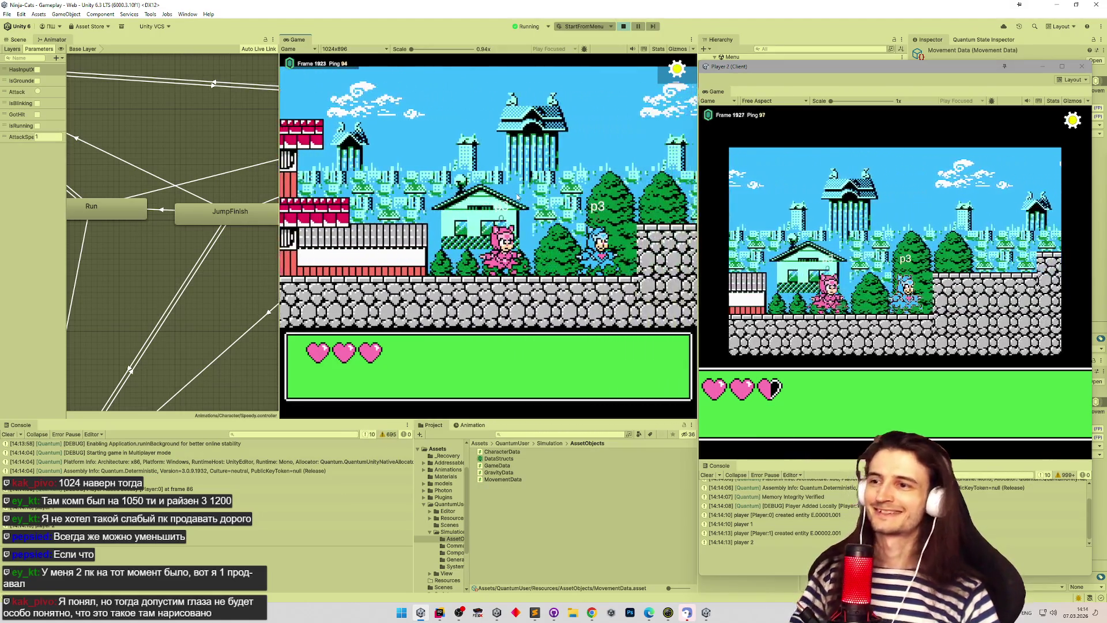
{"action": "left_click", "coordinate": [1081, 66]}
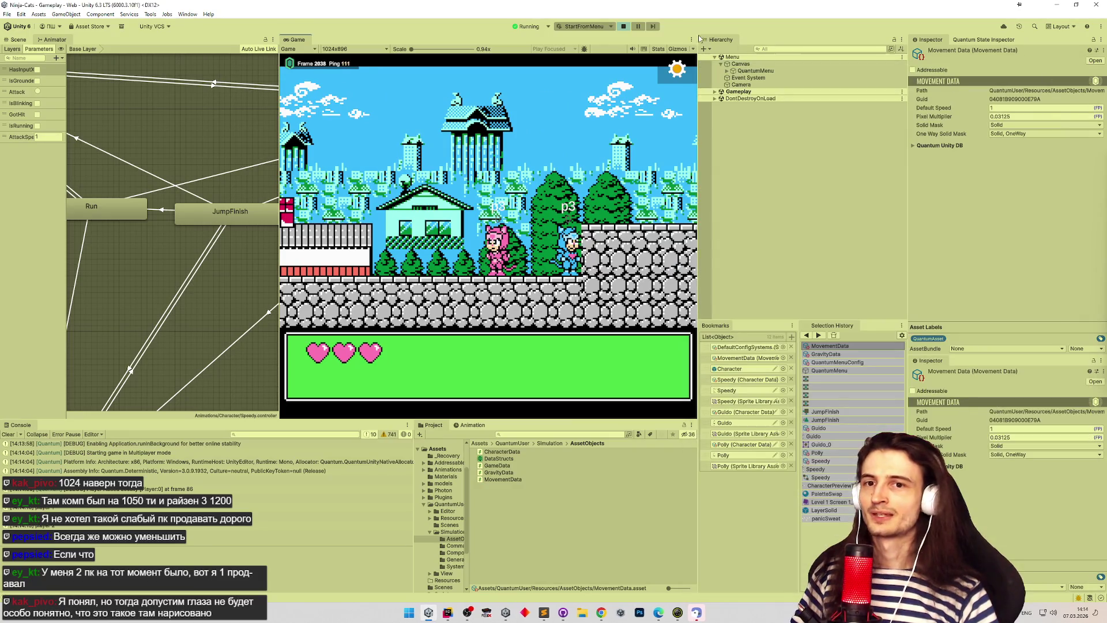
{"action": "left_click", "coordinate": [623, 27]}
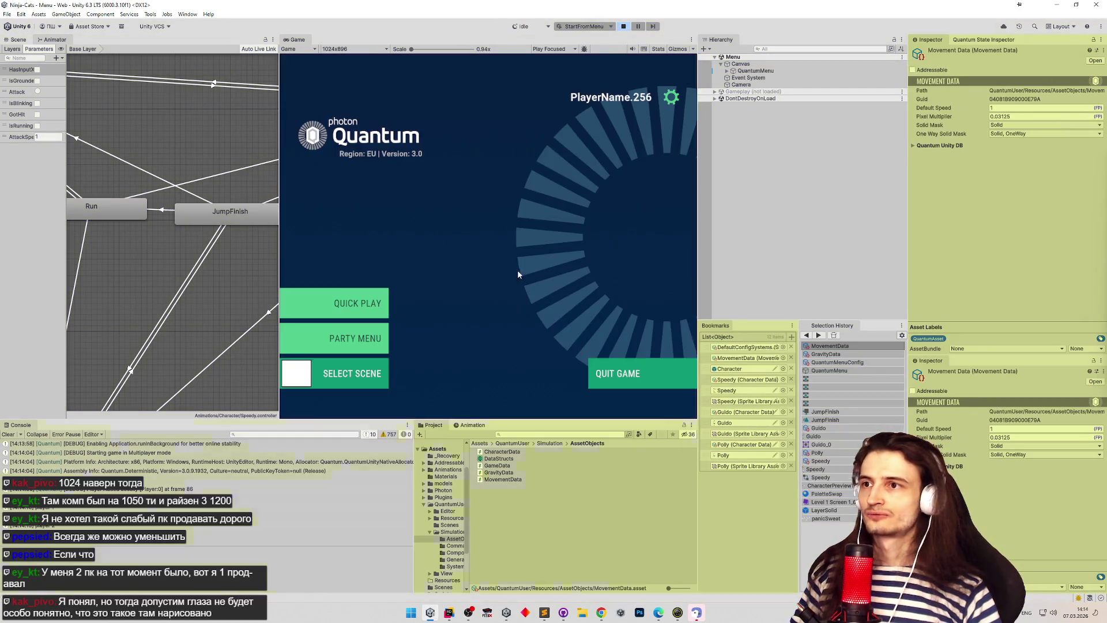
Step: Clear the console, scroll the tasks.todo list in Sublime Text, then expand QuantumMenu in the Hierarchy
{"action": "left_click", "coordinate": [8, 434]}
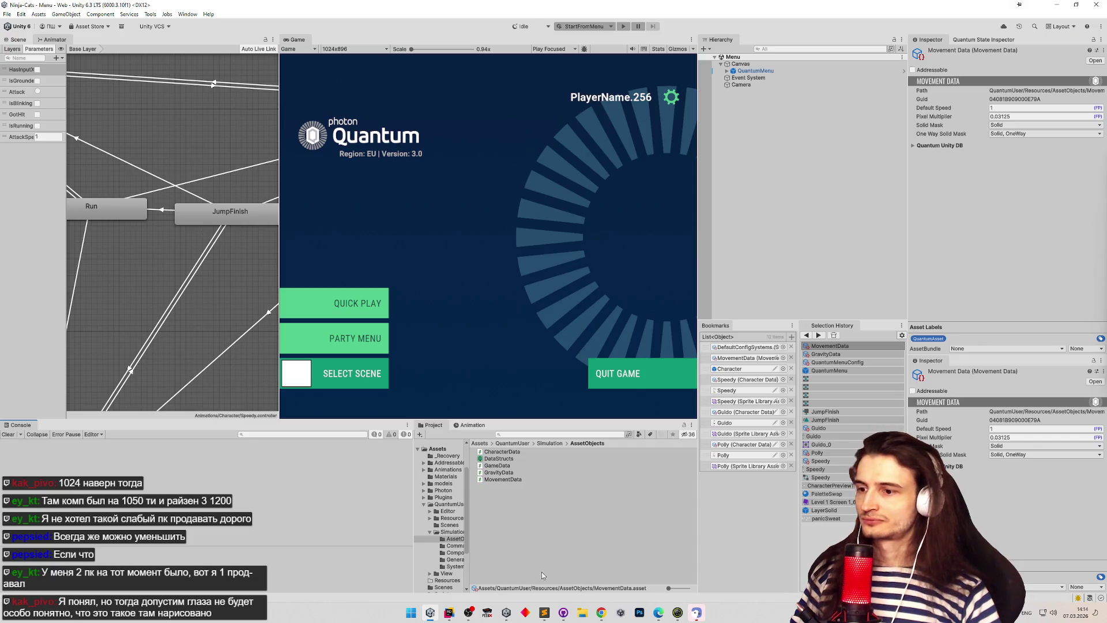
{"action": "left_click", "coordinate": [544, 612]}
{"action": "left_click", "coordinate": [510, 403]}
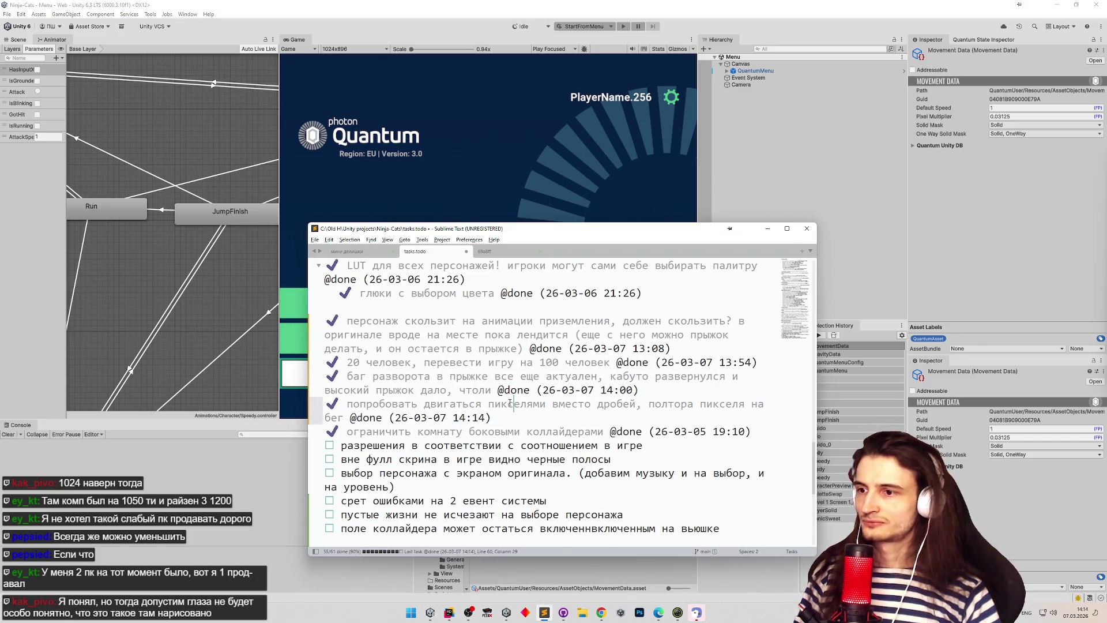
{"action": "scroll", "coordinate": [525, 362], "scroll_direction": "down", "scroll_amount": 1}
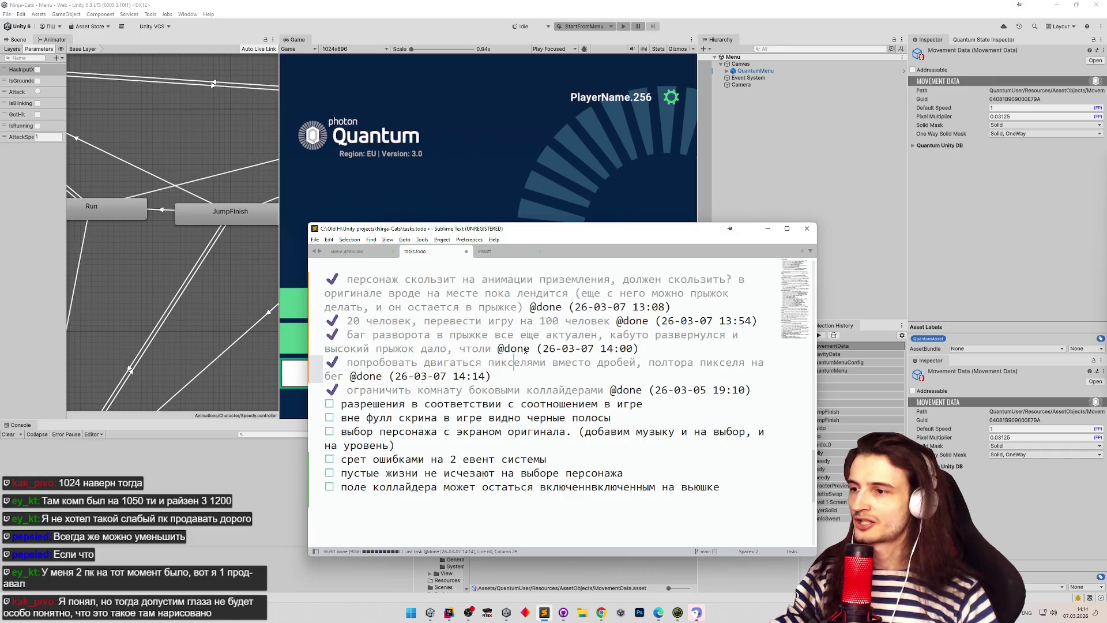
{"action": "left_click", "coordinate": [767, 229]}
{"action": "left_click", "coordinate": [742, 71]}
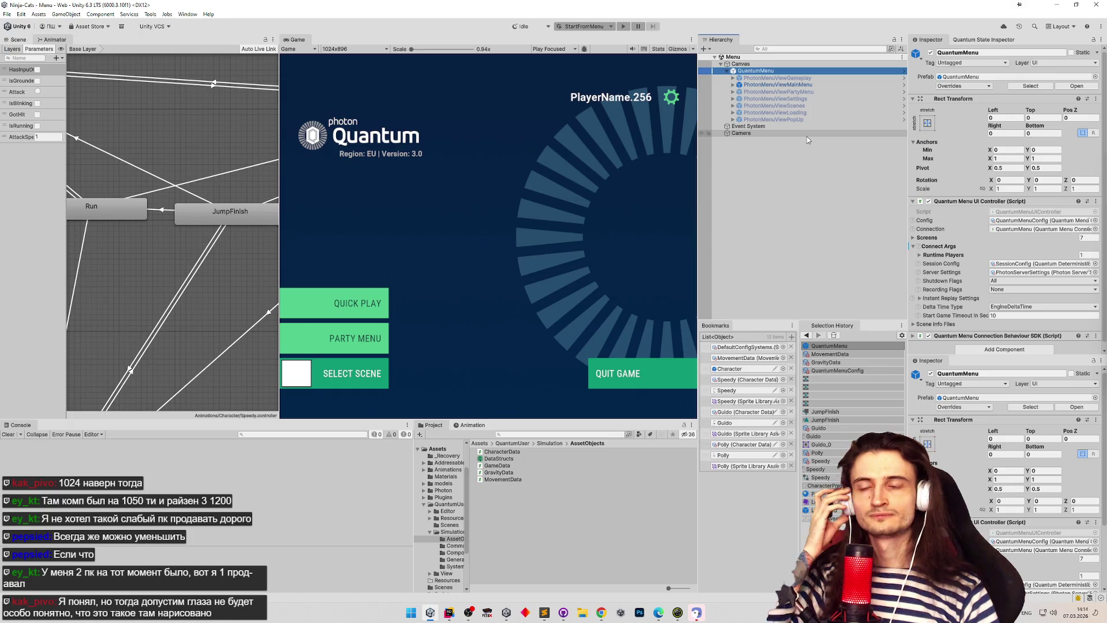
Step: Open QuantumMenuConfig and toggle its Runtime Config, Available Regions and Available Scenes foldouts
{"action": "left_click", "coordinate": [1023, 221]}
{"action": "double_click", "coordinate": [1024, 220]}
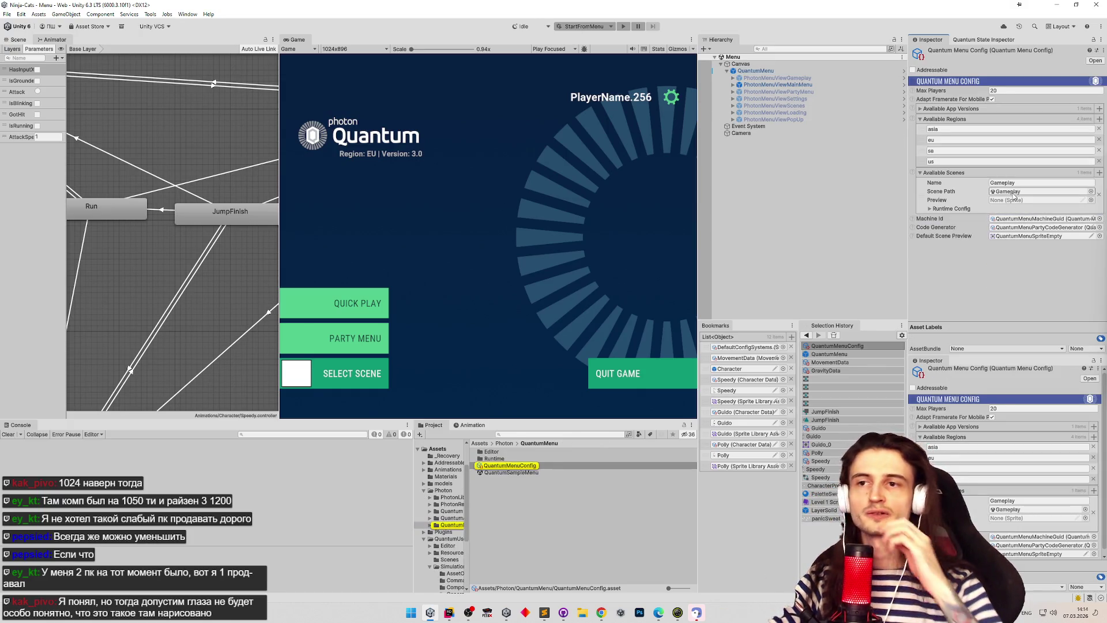
{"action": "left_click", "coordinate": [951, 209]}
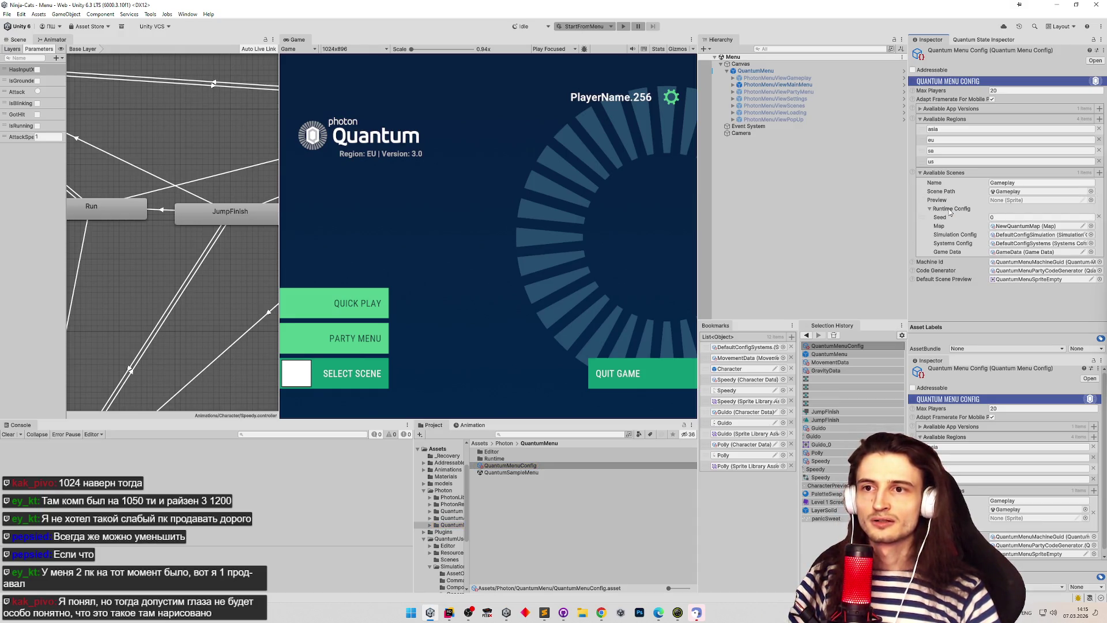
{"action": "left_click", "coordinate": [950, 210]}
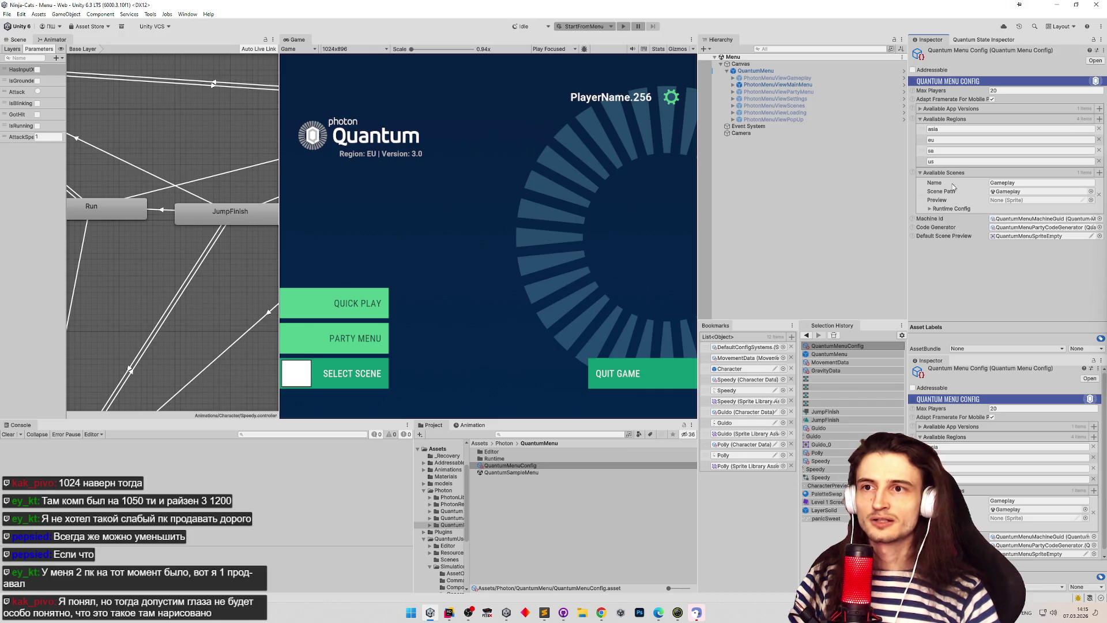
{"action": "left_click", "coordinate": [940, 120]}
{"action": "left_click", "coordinate": [941, 128]}
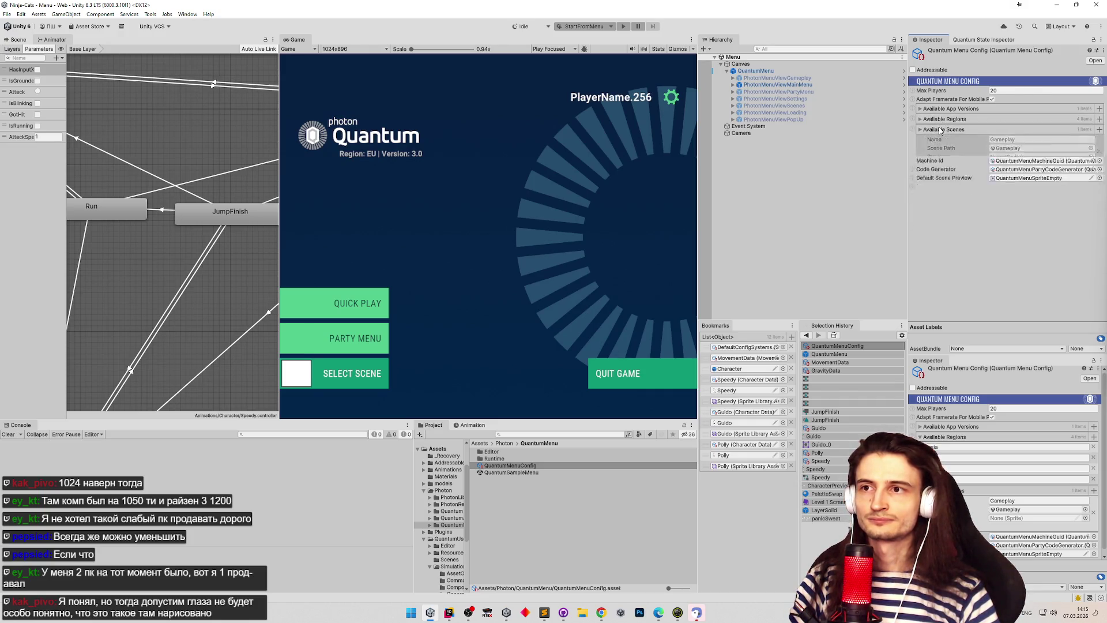
Step: Select PhotonMenuViewSettings and scroll to its UI Settings resolution and fullscreen fields, then open Start search
{"action": "left_click", "coordinate": [741, 99]}
{"action": "left_click", "coordinate": [733, 99]}
{"action": "left_click", "coordinate": [732, 99]}
{"action": "scroll", "coordinate": [969, 133], "scroll_direction": "down", "scroll_amount": 8}
{"action": "scroll", "coordinate": [969, 134], "scroll_direction": "up", "scroll_amount": 1}
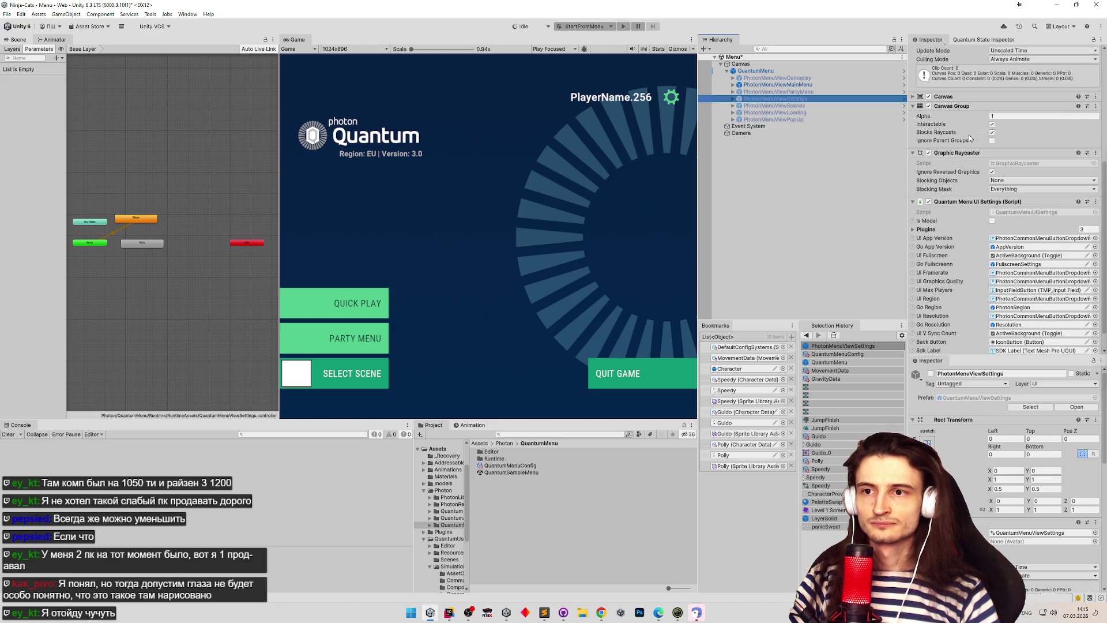
{"action": "scroll", "coordinate": [969, 137], "scroll_direction": "down", "scroll_amount": 1}
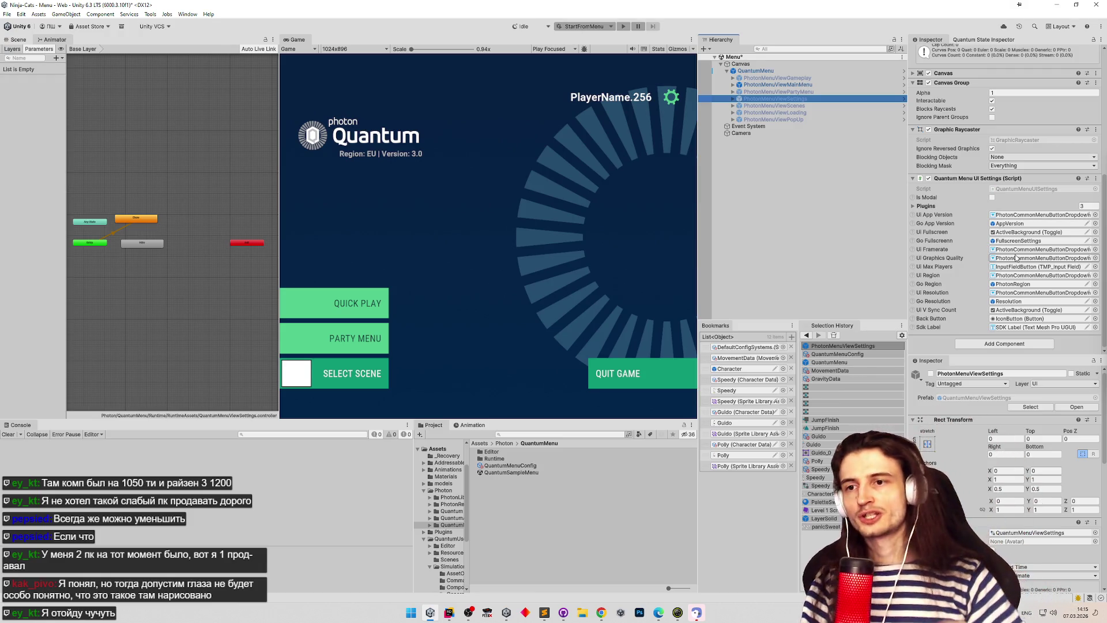
{"action": "left_click", "coordinate": [673, 170]}
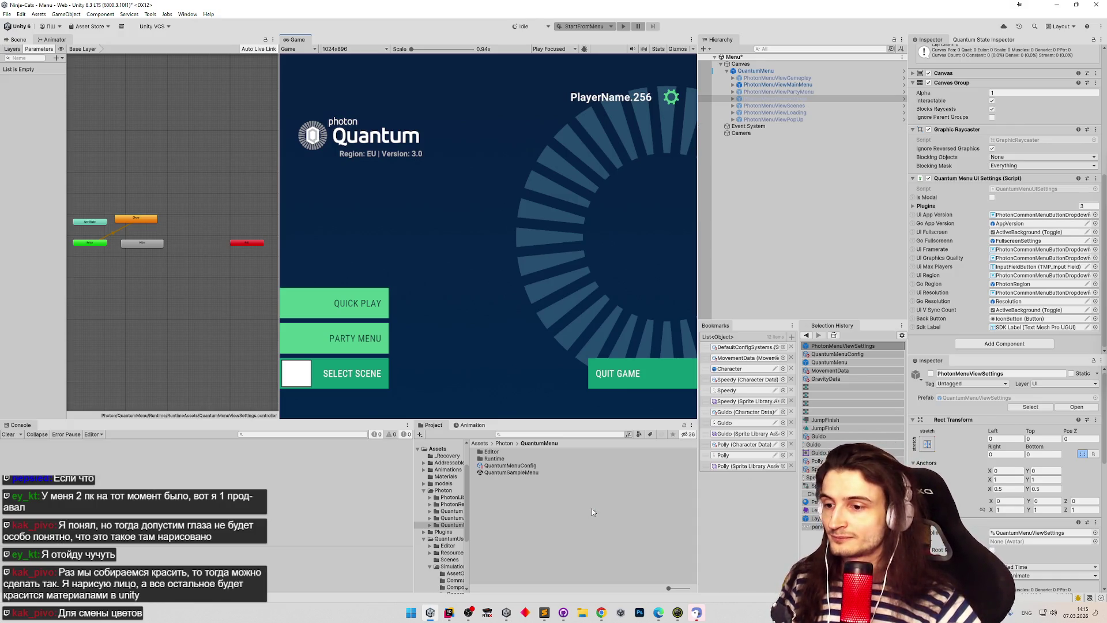
{"action": "left_click", "coordinate": [411, 612]}
Step: Launch Paint, enlarge the canvas, and draw a black character outline
{"action": "type", "text": "paint"}
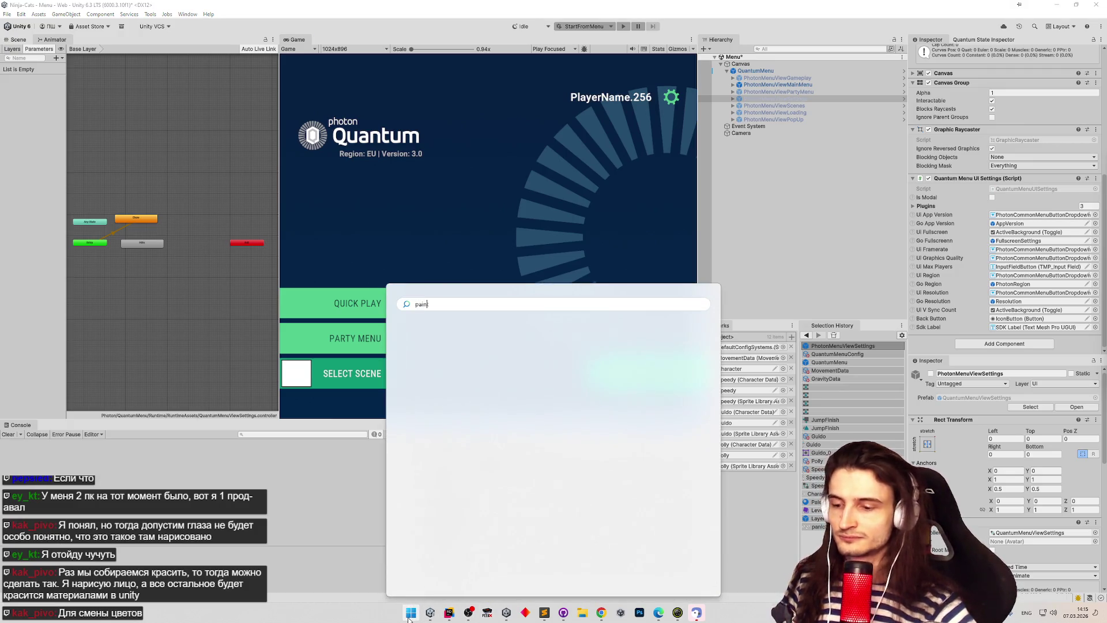
{"action": "left_click", "coordinate": [494, 377]}
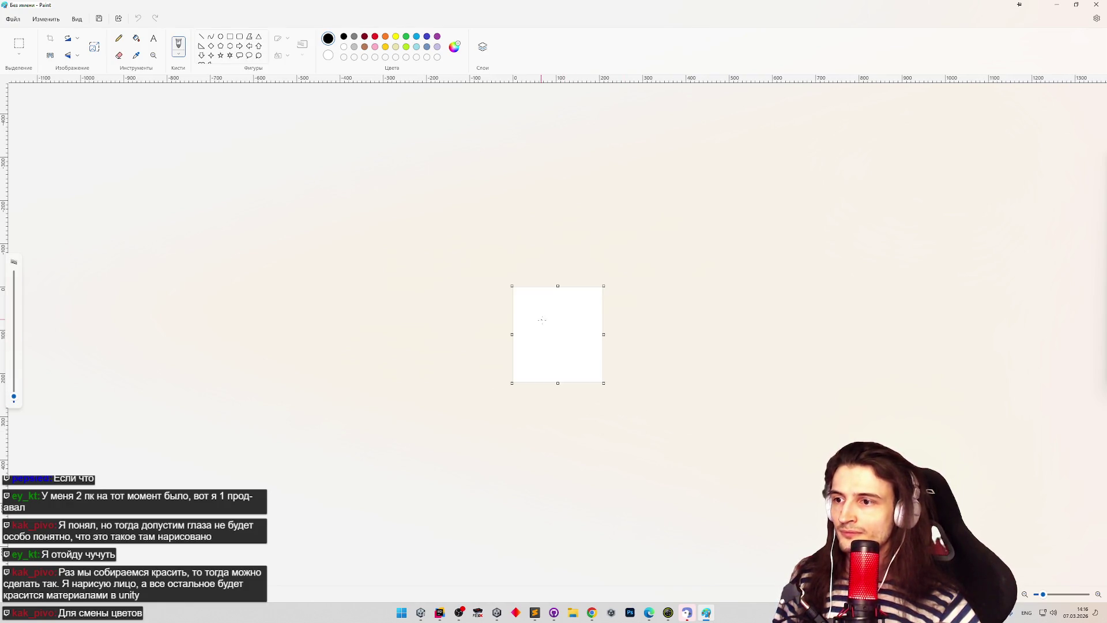
{"action": "left_click_drag", "start_coordinate": [507, 283], "coordinate": [291, 123]}
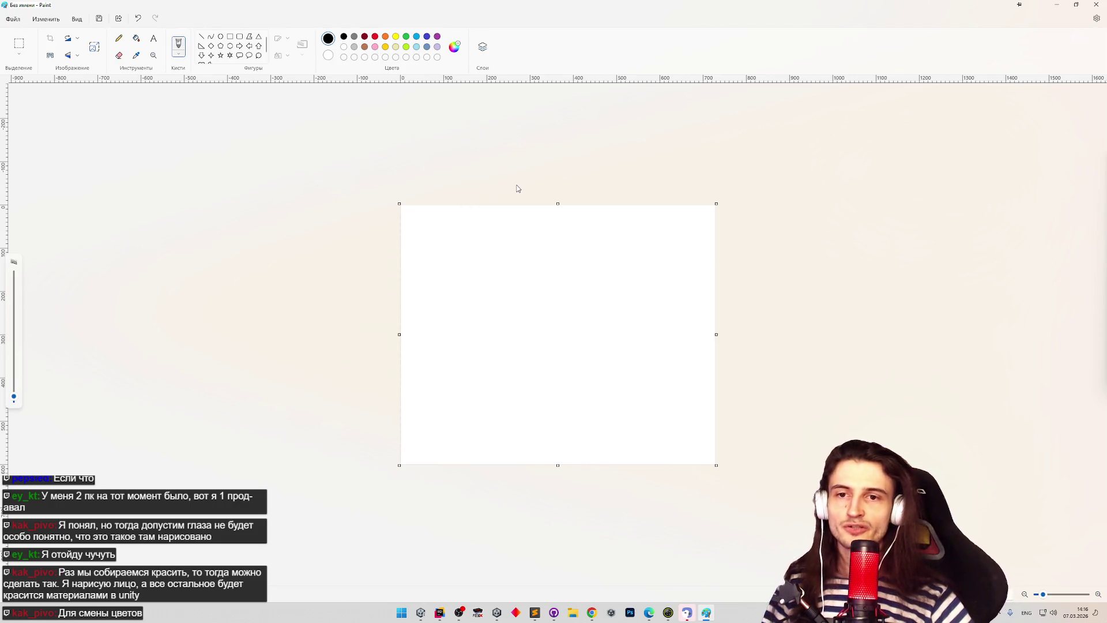
{"action": "mouse_move", "coordinate": [493, 226]}
{"action": "left_mouse_down"}
{"action": "mouse_move", "coordinate": [575, 248]}
{"action": "mouse_move", "coordinate": [552, 306]}
{"action": "mouse_move", "coordinate": [502, 289]}
{"action": "left_mouse_up"}
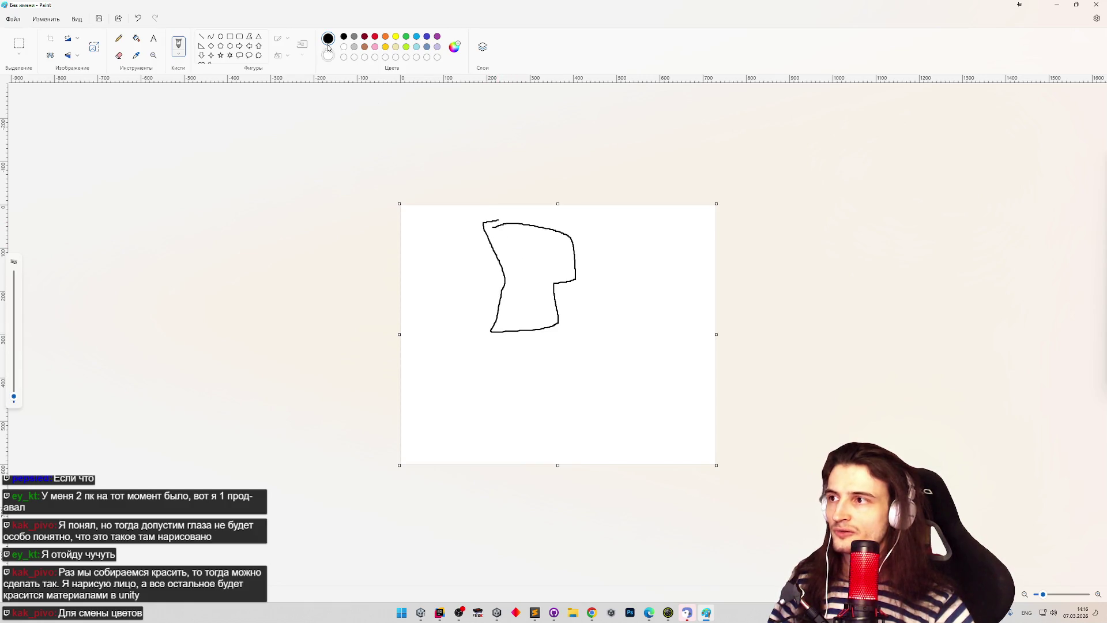
Step: Scribble orange, blue, yellow and light-blue colour zones inside the character shape
{"action": "left_click", "coordinate": [385, 36]}
{"action": "mouse_move", "coordinate": [491, 225]}
{"action": "left_mouse_down"}
{"action": "mouse_move", "coordinate": [499, 223]}
{"action": "mouse_move", "coordinate": [494, 240]}
{"action": "left_mouse_up"}
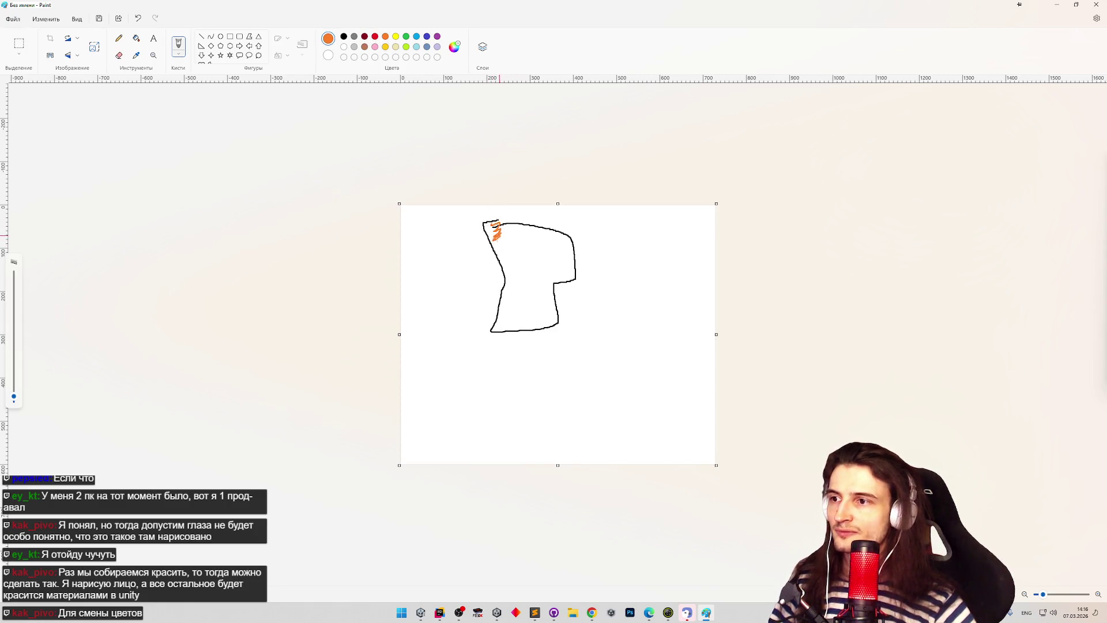
{"action": "left_click", "coordinate": [427, 36]}
{"action": "left_click_drag", "start_coordinate": [570, 242], "coordinate": [572, 270]}
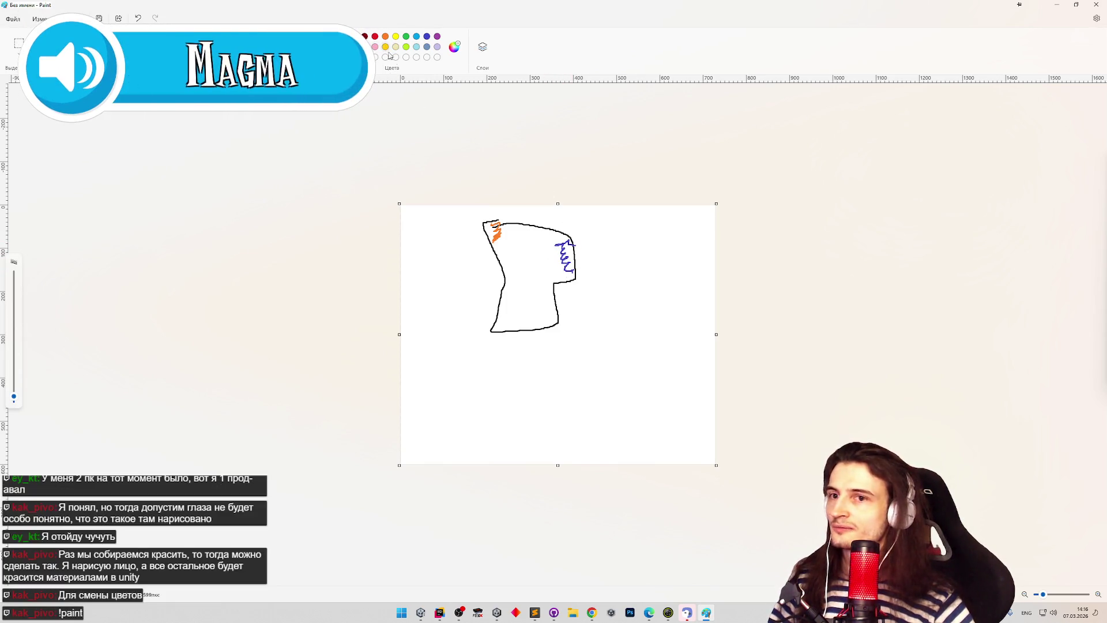
{"action": "left_click_drag", "start_coordinate": [513, 311], "coordinate": [556, 311]}
{"action": "left_click", "coordinate": [416, 47]}
{"action": "left_click_drag", "start_coordinate": [513, 238], "coordinate": [546, 284]}
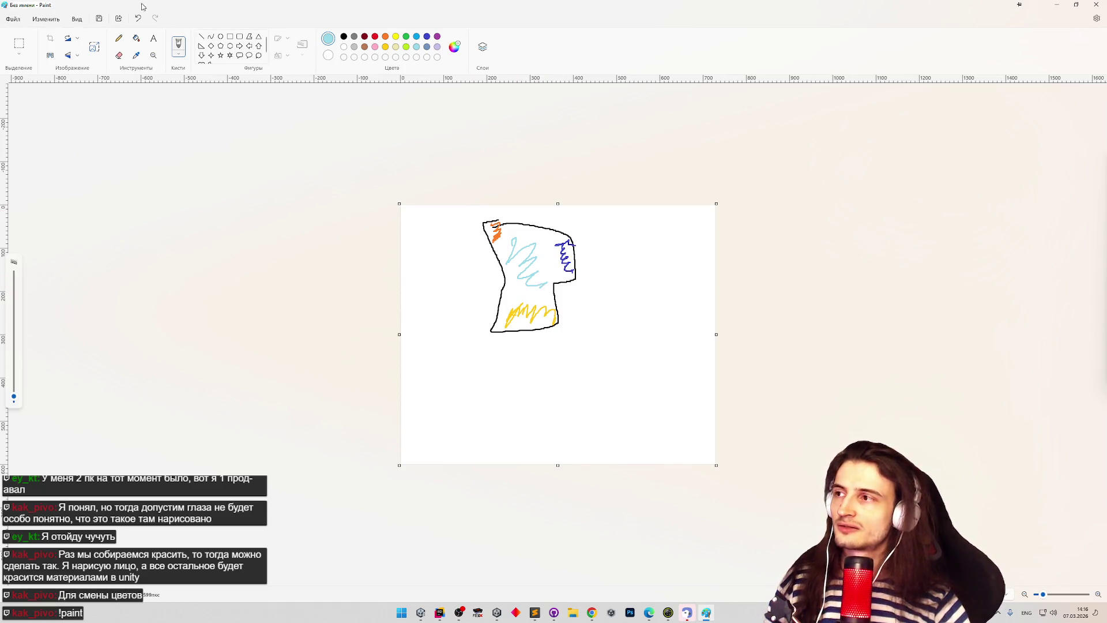
Step: Try the selection tool, then draw and undo a frame stroke around the figure
{"action": "left_click", "coordinate": [22, 47]}
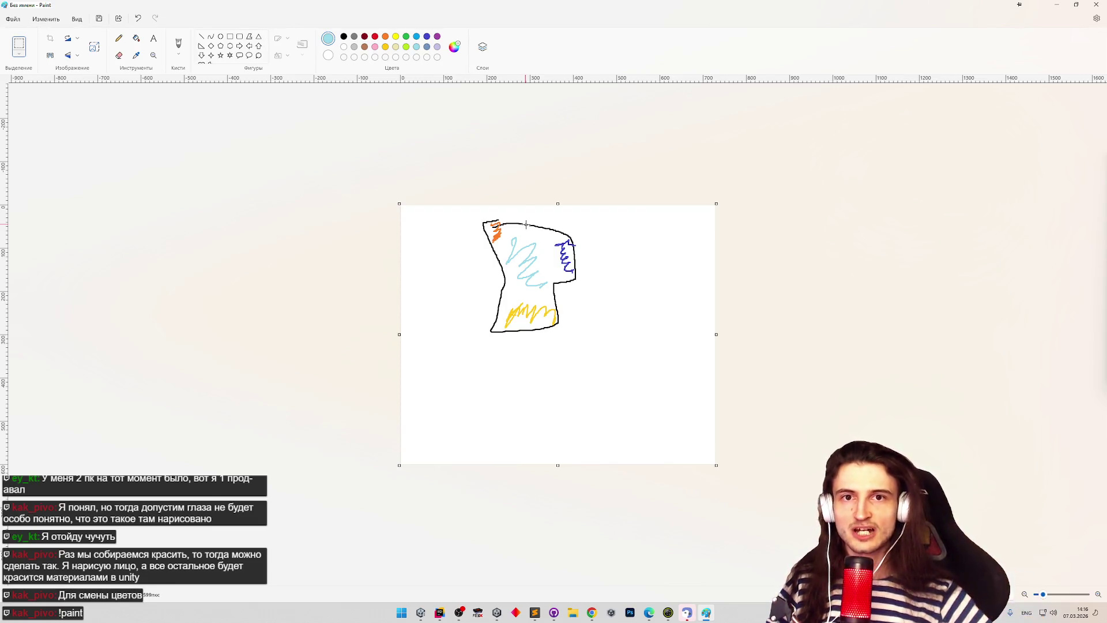
{"action": "left_click", "coordinate": [178, 44]}
{"action": "mouse_move", "coordinate": [459, 254]}
{"action": "left_mouse_down"}
{"action": "mouse_move", "coordinate": [570, 242]}
{"action": "mouse_move", "coordinate": [509, 224]}
{"action": "mouse_move", "coordinate": [590, 216]}
{"action": "mouse_move", "coordinate": [519, 437]}
{"action": "mouse_move", "coordinate": [474, 222]}
{"action": "left_mouse_up"}
{"action": "key", "text": "ctrl+z"}
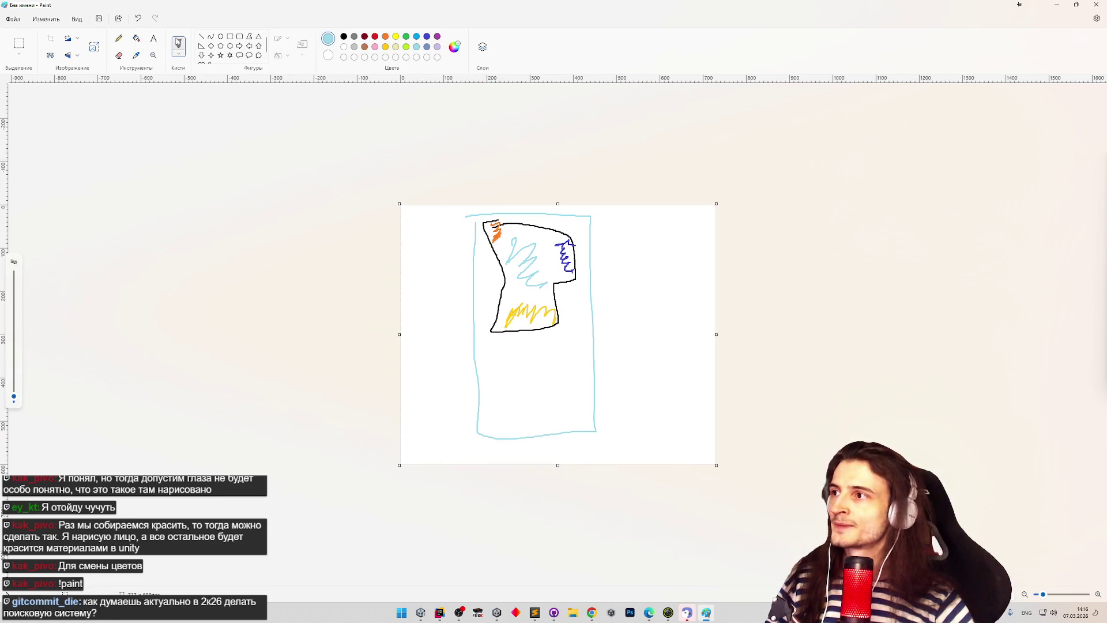
Step: Draw gold and dark-blue colour swatches to the right of the figure
{"action": "left_click", "coordinate": [345, 36]}
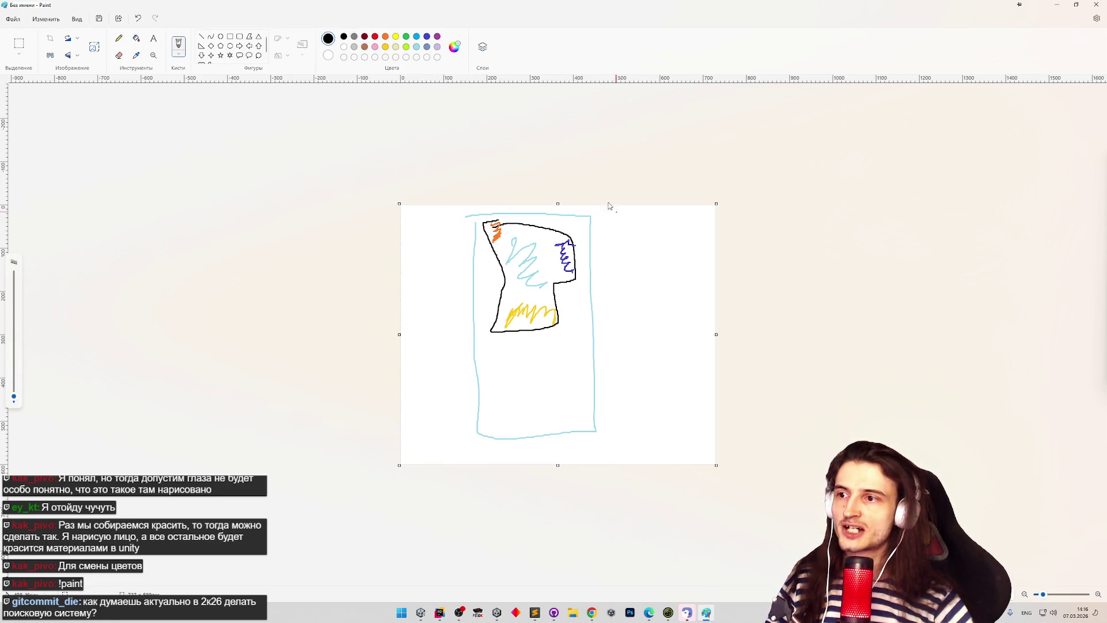
{"action": "left_click", "coordinate": [385, 47]}
{"action": "left_click_drag", "start_coordinate": [628, 224], "coordinate": [640, 258]}
{"action": "left_click", "coordinate": [415, 47]}
{"action": "left_click", "coordinate": [396, 36]}
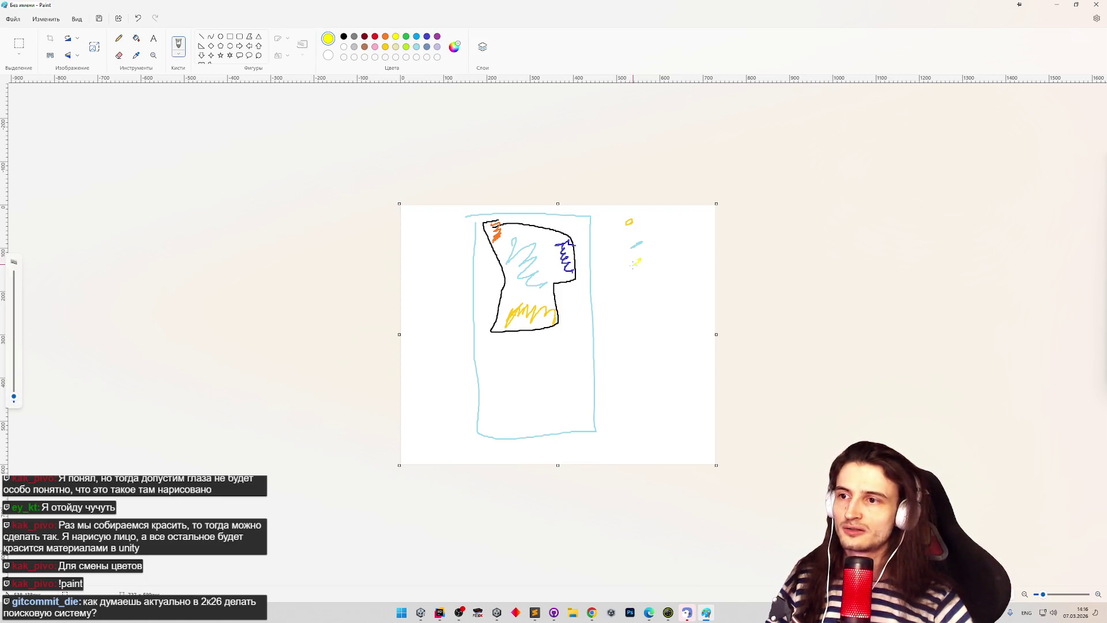
{"action": "left_click", "coordinate": [427, 37]}
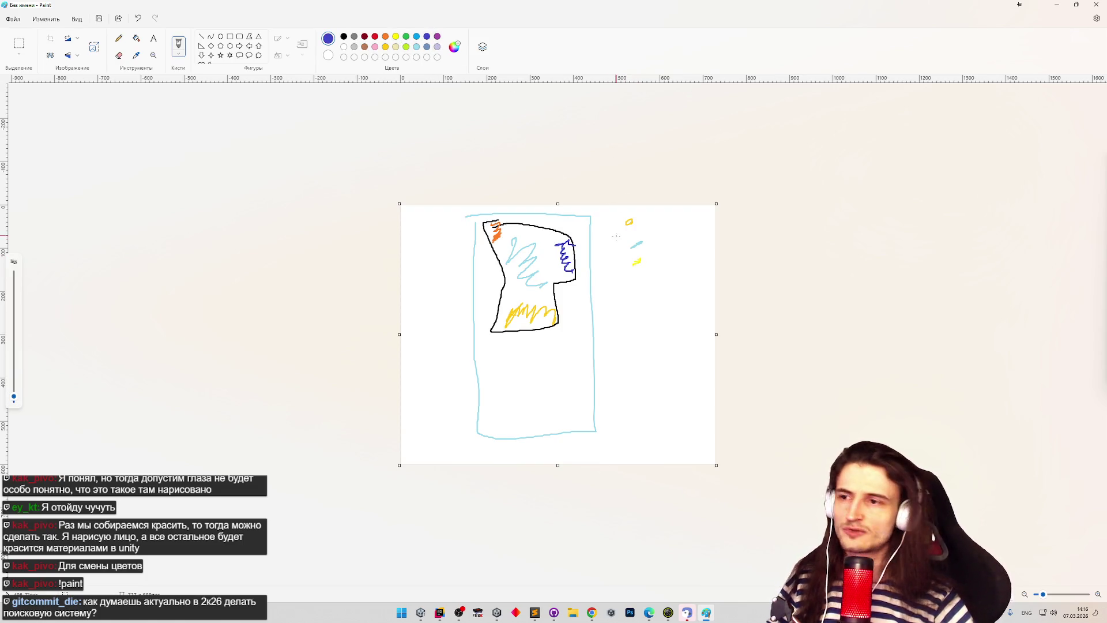
{"action": "left_click_drag", "start_coordinate": [631, 282], "coordinate": [640, 275]}
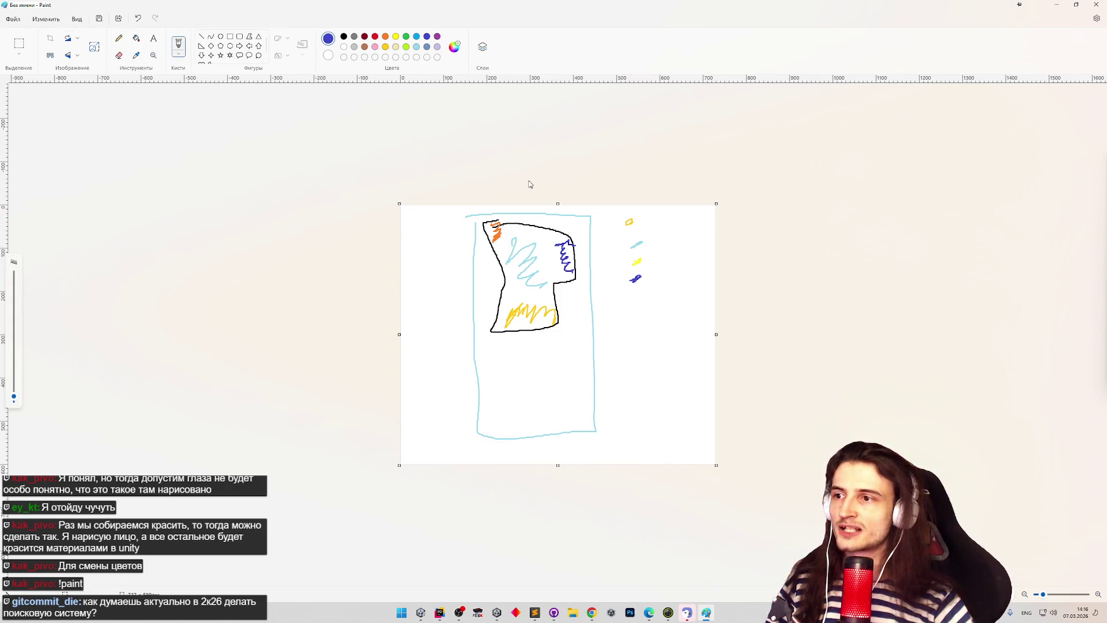
Step: Handwrite black labels 0, 1, 2 and Z beside the swatches, undoing a circle around 0
{"action": "left_click", "coordinate": [344, 37]}
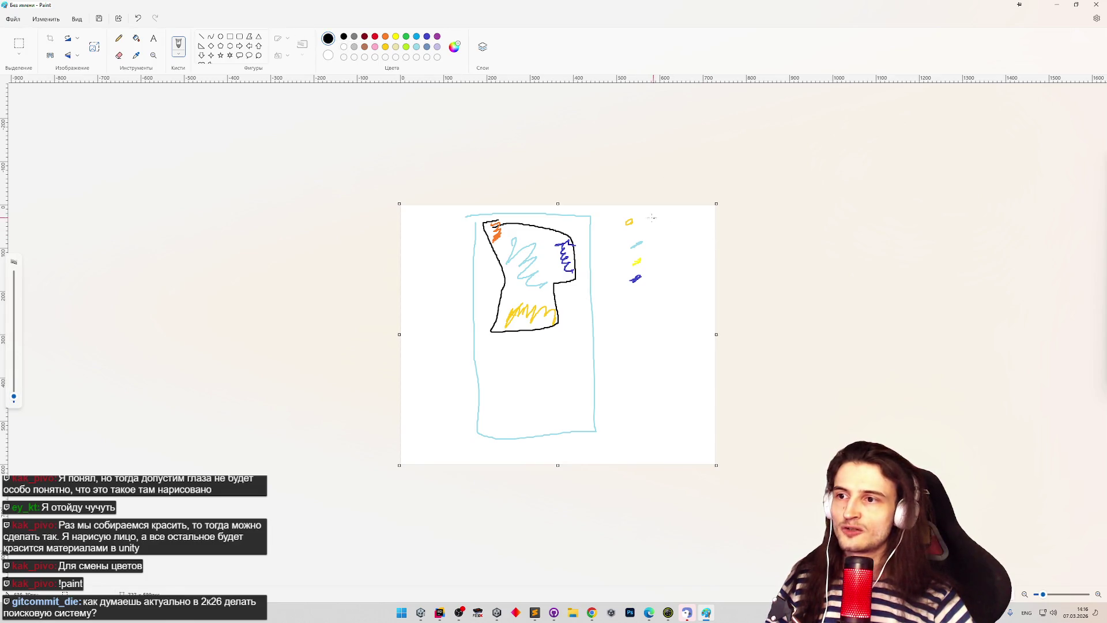
{"action": "left_click_drag", "start_coordinate": [651, 217], "coordinate": [665, 265]}
{"action": "left_click_drag", "start_coordinate": [660, 274], "coordinate": [670, 283]}
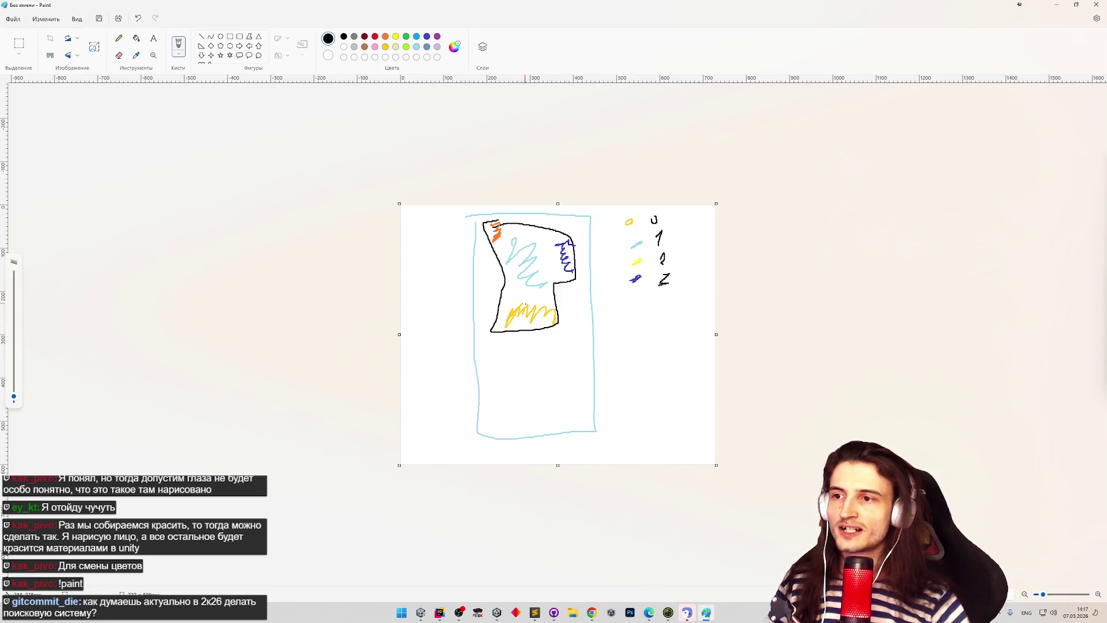
{"action": "mouse_move", "coordinate": [662, 217]}
{"action": "left_mouse_down"}
{"action": "mouse_move", "coordinate": [644, 220]}
{"action": "mouse_move", "coordinate": [663, 218]}
{"action": "left_mouse_up"}
{"action": "key", "text": "ctrl+z"}
Step: Test temporary marks over the yellow, light-blue, blue and orange scribbles, undoing each one
{"action": "mouse_move", "coordinate": [490, 314]}
{"action": "left_mouse_down"}
{"action": "mouse_move", "coordinate": [536, 316]}
{"action": "mouse_move", "coordinate": [522, 311]}
{"action": "mouse_move", "coordinate": [536, 305]}
{"action": "left_mouse_up"}
{"action": "key", "text": "ctrl+z"}
{"action": "key", "text": "ctrl+z"}
{"action": "left_click_drag", "start_coordinate": [509, 245], "coordinate": [536, 279]}
{"action": "key", "text": "ctrl+z"}
{"action": "left_click_drag", "start_coordinate": [568, 238], "coordinate": [576, 285]}
{"action": "key", "text": "ctrl+z"}
{"action": "left_click_drag", "start_coordinate": [475, 227], "coordinate": [495, 239]}
{"action": "key", "text": "ctrl+z"}
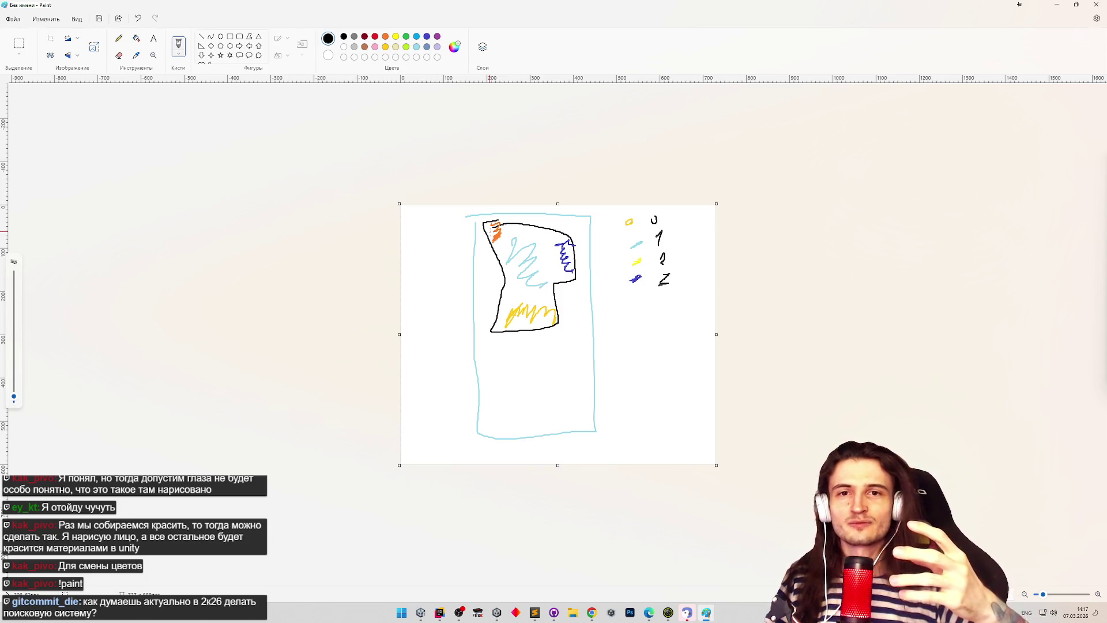
{"action": "left_click_drag", "start_coordinate": [487, 219], "coordinate": [563, 305]}
{"action": "key", "text": "ctrl+z"}
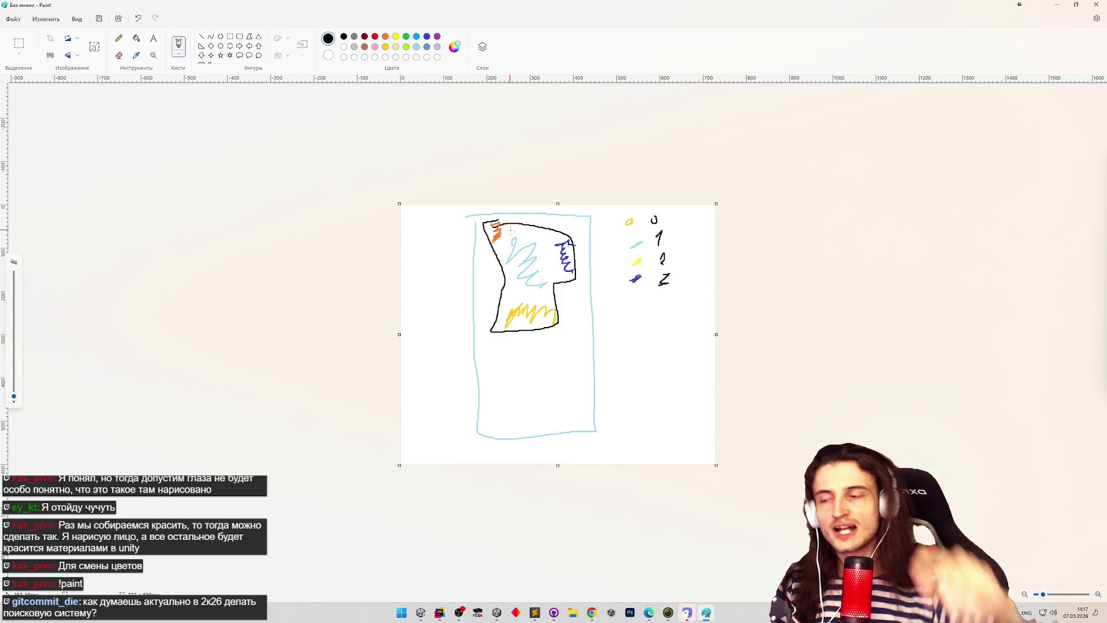
Step: Draw a divided colour bar at lower right, filling its first cells orange and light blue
{"action": "mouse_move", "coordinate": [611, 347]}
{"action": "left_mouse_down"}
{"action": "mouse_move", "coordinate": [702, 363]}
{"action": "mouse_move", "coordinate": [610, 362]}
{"action": "mouse_move", "coordinate": [632, 348]}
{"action": "mouse_move", "coordinate": [684, 361]}
{"action": "left_mouse_up"}
{"action": "left_click_drag", "start_coordinate": [690, 345], "coordinate": [689, 361]}
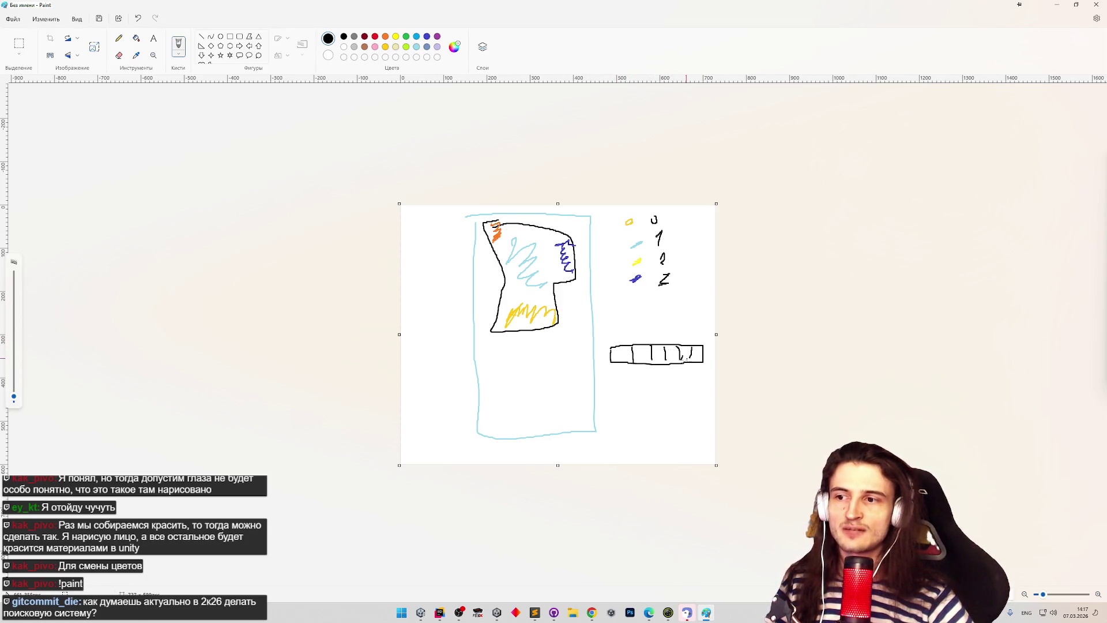
{"action": "left_click", "coordinate": [385, 36]}
{"action": "left_click_drag", "start_coordinate": [612, 348], "coordinate": [628, 351]}
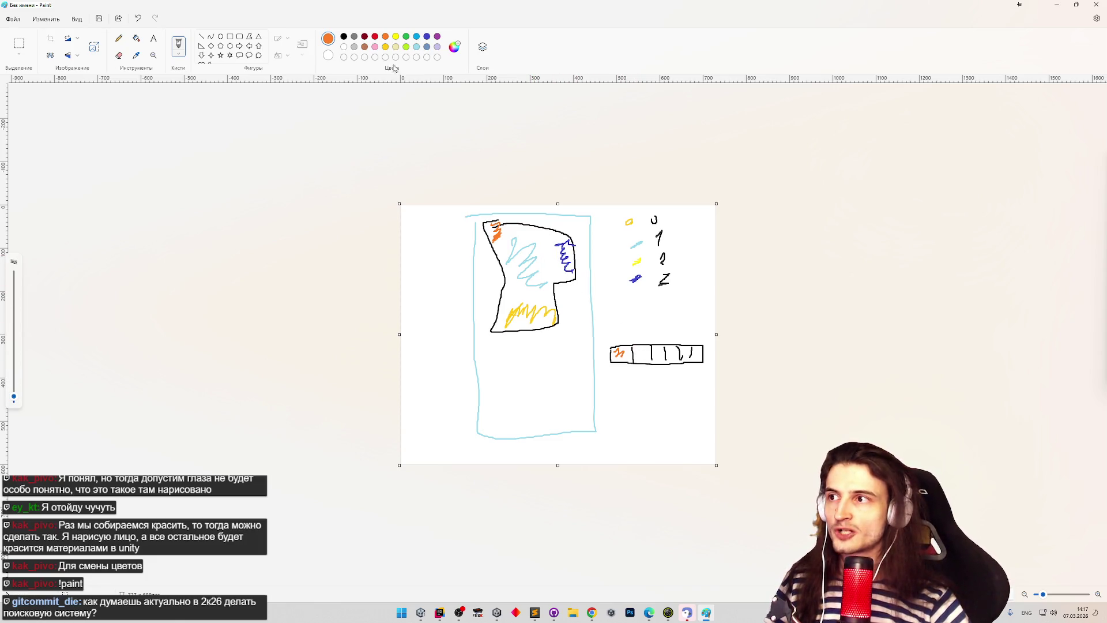
{"action": "left_click", "coordinate": [416, 47]}
{"action": "left_click_drag", "start_coordinate": [634, 354], "coordinate": [646, 355]}
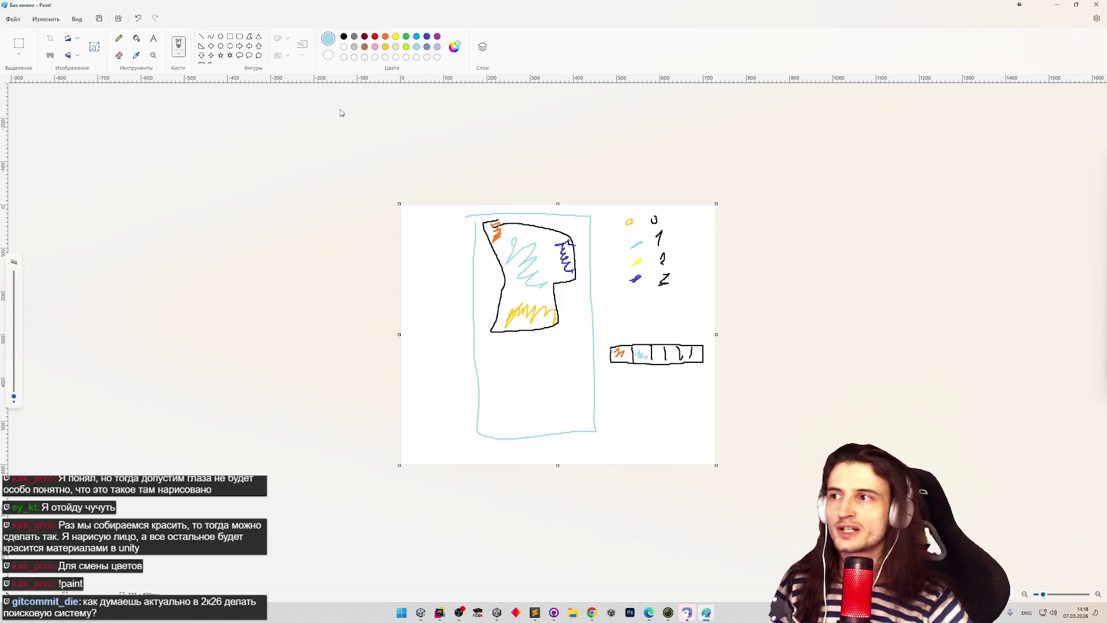
Step: Mark the third box brown, pick light yellow, then minimize Paint
{"action": "left_click", "coordinate": [365, 47]}
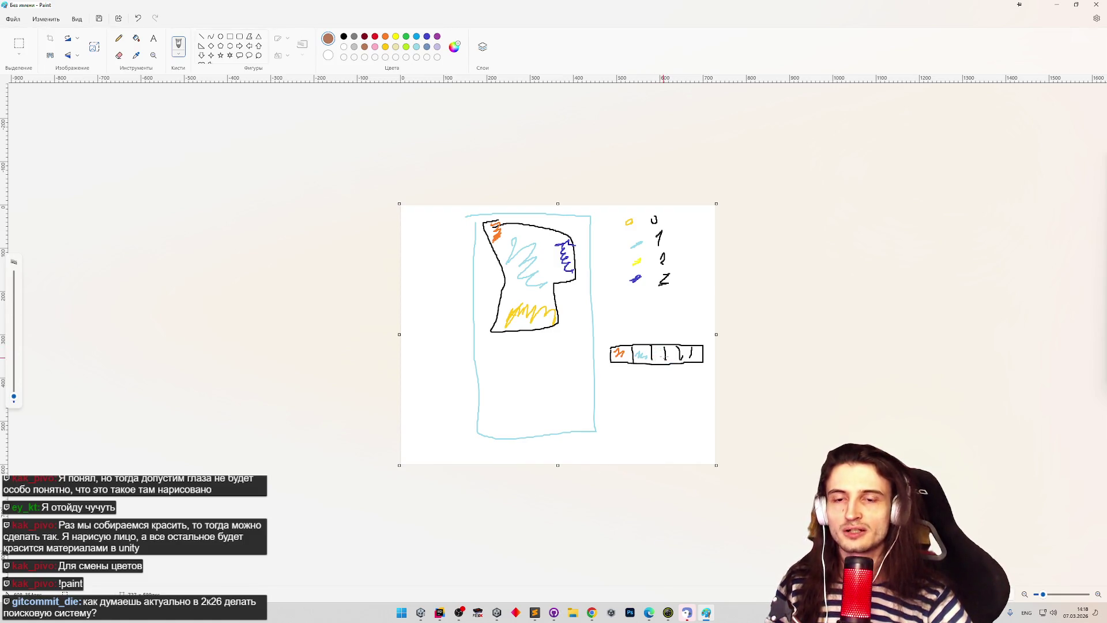
{"action": "left_click_drag", "start_coordinate": [655, 349], "coordinate": [663, 358]}
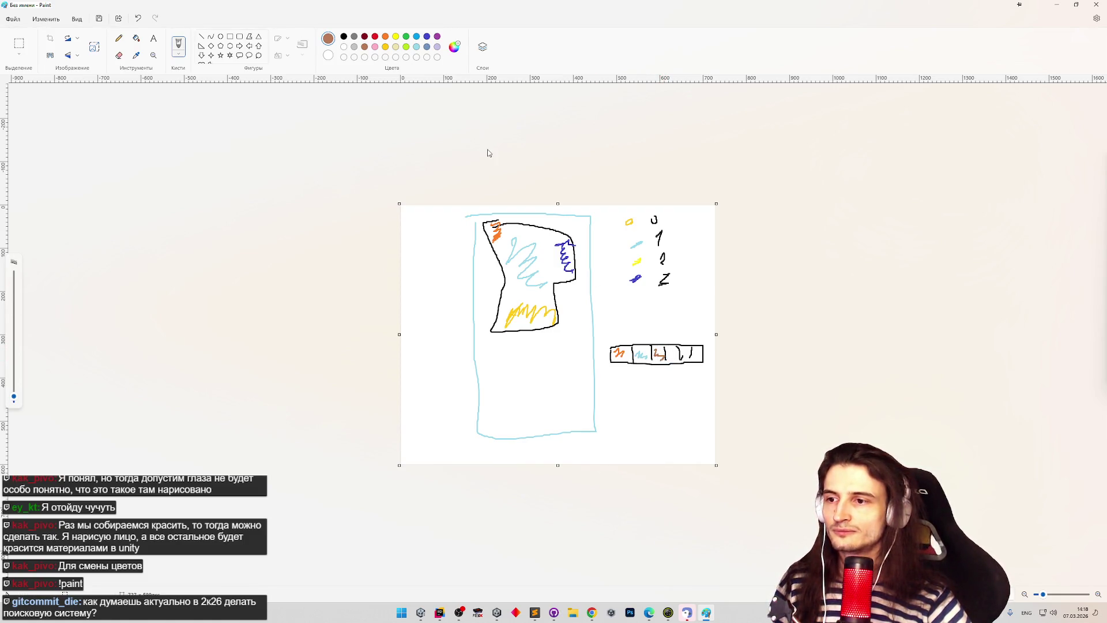
{"action": "left_click", "coordinate": [395, 47]}
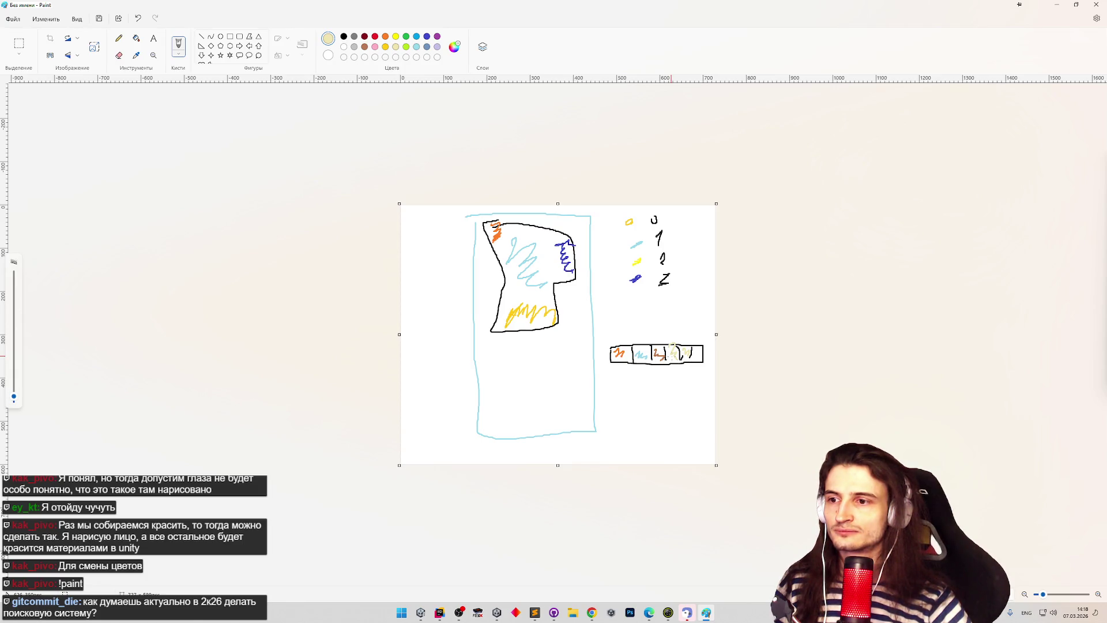
{"action": "left_click", "coordinate": [1057, 4]}
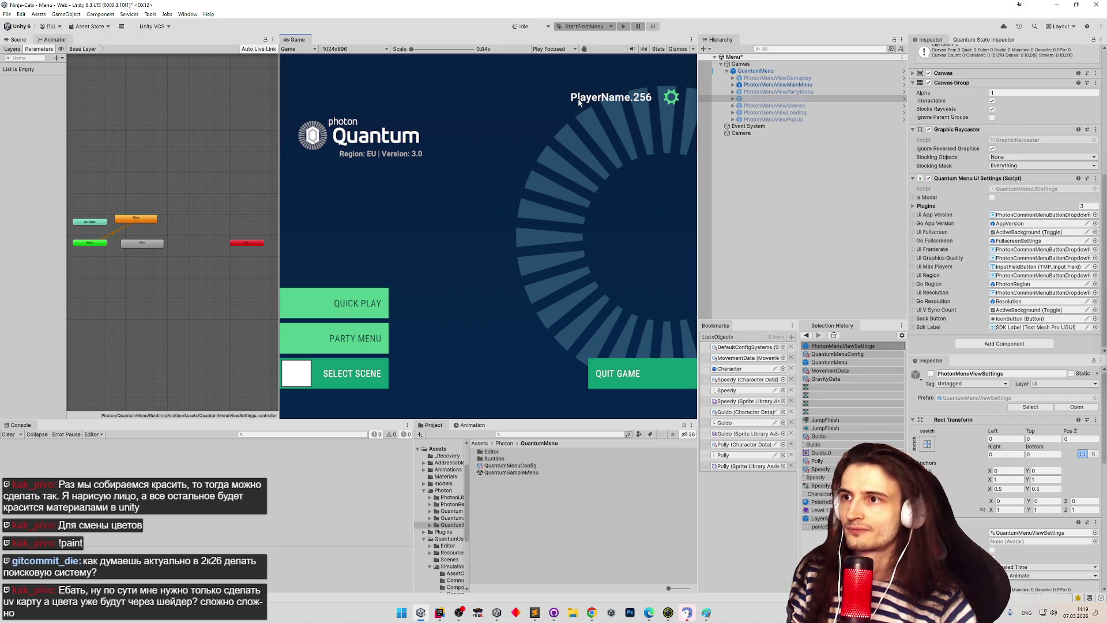
Step: Start play, save the modified scenes, and cancel the Starting Scenario dialog
{"action": "key", "text": "ctrl+p"}
{"action": "left_click", "coordinate": [538, 324]}
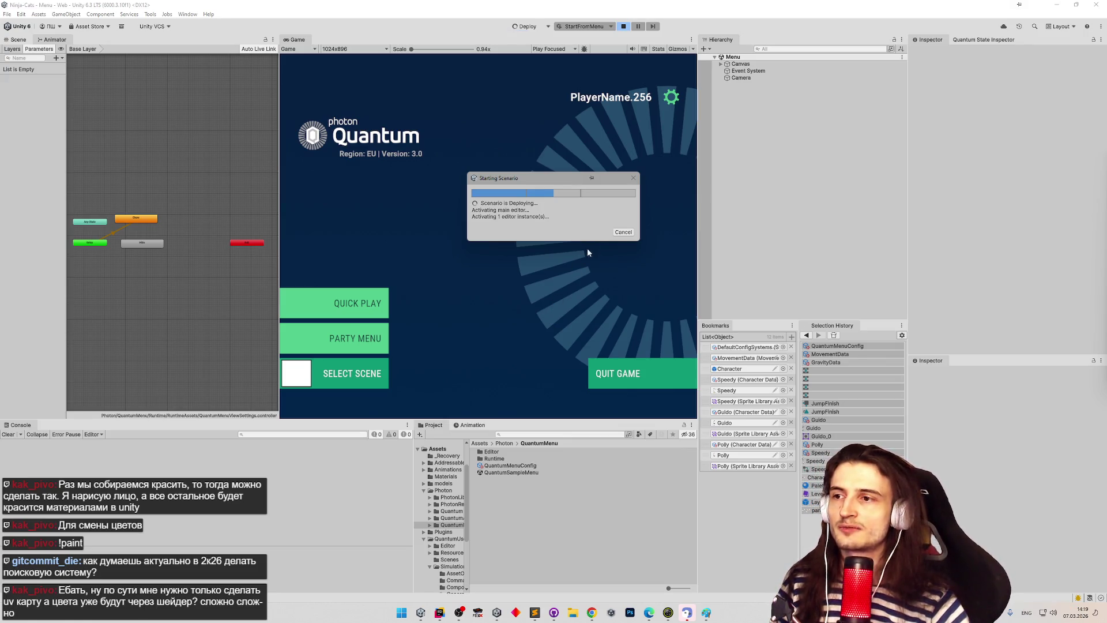
{"action": "left_click", "coordinate": [623, 232]}
Step: Switch the play mode to Default and run the game again
{"action": "left_click", "coordinate": [623, 26]}
{"action": "left_click", "coordinate": [608, 30]}
{"action": "left_click", "coordinate": [605, 37]}
{"action": "left_click", "coordinate": [592, 26]}
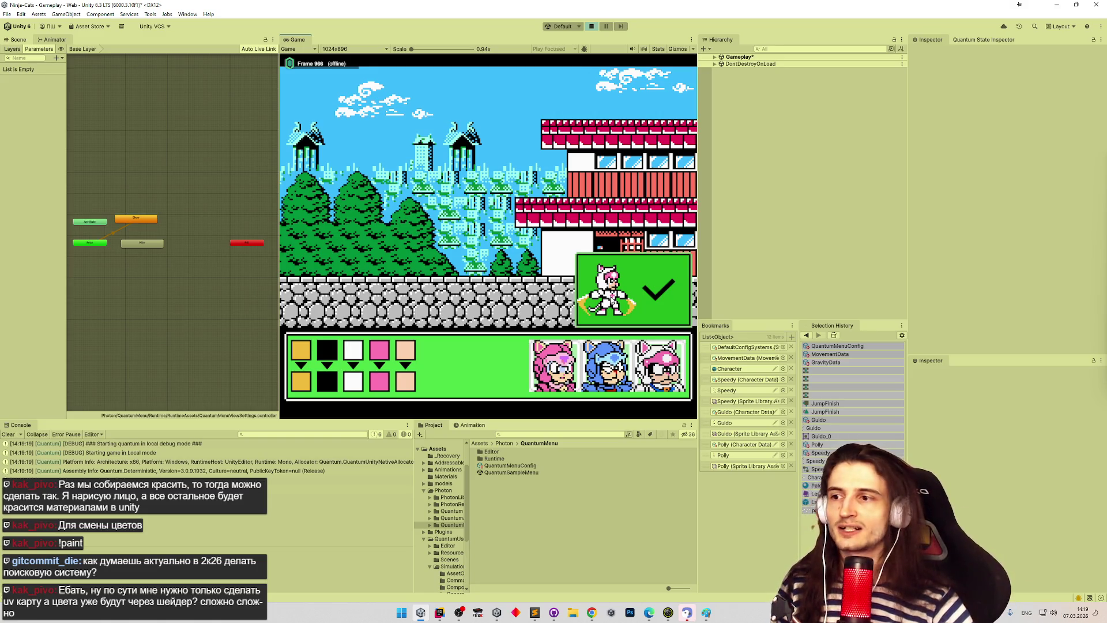
Step: Recolour the cat in custom greens and black, confirm, and run it with the Game view maximized
{"action": "left_click", "coordinate": [412, 386]}
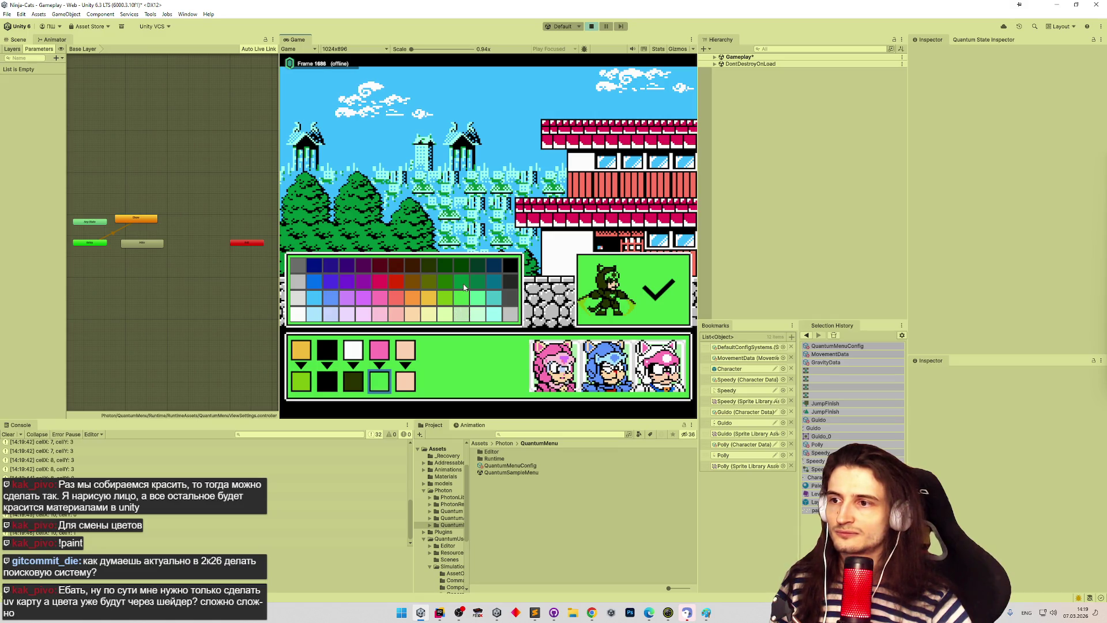
{"action": "left_click", "coordinate": [673, 297]}
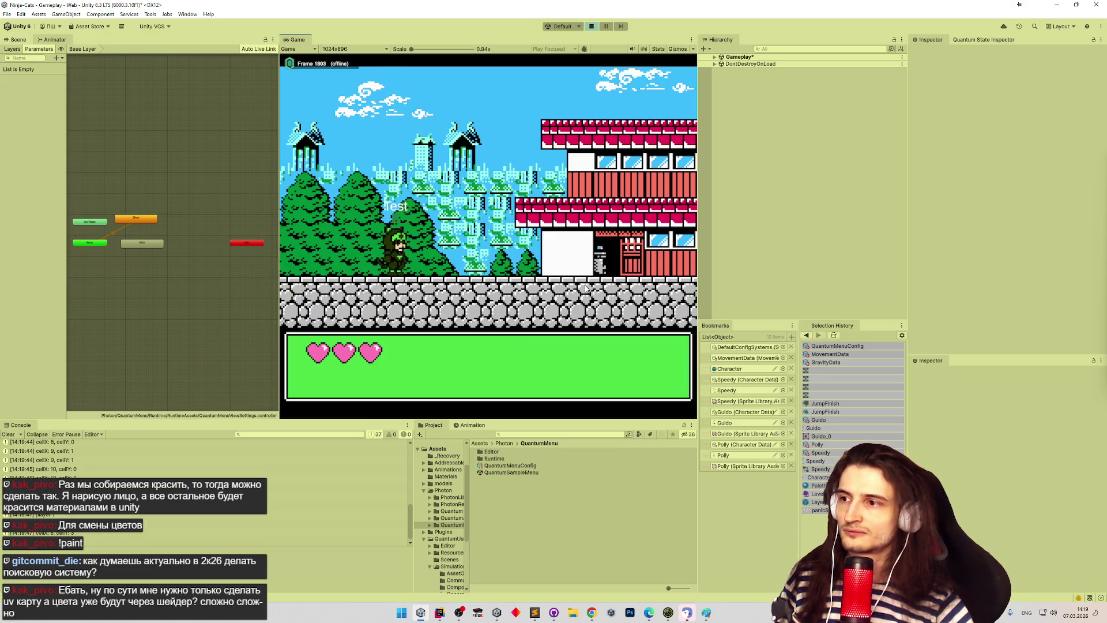
{"action": "key", "text": "d"}
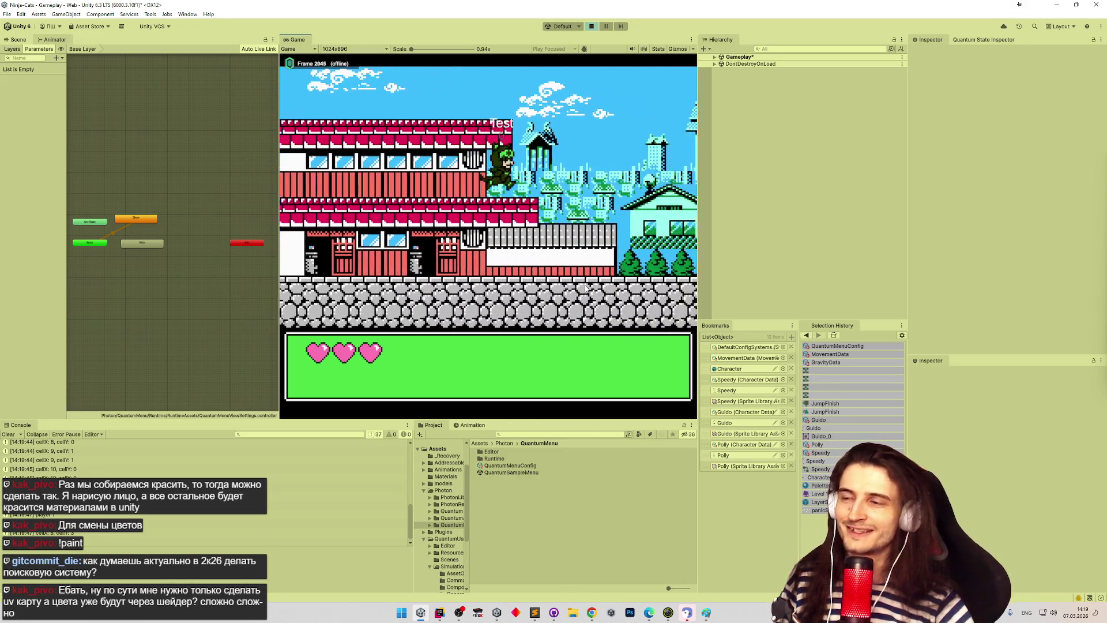
{"action": "key", "text": "shift+space"}
Step: Run the ninja cat right to the boulder, then back left onto the red-roofed building
{"action": "key", "text": "d"}
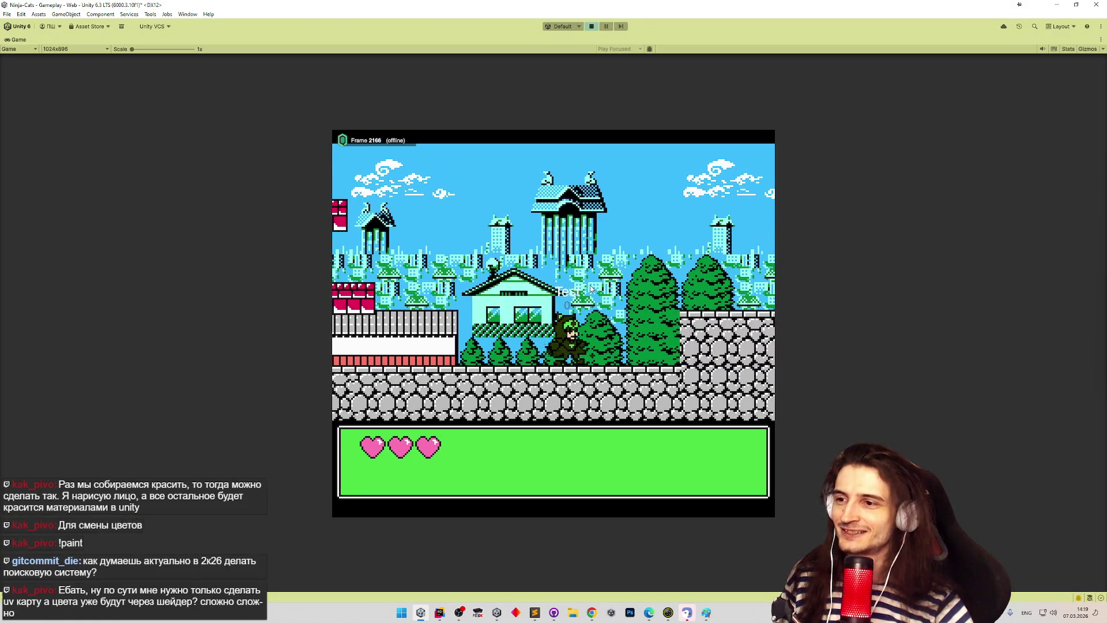
{"action": "key", "text": "d"}
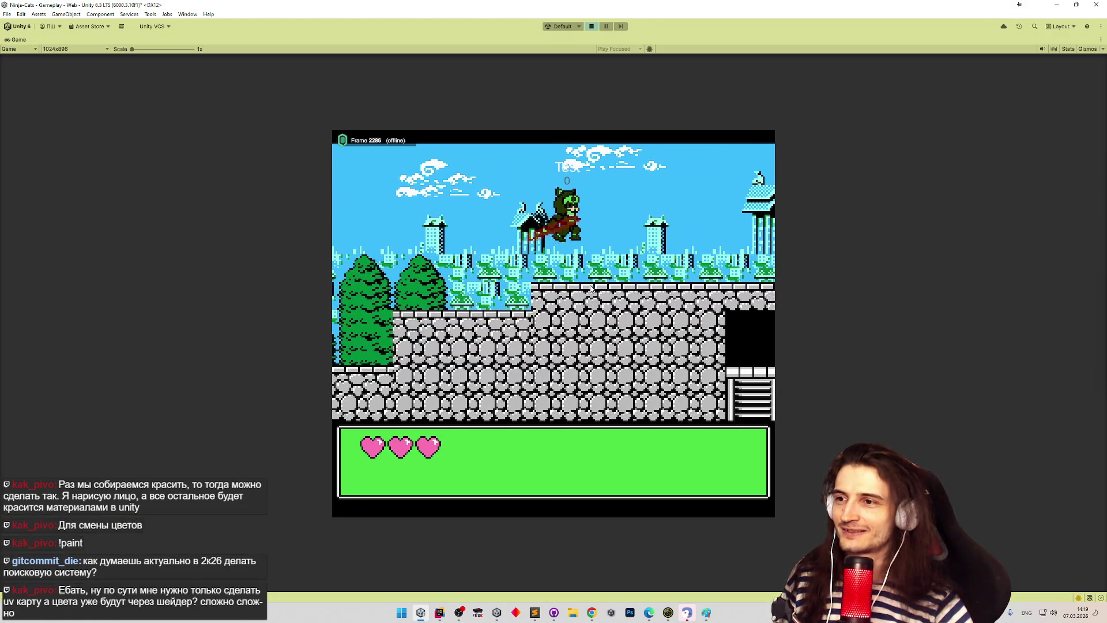
{"action": "key", "text": "d"}
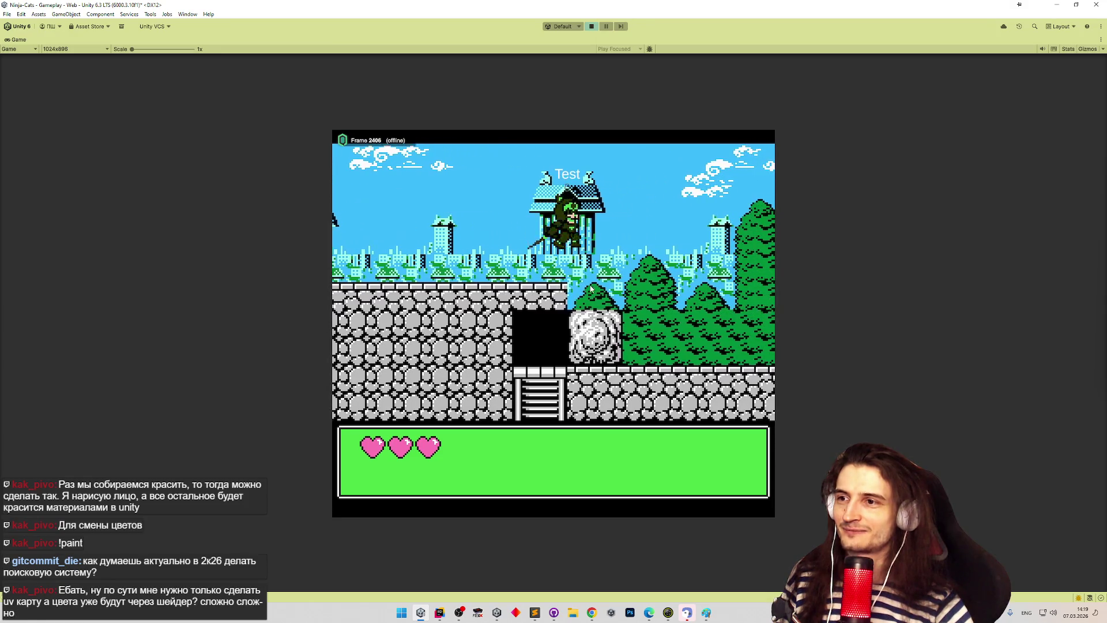
{"action": "key", "text": "d"}
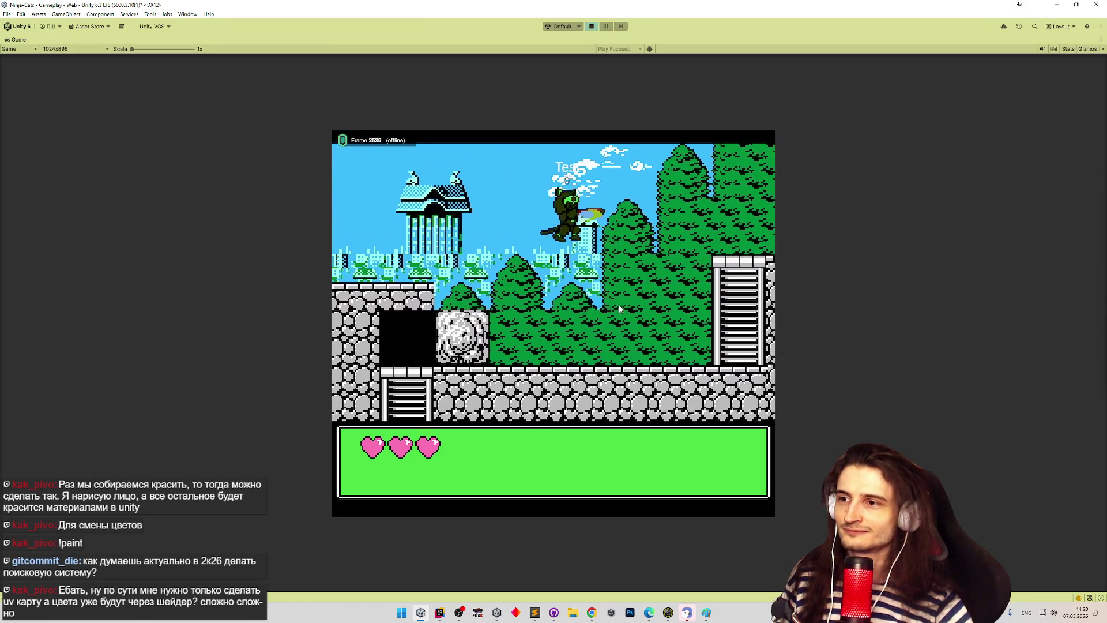
{"action": "key", "text": "a"}
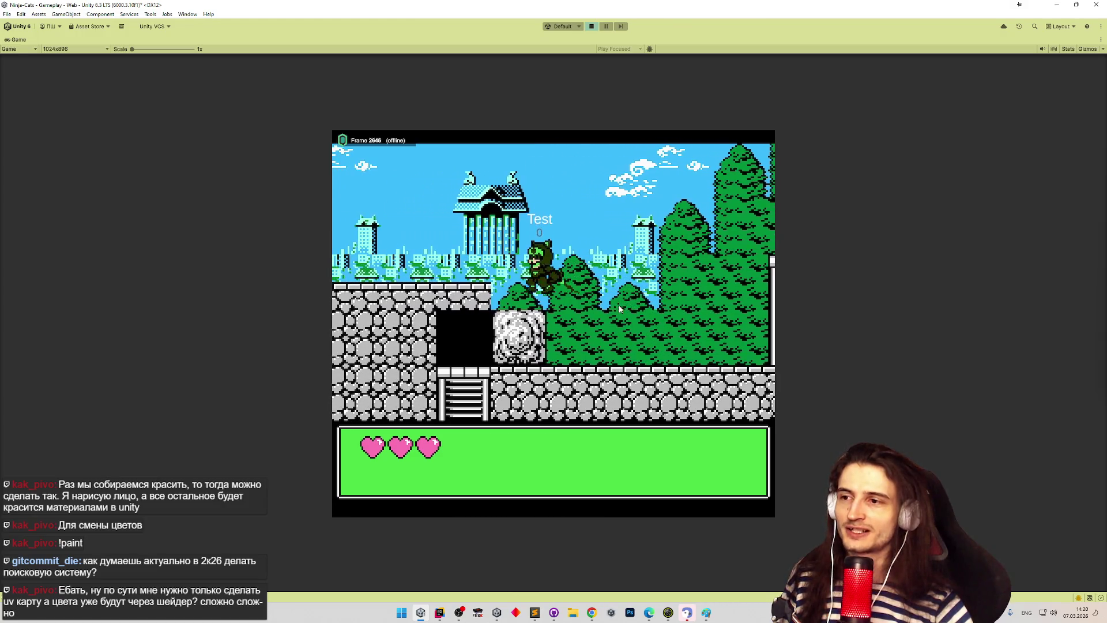
{"action": "key", "text": "a"}
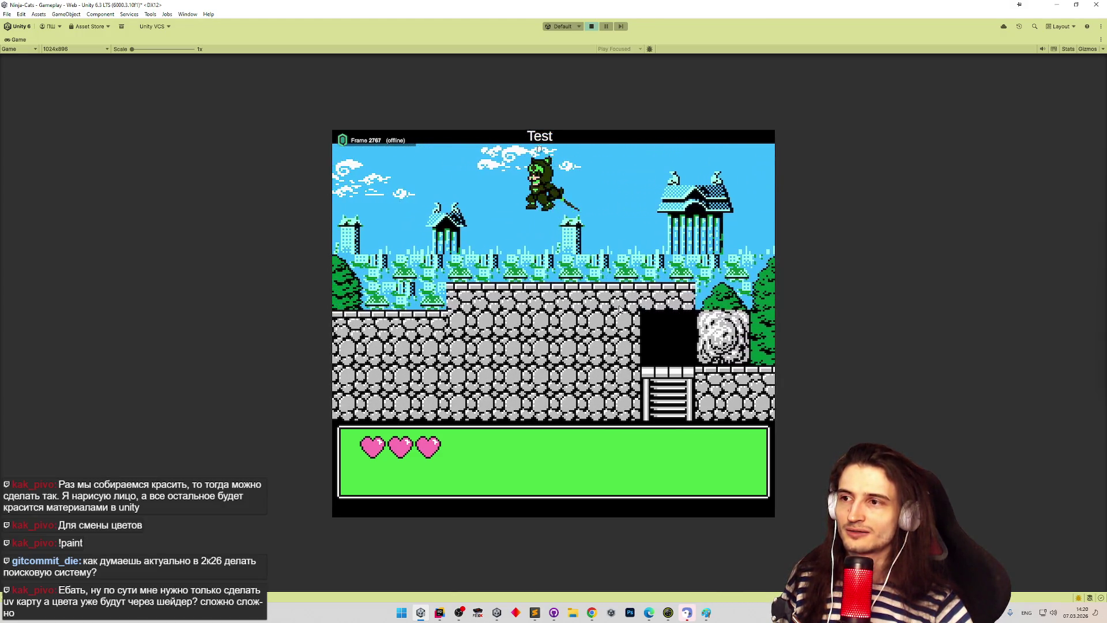
{"action": "key", "text": "a"}
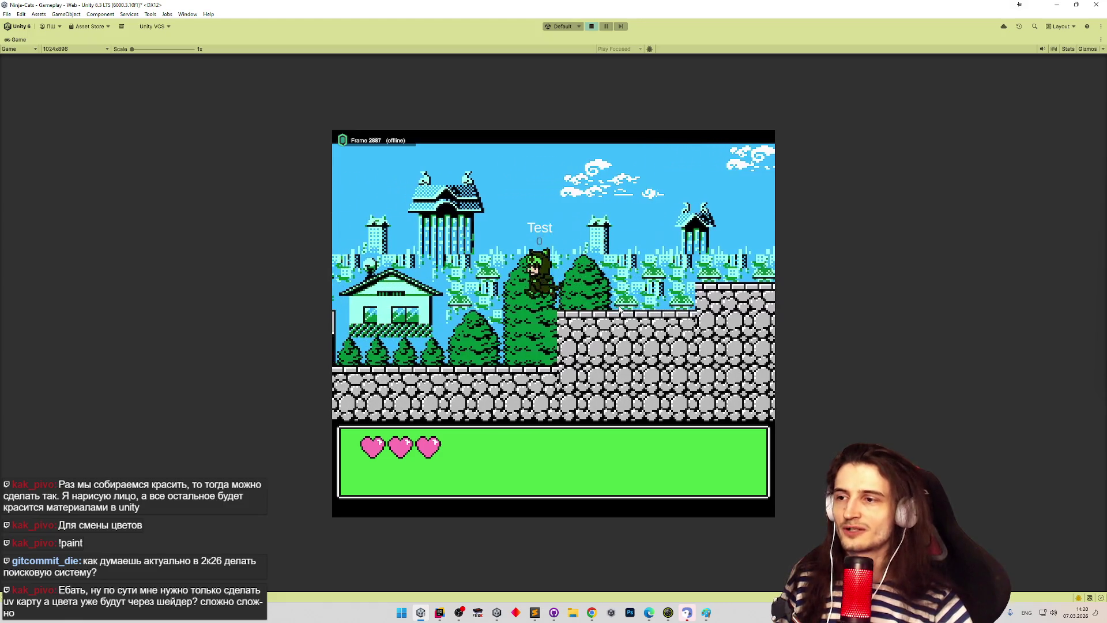
{"action": "key", "text": "a"}
{"action": "key", "text": "space"}
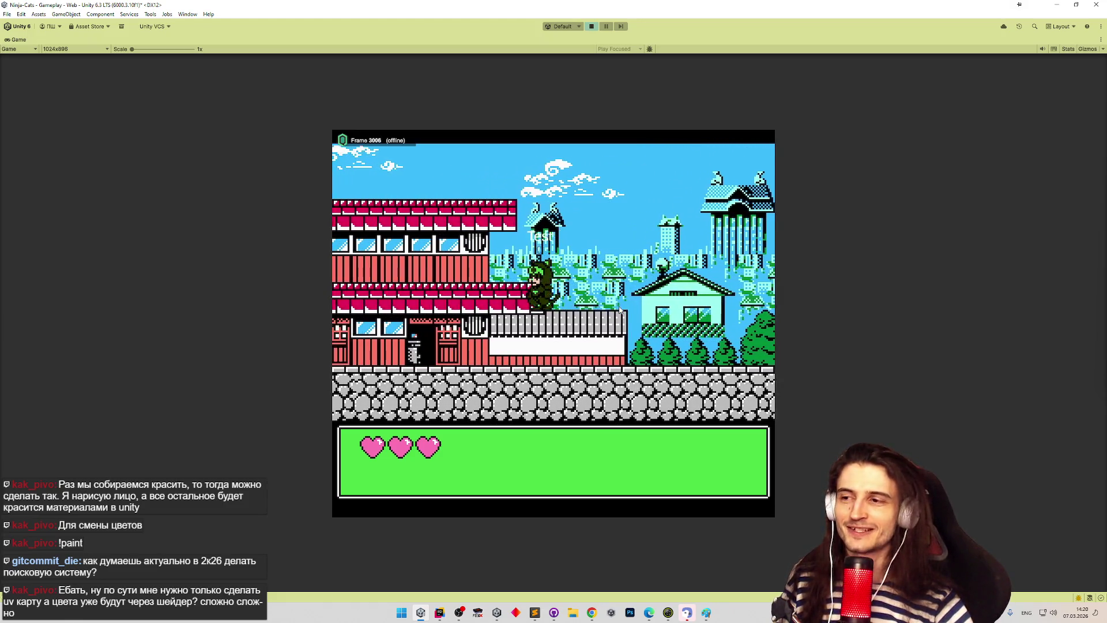
{"action": "key", "text": "a"}
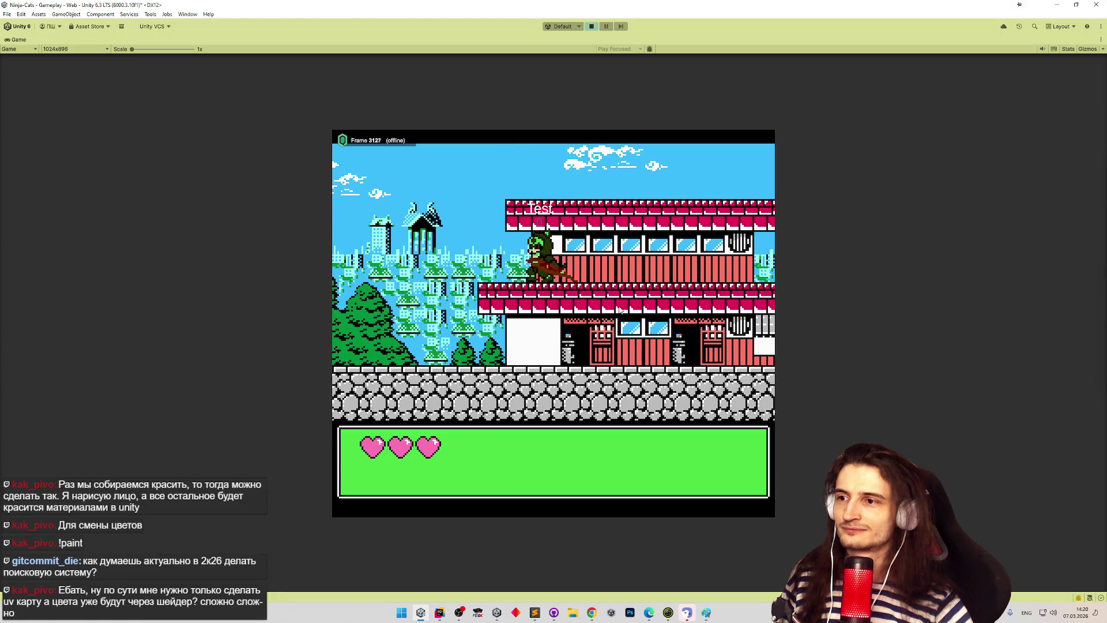
{"action": "key", "text": "a"}
{"action": "key", "text": "space"}
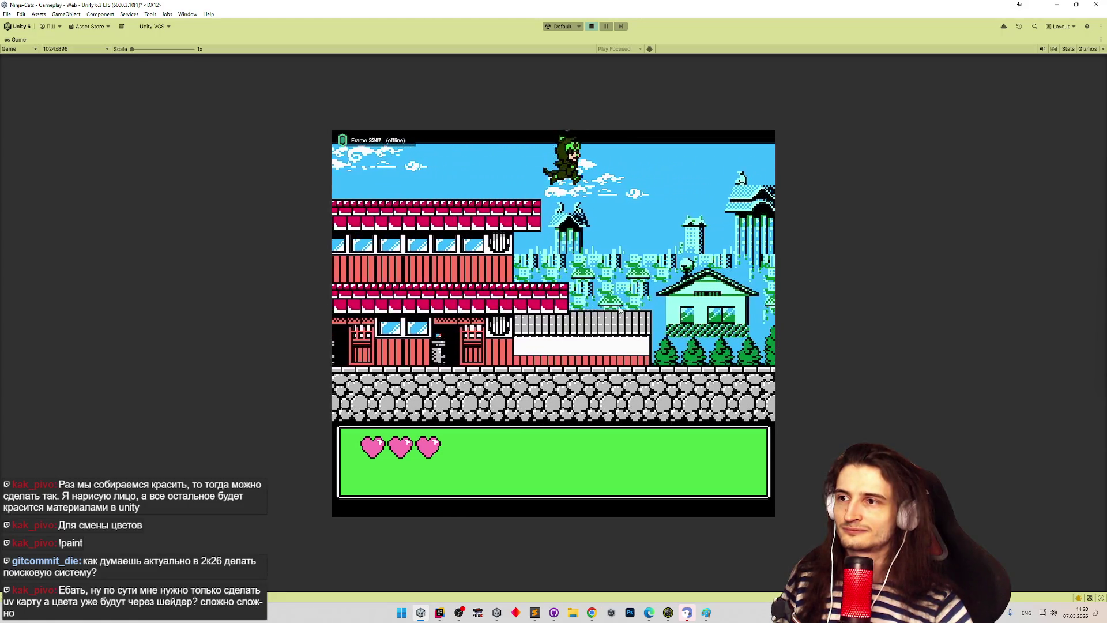
{"action": "key", "text": "a"}
{"action": "key", "text": "space"}
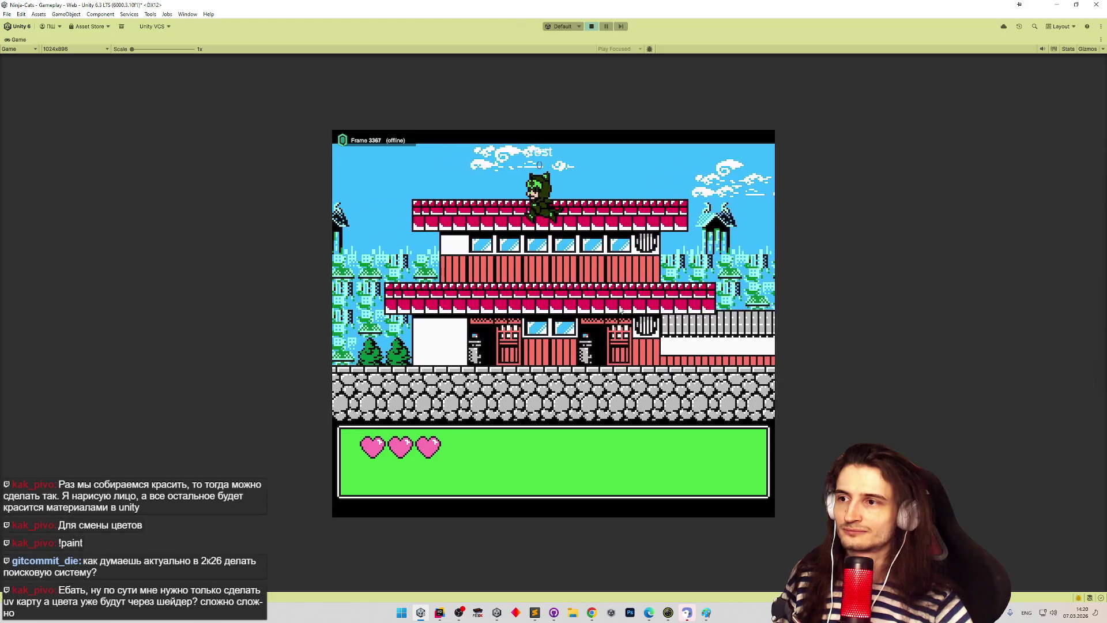
{"action": "key", "text": "a"}
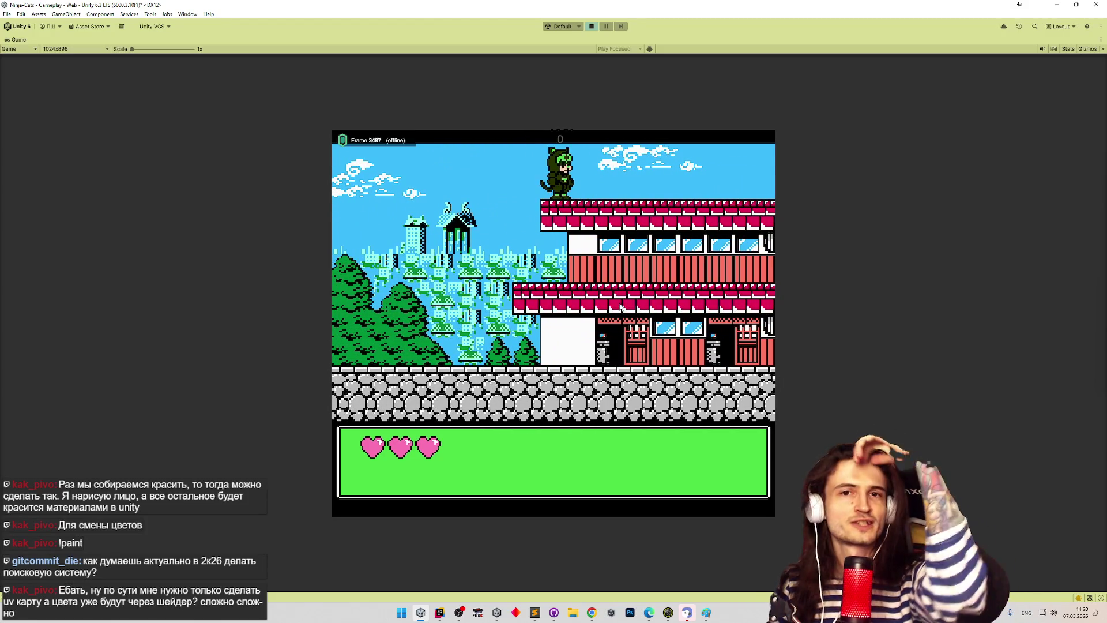
Step: Jump back and forth across the red rooftops and climb onto the higher stone walls
{"action": "key", "text": "d"}
{"action": "key", "text": "space"}
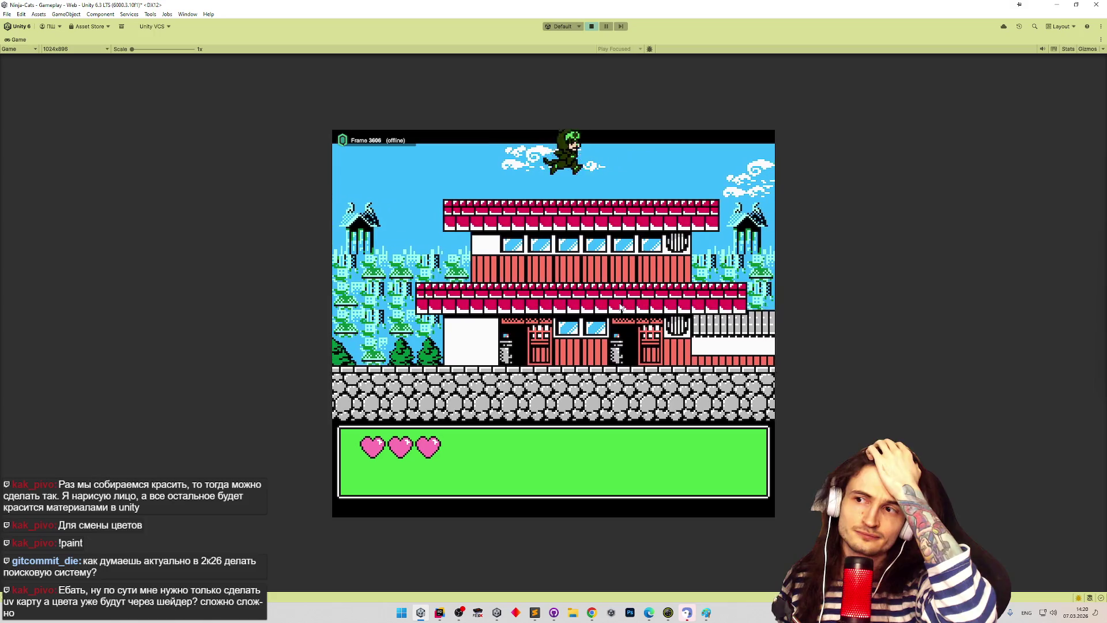
{"action": "key", "text": "a"}
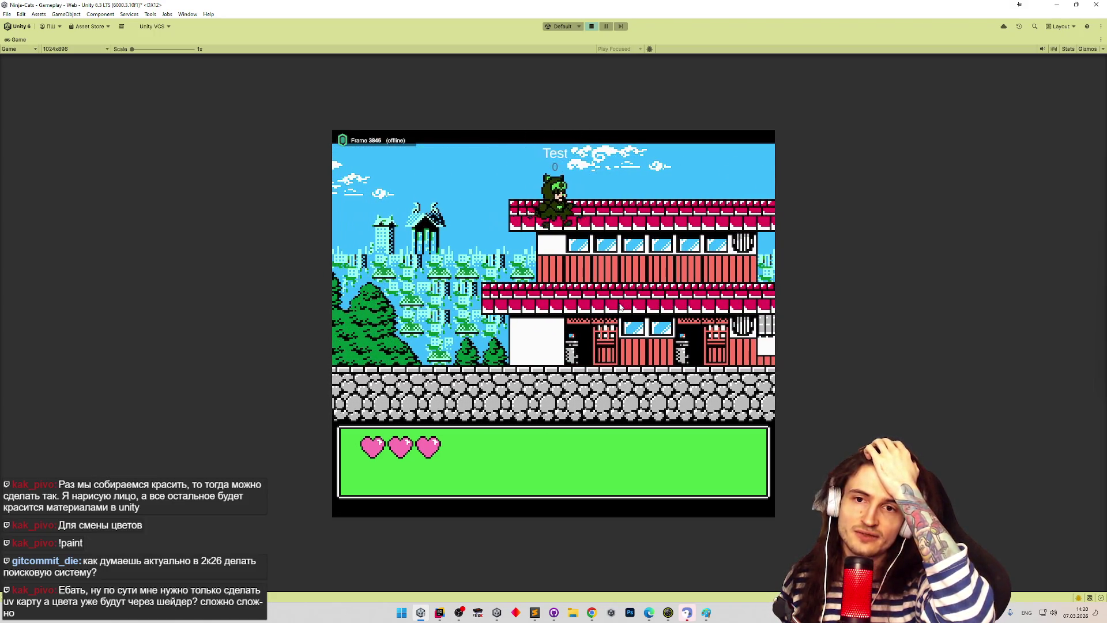
{"action": "key", "text": "d"}
{"action": "key", "text": "space"}
{"action": "key", "text": "d"}
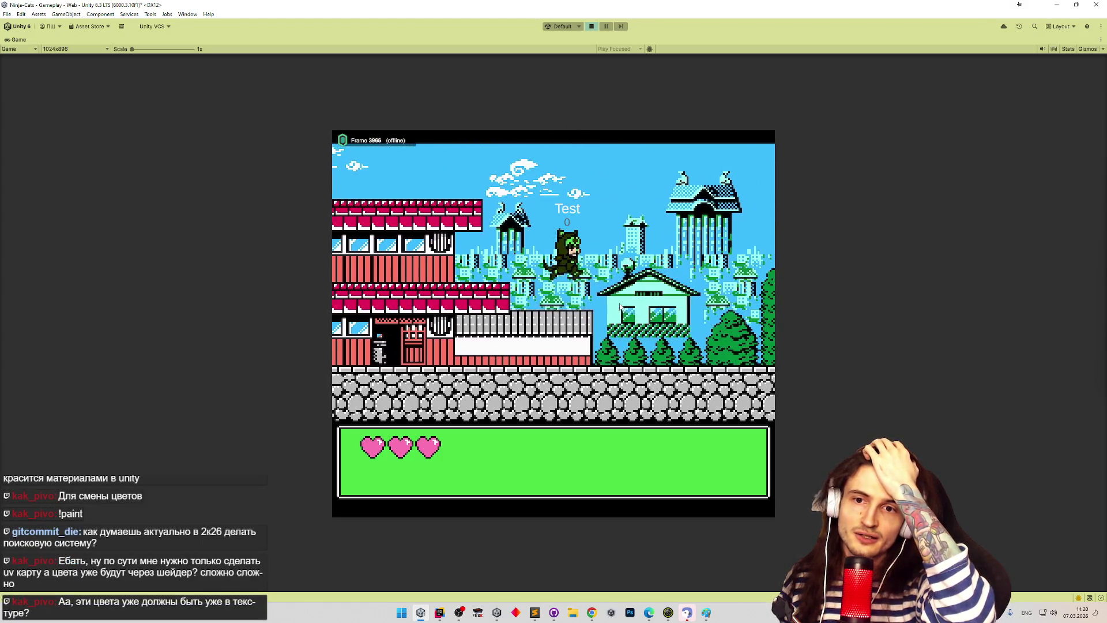
{"action": "key", "text": "a"}
{"action": "key", "text": "space"}
{"action": "key", "text": "d"}
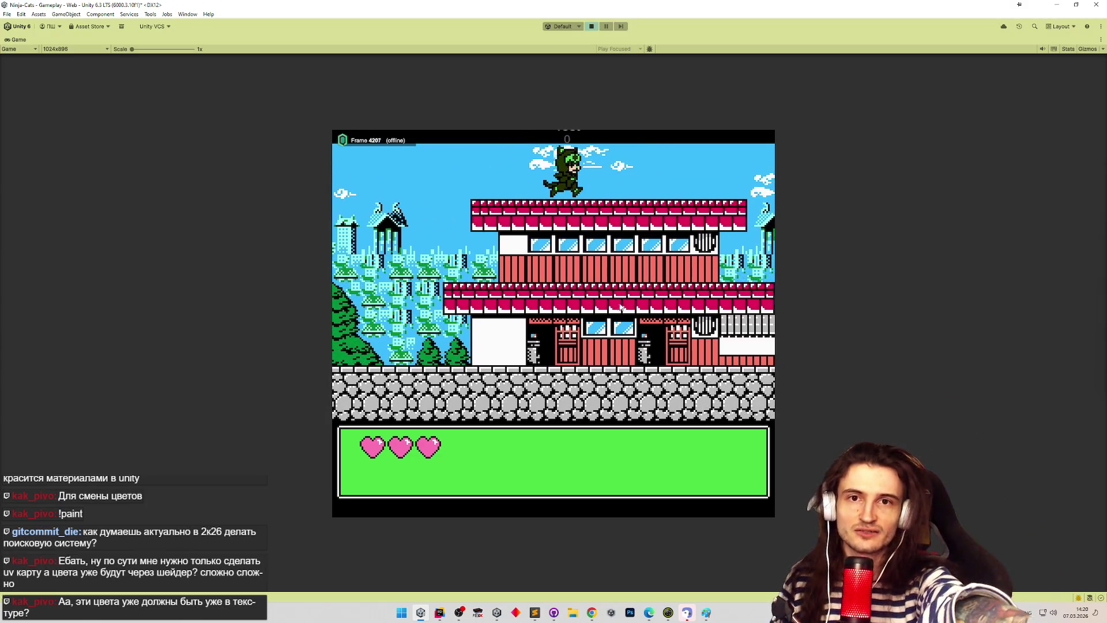
{"action": "key", "text": "d"}
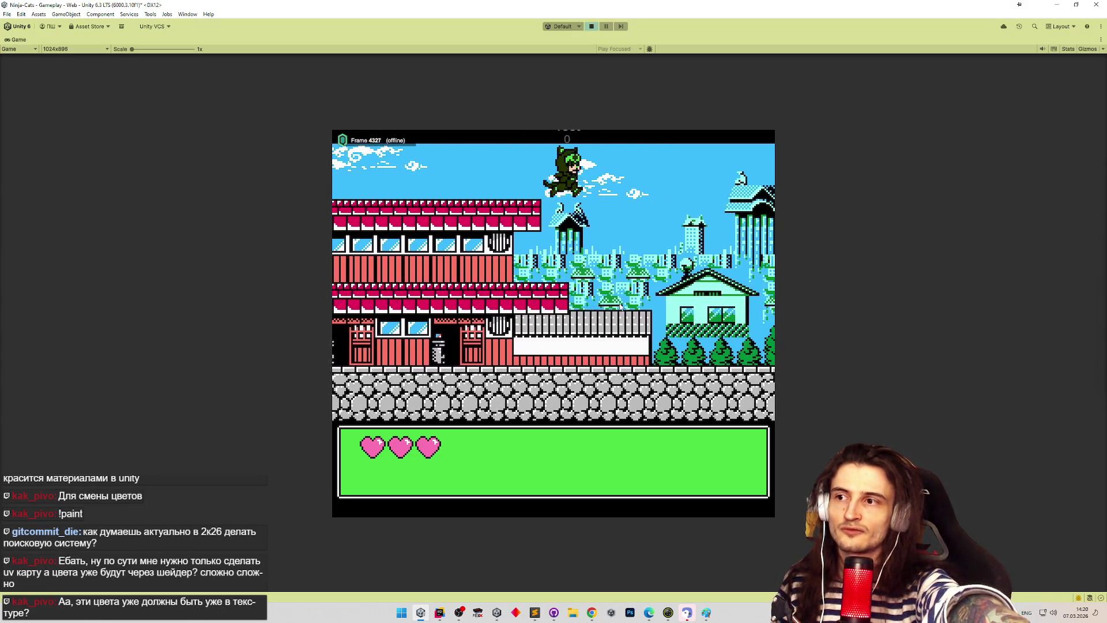
{"action": "key", "text": "a"}
{"action": "key", "text": "space"}
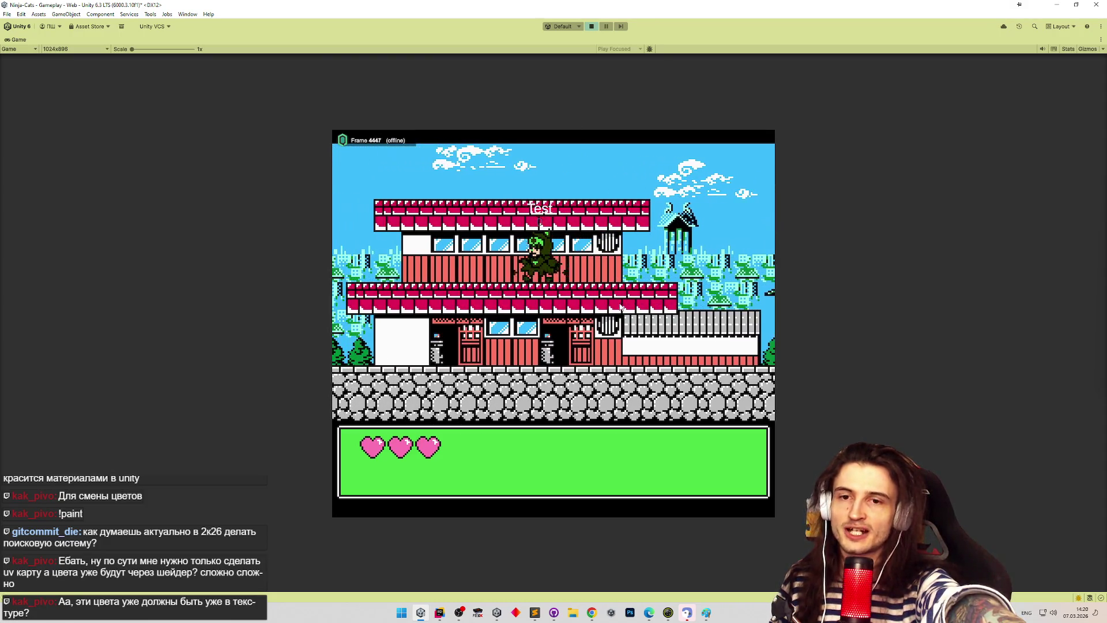
{"action": "key", "text": "d"}
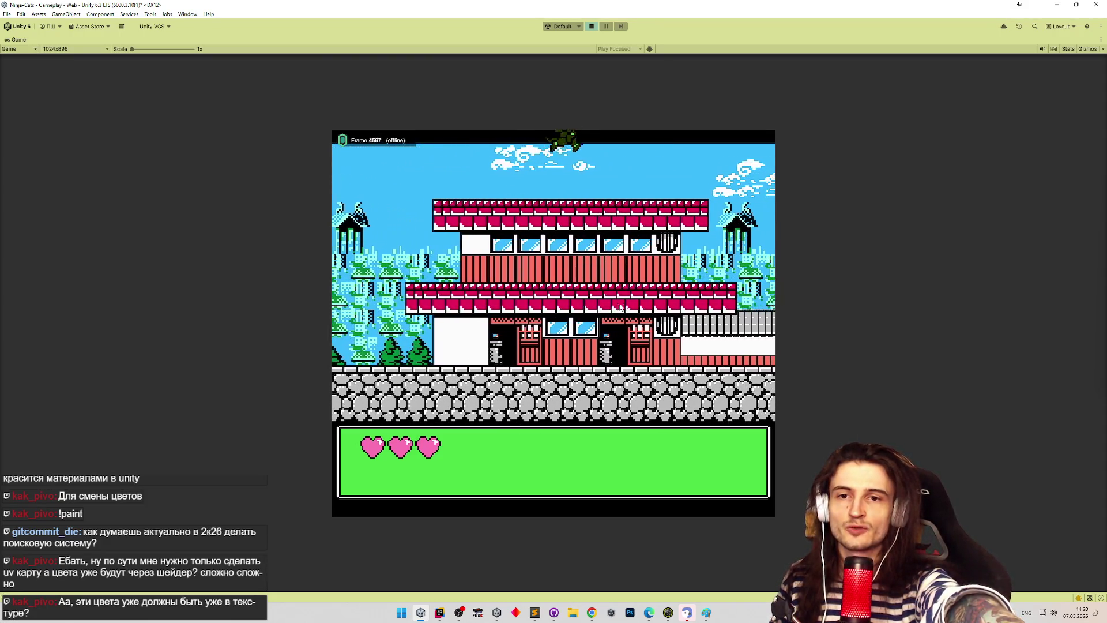
{"action": "key", "text": "space"}
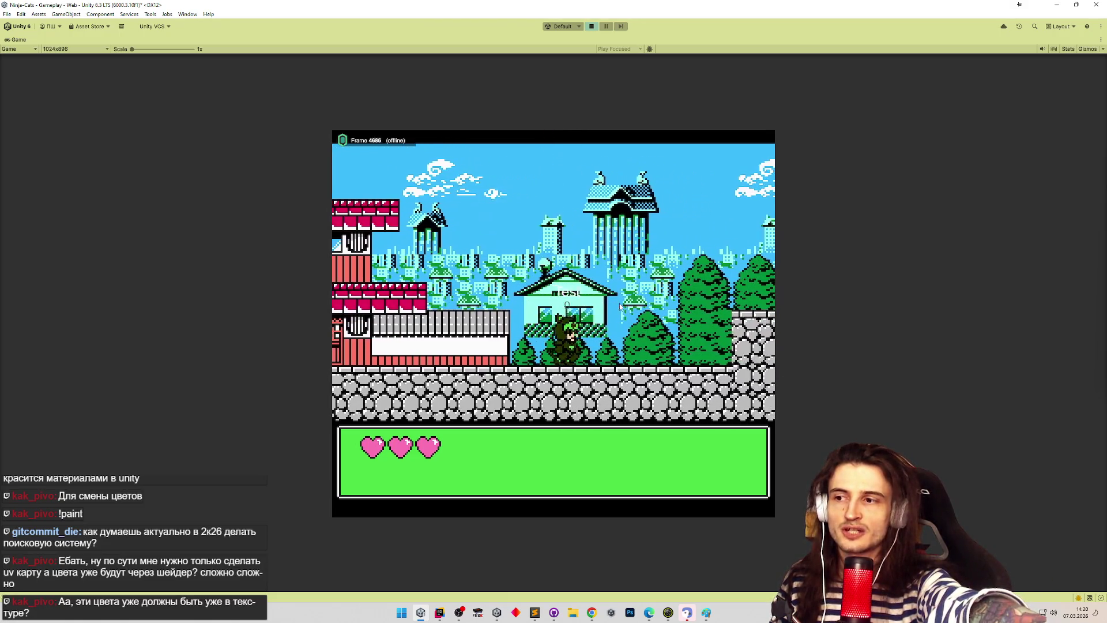
{"action": "key", "text": "space"}
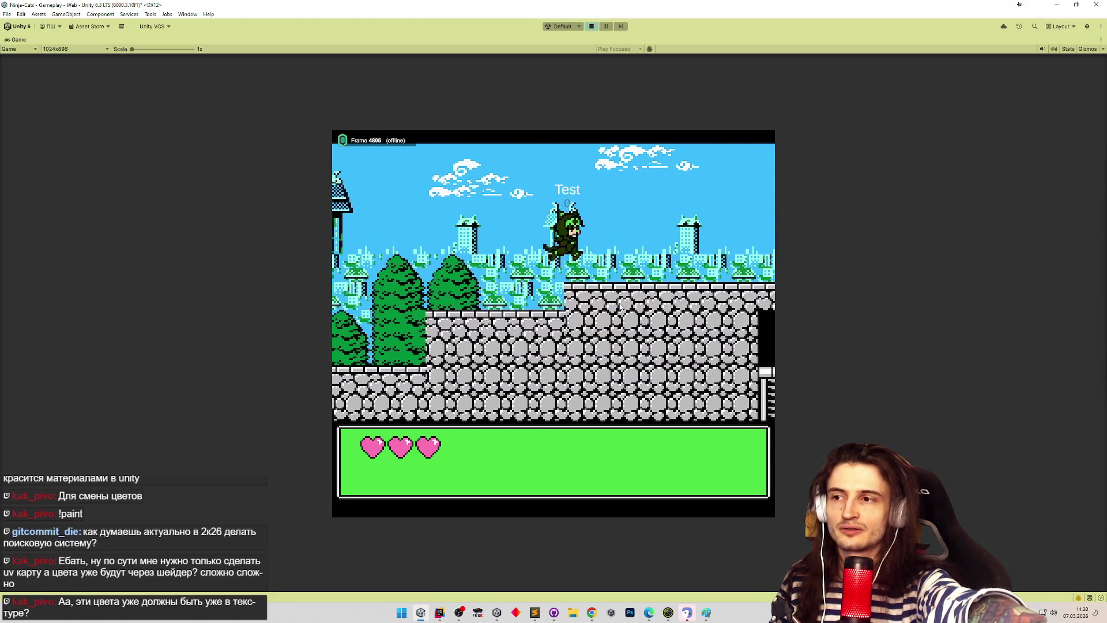
{"action": "key", "text": "d"}
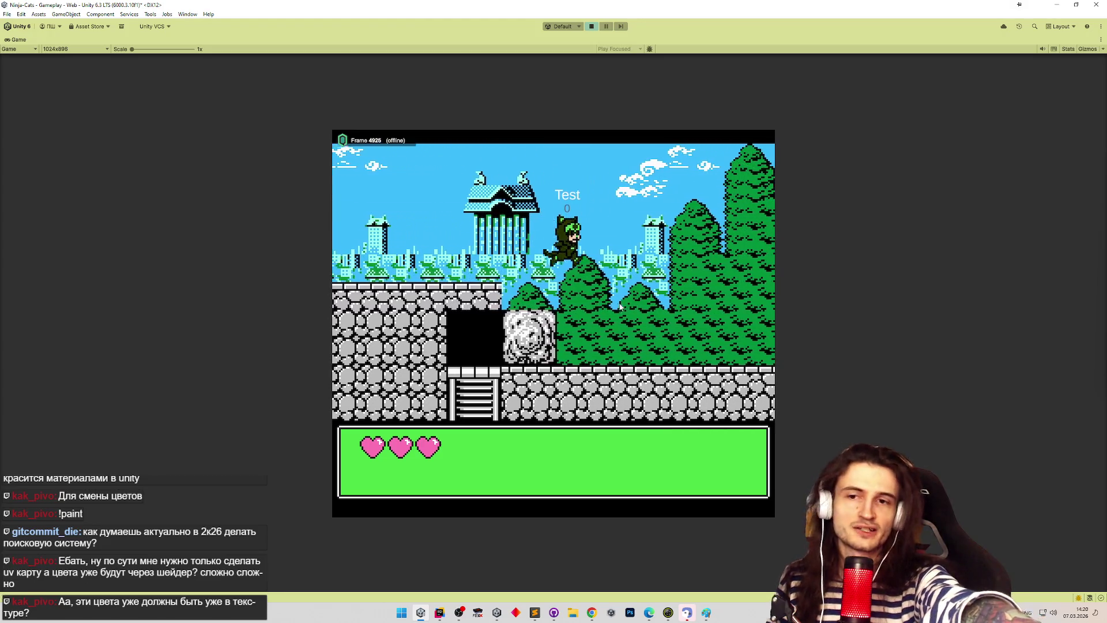
{"action": "key", "text": "a"}
{"action": "key", "text": "space"}
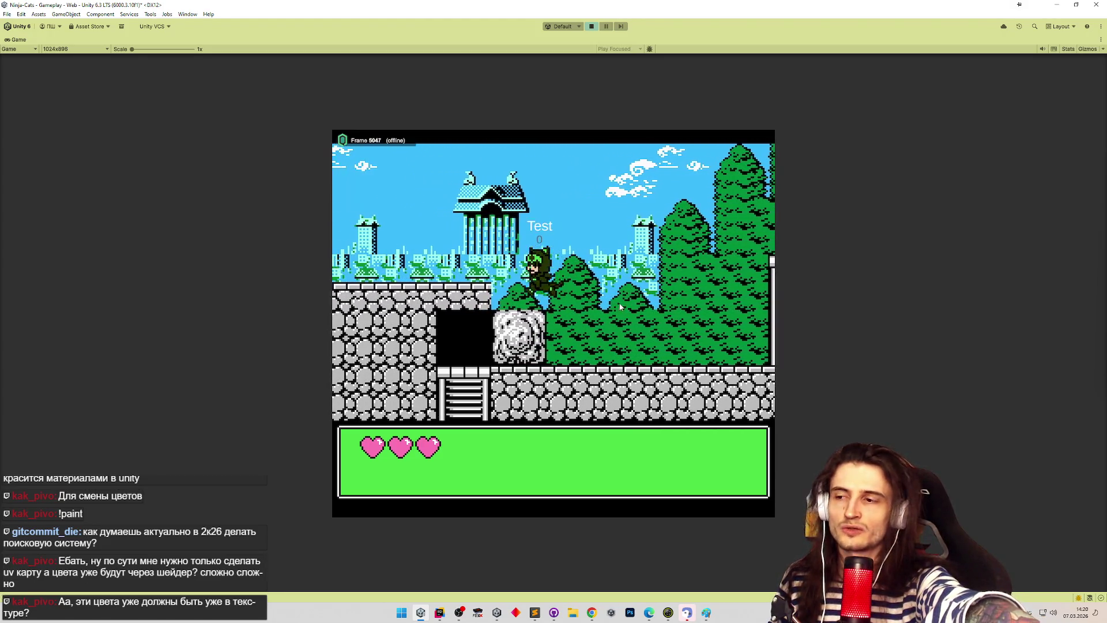
{"action": "key", "text": "d"}
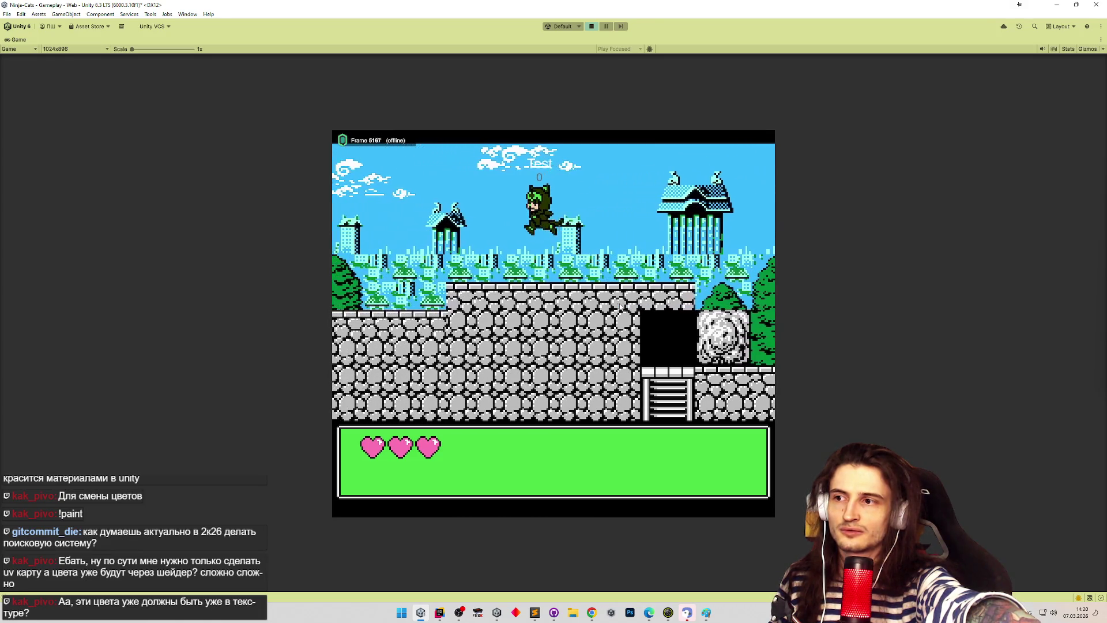
{"action": "key", "text": "d"}
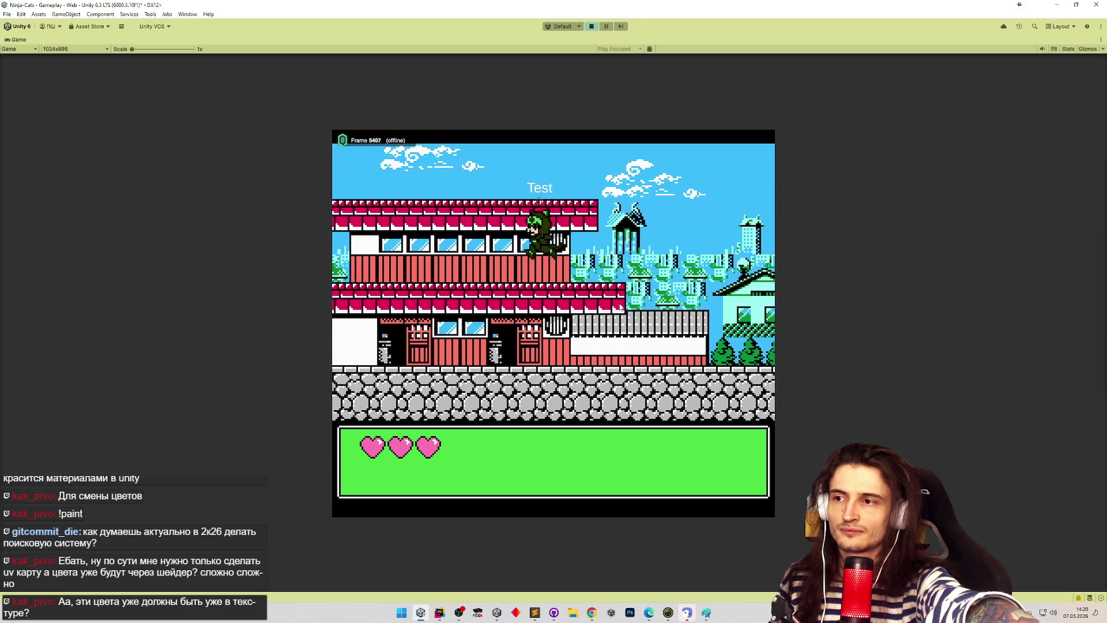
Step: Run right past the house, shrine and red buildings, then back left to the higher rooftop
{"action": "key", "text": "a"}
{"action": "key", "text": "space"}
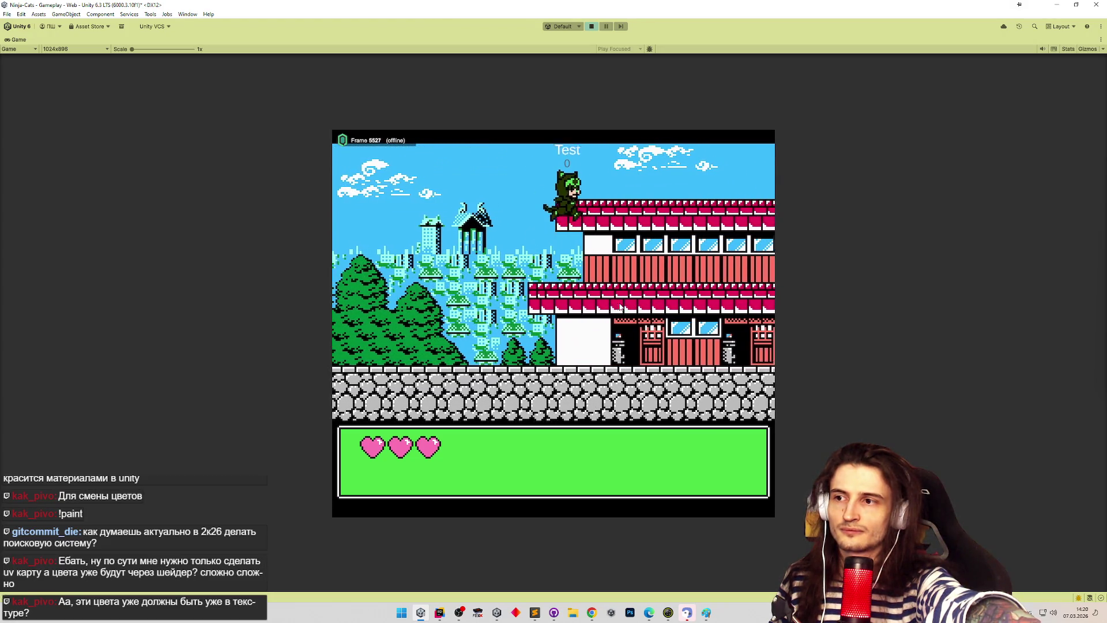
{"action": "key", "text": "a"}
{"action": "key", "text": "space"}
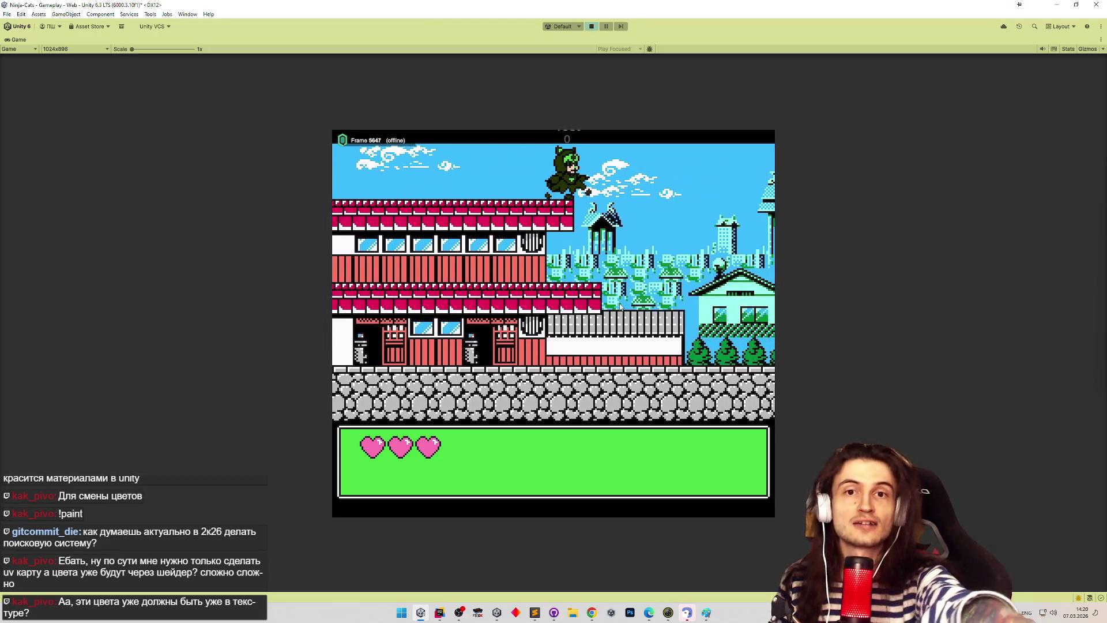
{"action": "key", "text": "d"}
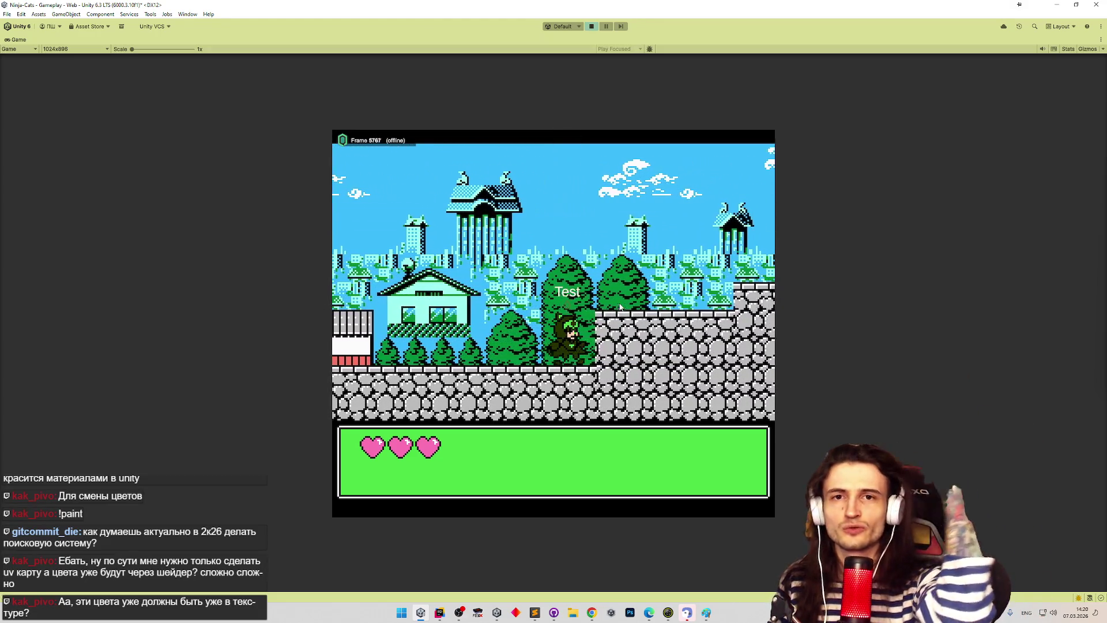
{"action": "key", "text": "d"}
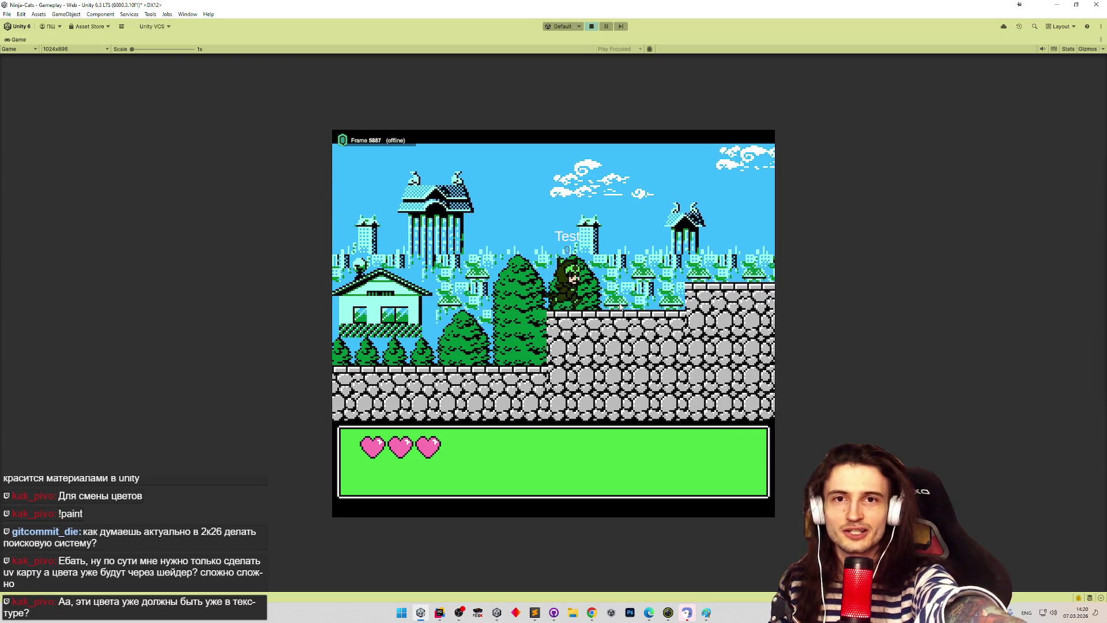
{"action": "key", "text": "space"}
{"action": "key", "text": "d"}
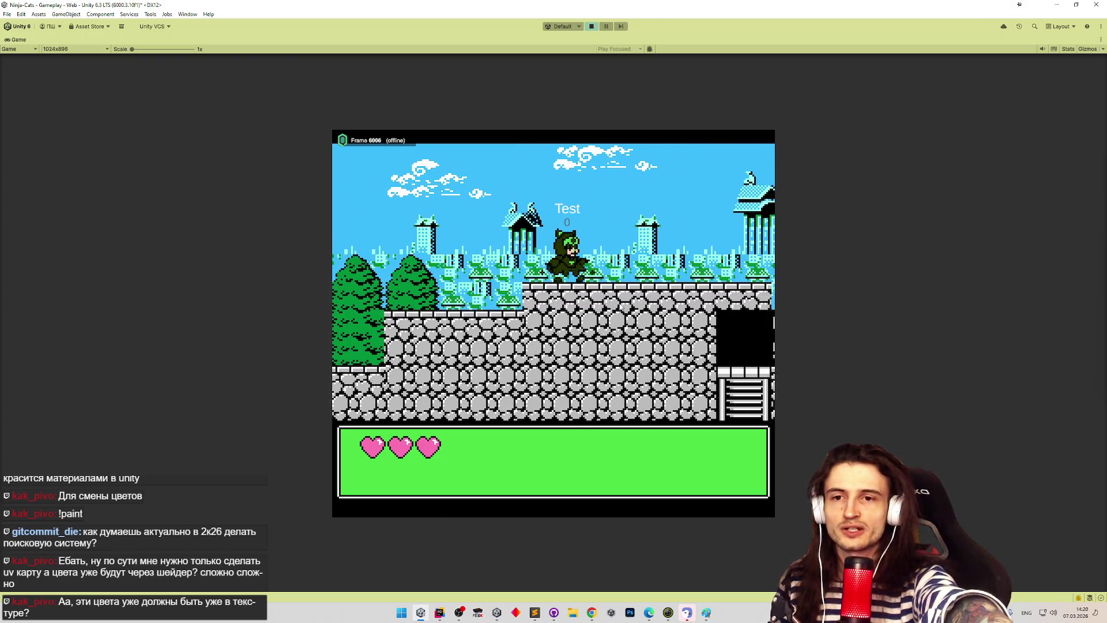
{"action": "key", "text": "d"}
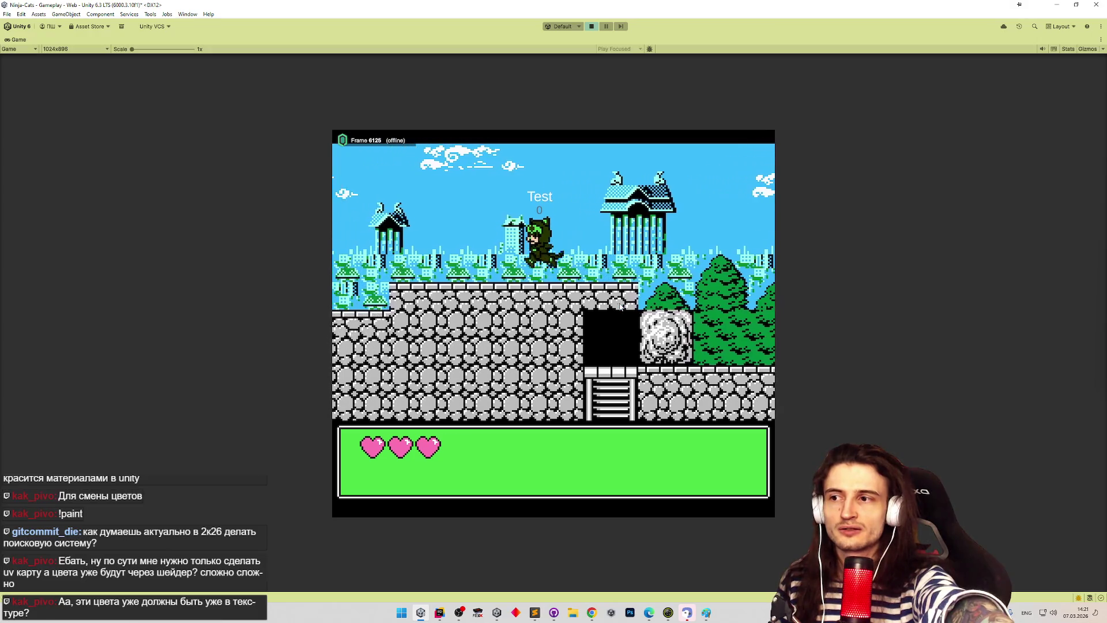
{"action": "key", "text": "d"}
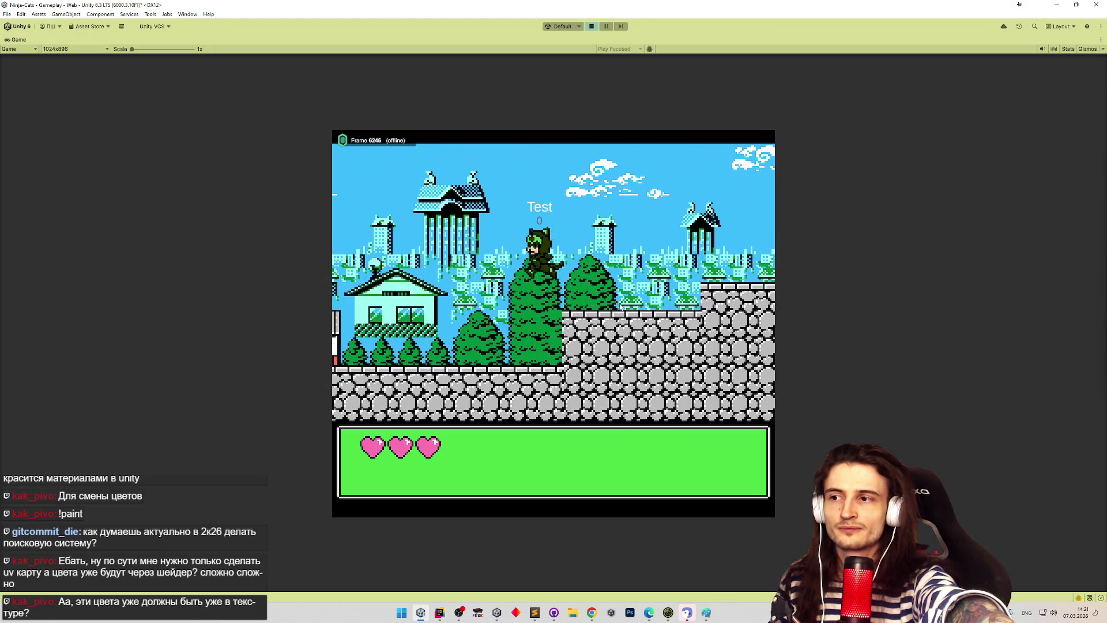
{"action": "key", "text": "space"}
{"action": "key", "text": "d"}
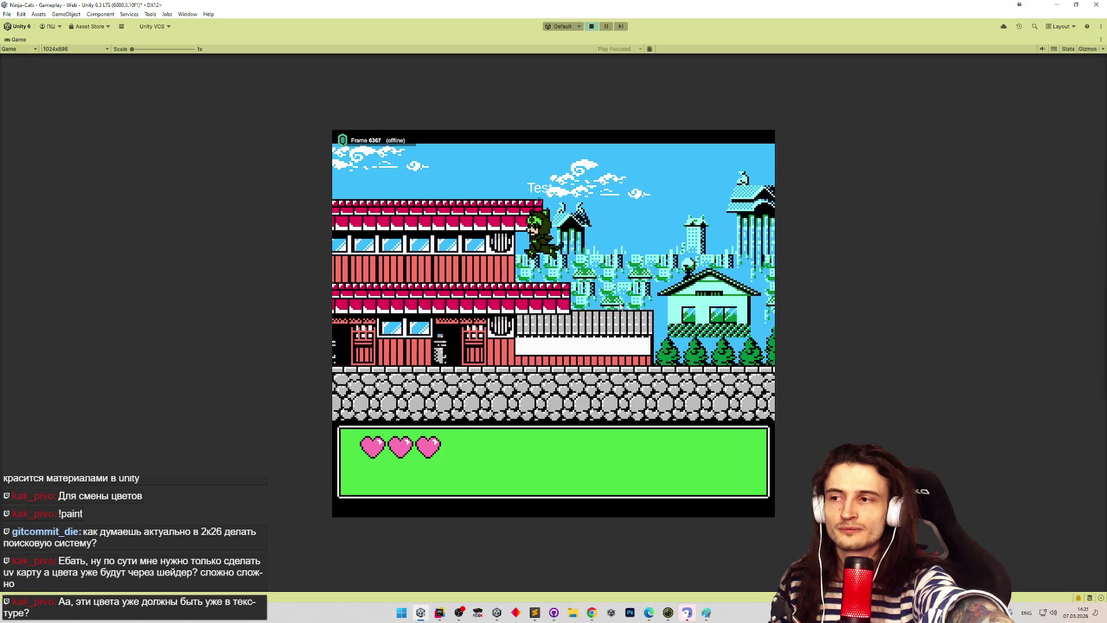
{"action": "key", "text": "space"}
{"action": "key", "text": "d"}
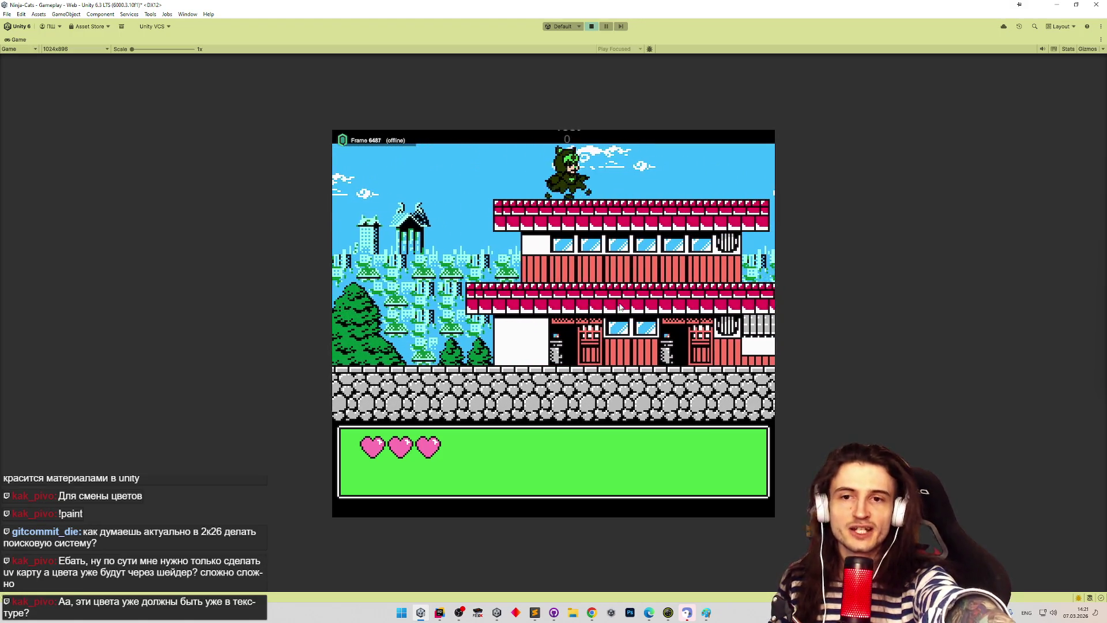
{"action": "key", "text": "space"}
{"action": "key", "text": "d"}
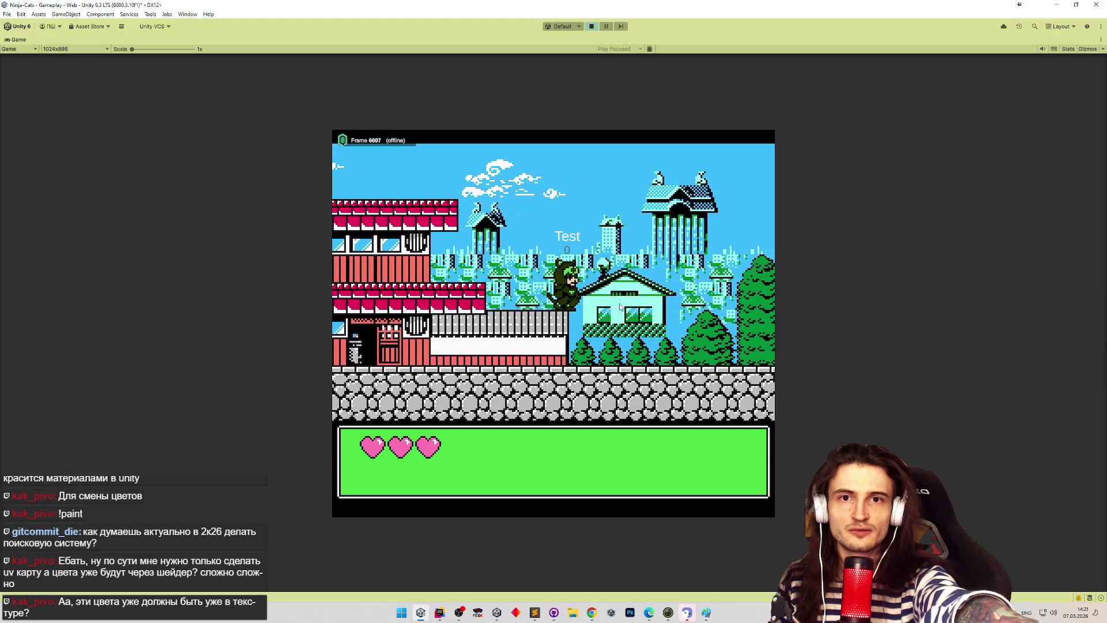
{"action": "key", "text": "space"}
{"action": "key", "text": "d"}
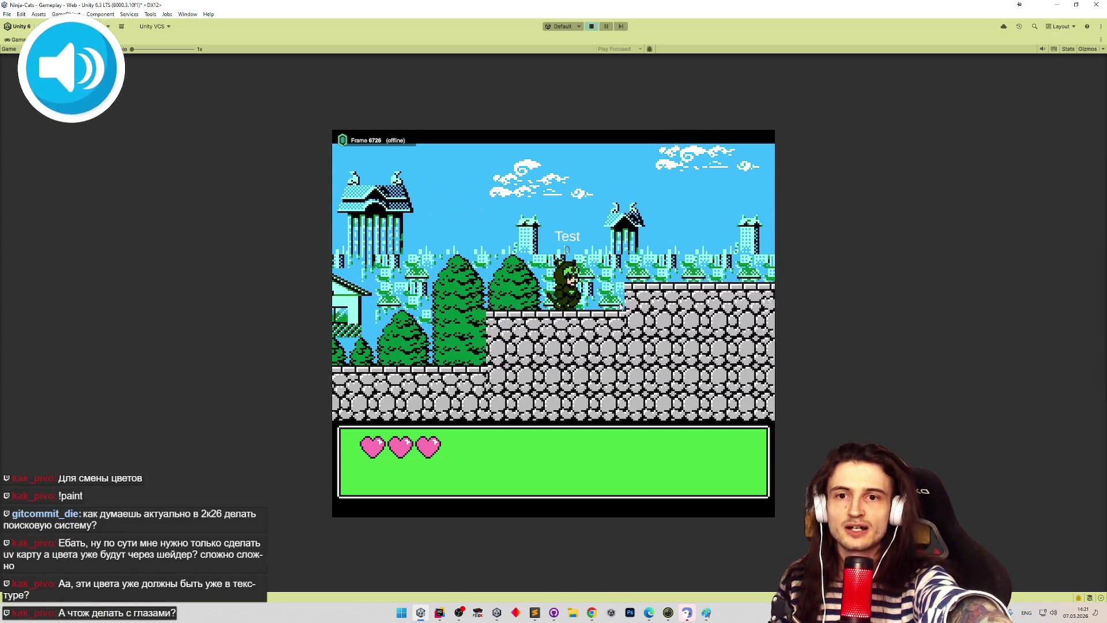
{"action": "key", "text": "a"}
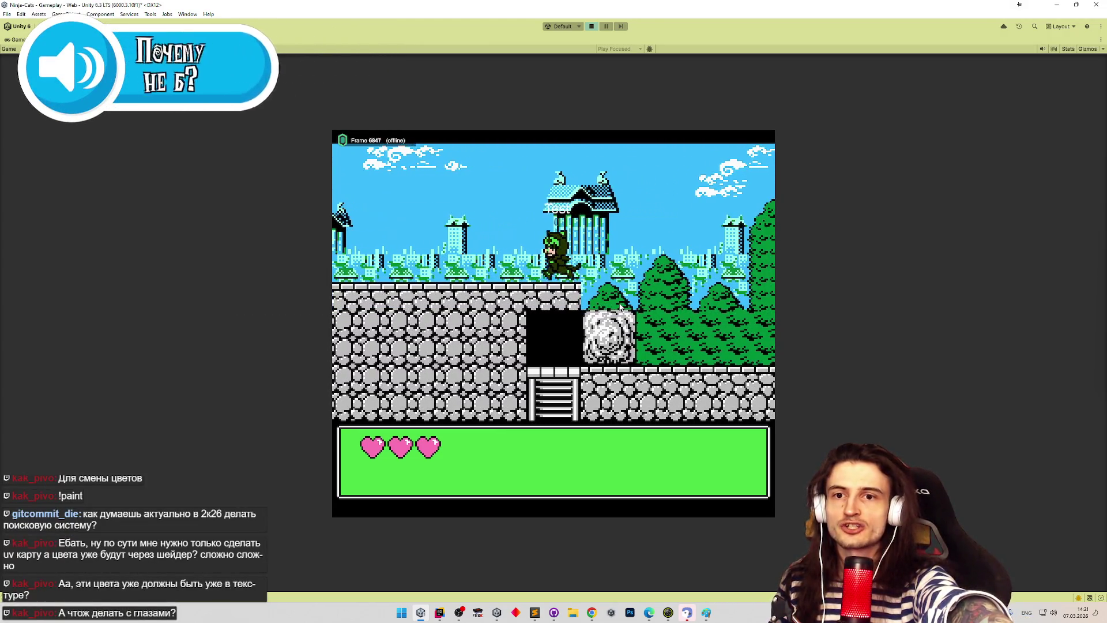
{"action": "key", "text": "a"}
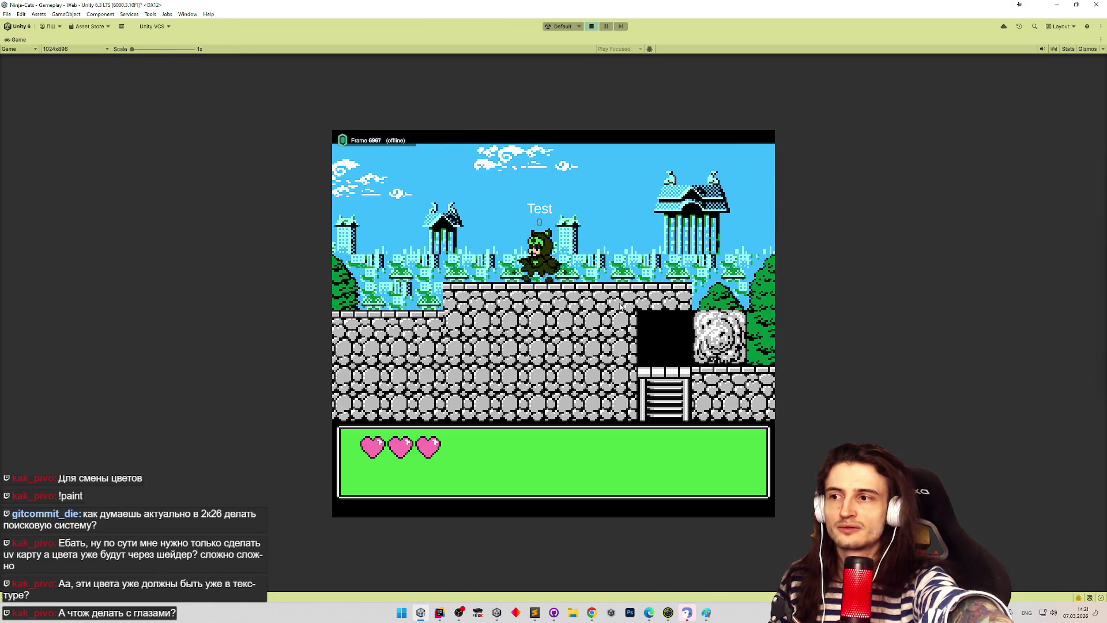
{"action": "key", "text": "a"}
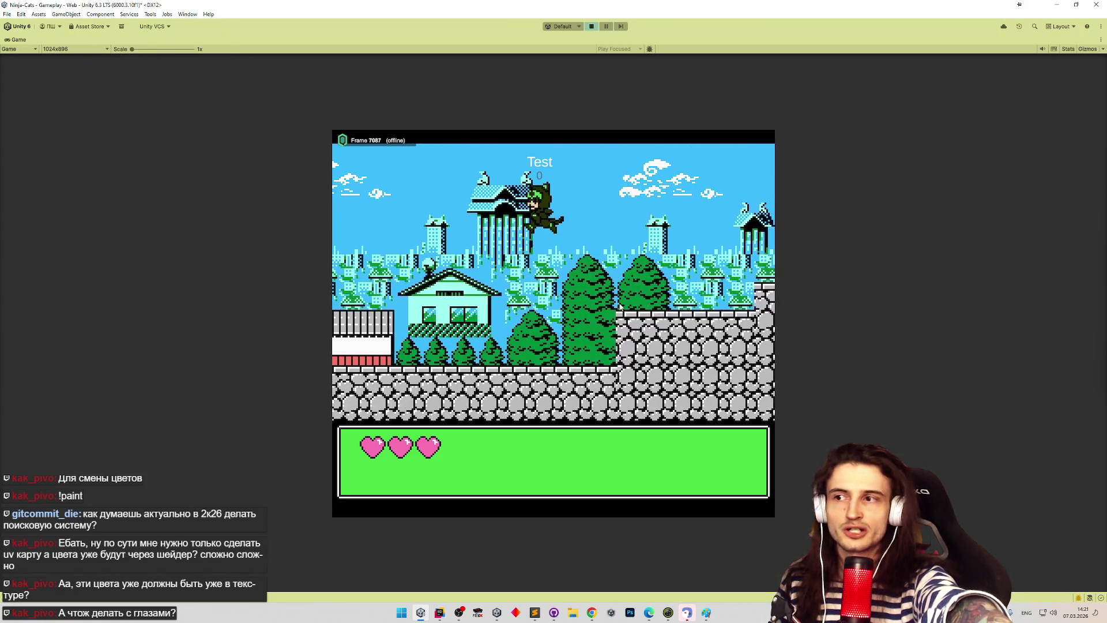
{"action": "key", "text": "a"}
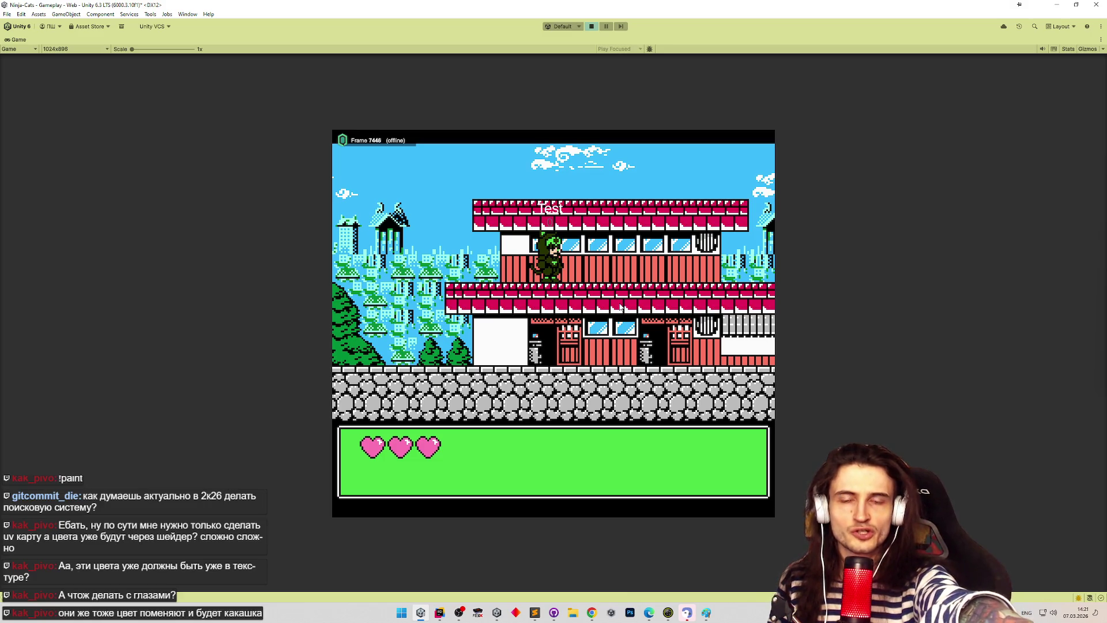
Step: Run over the stone wall and red roof to grab the ladder, then restore the editor layout
{"action": "key", "text": "d"}
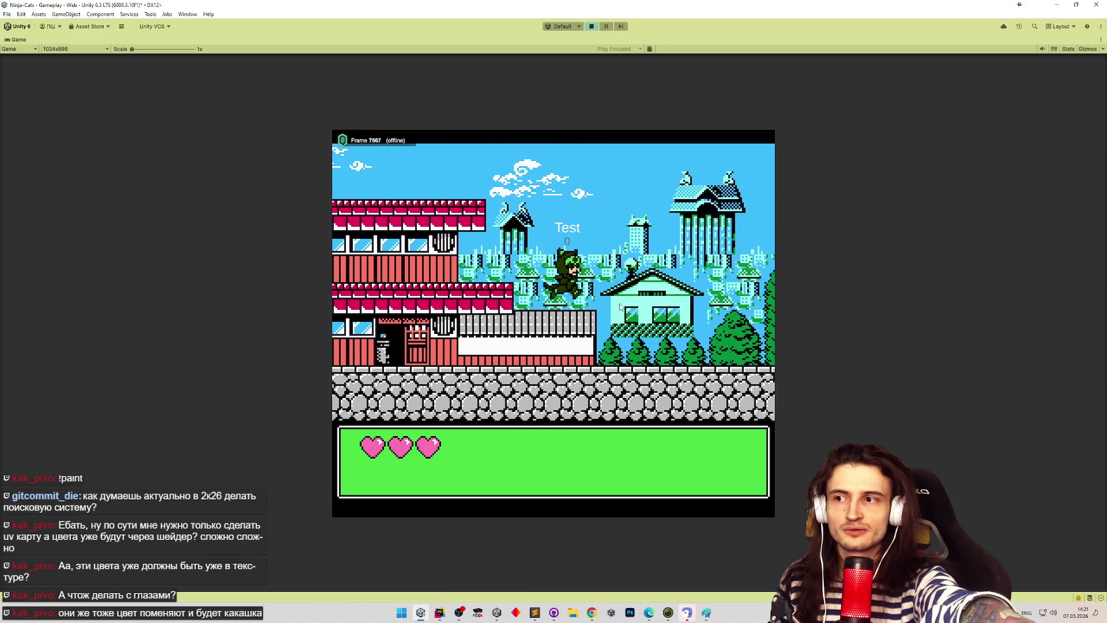
{"action": "key", "text": "d"}
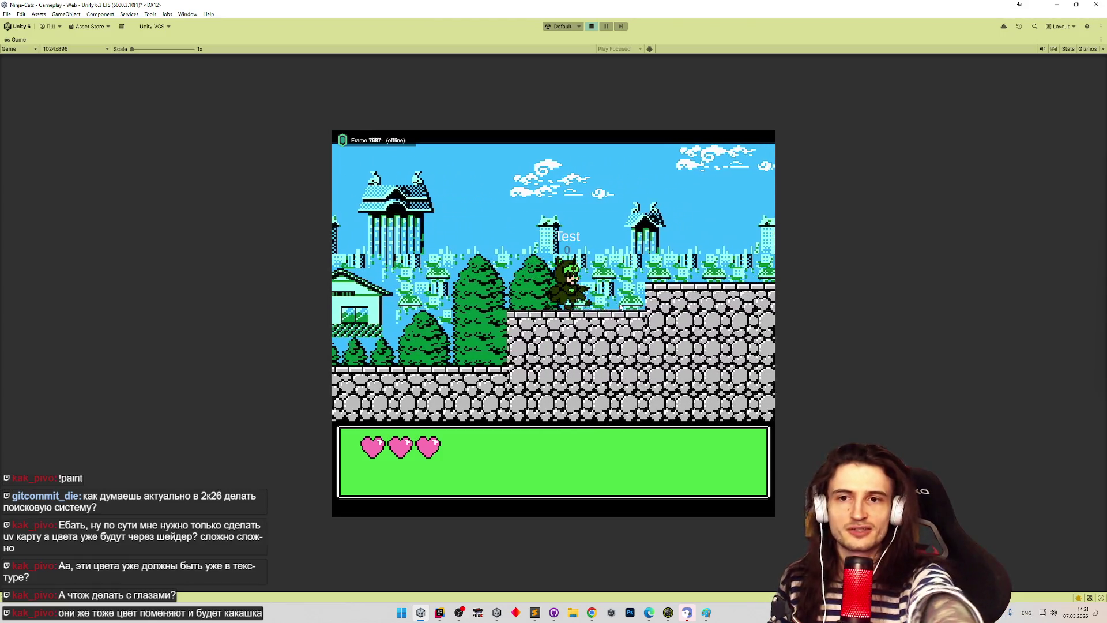
{"action": "key", "text": "d"}
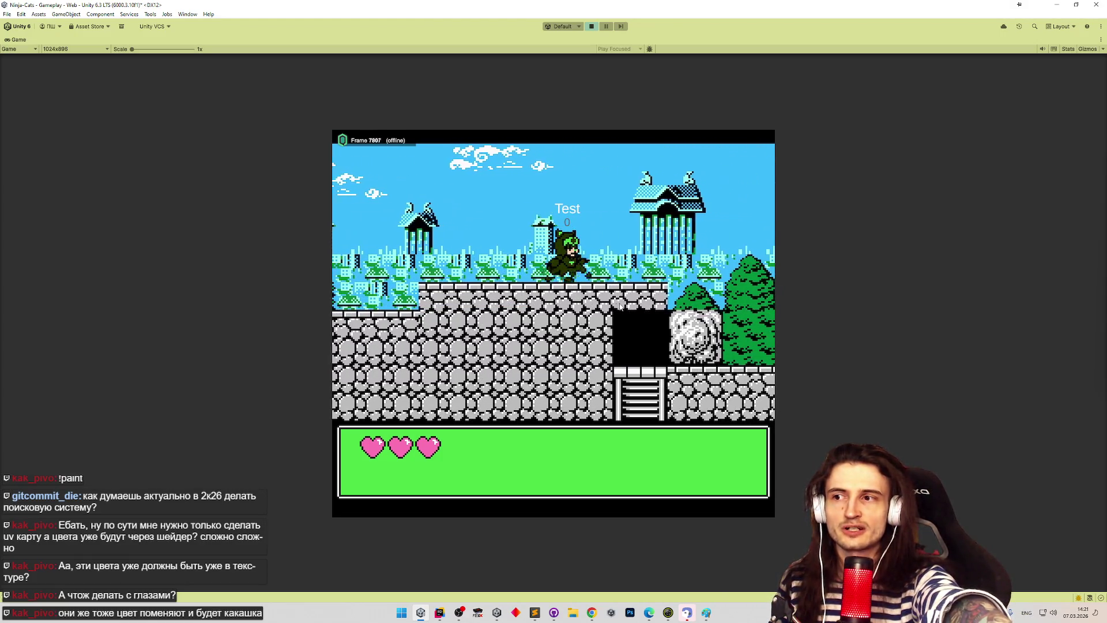
{"action": "key", "text": "d"}
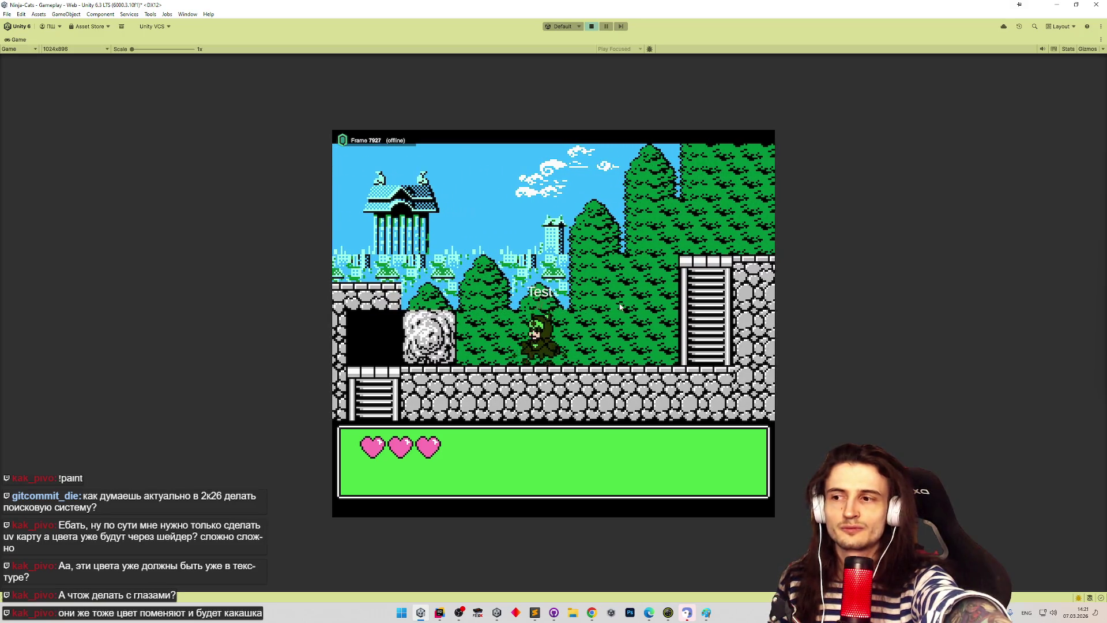
{"action": "key", "text": "a"}
{"action": "key", "text": "a"}
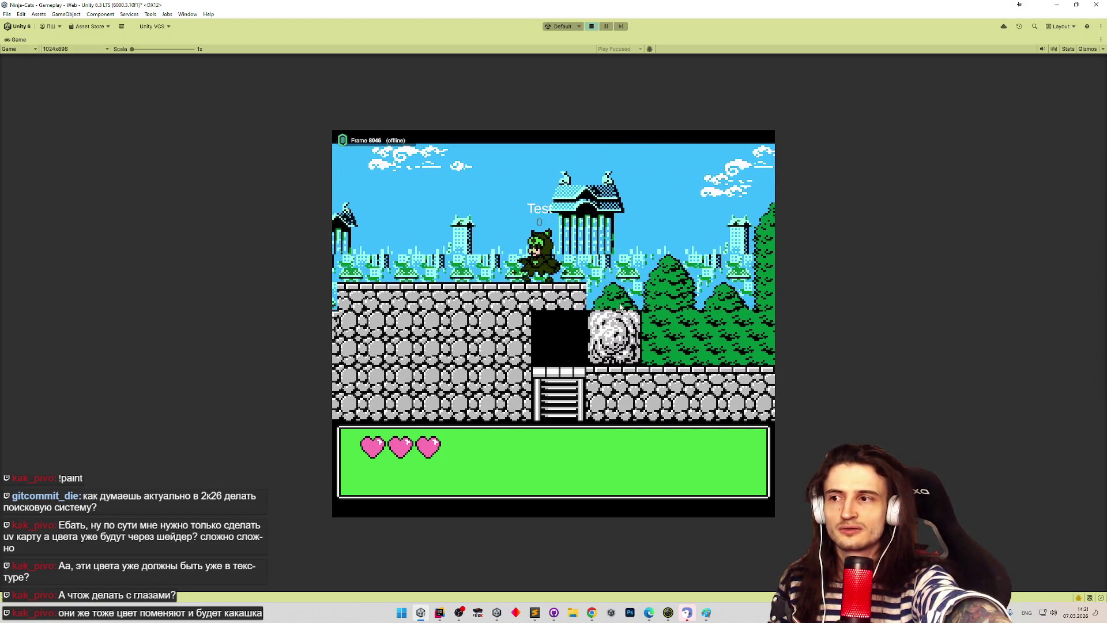
{"action": "key", "text": "a"}
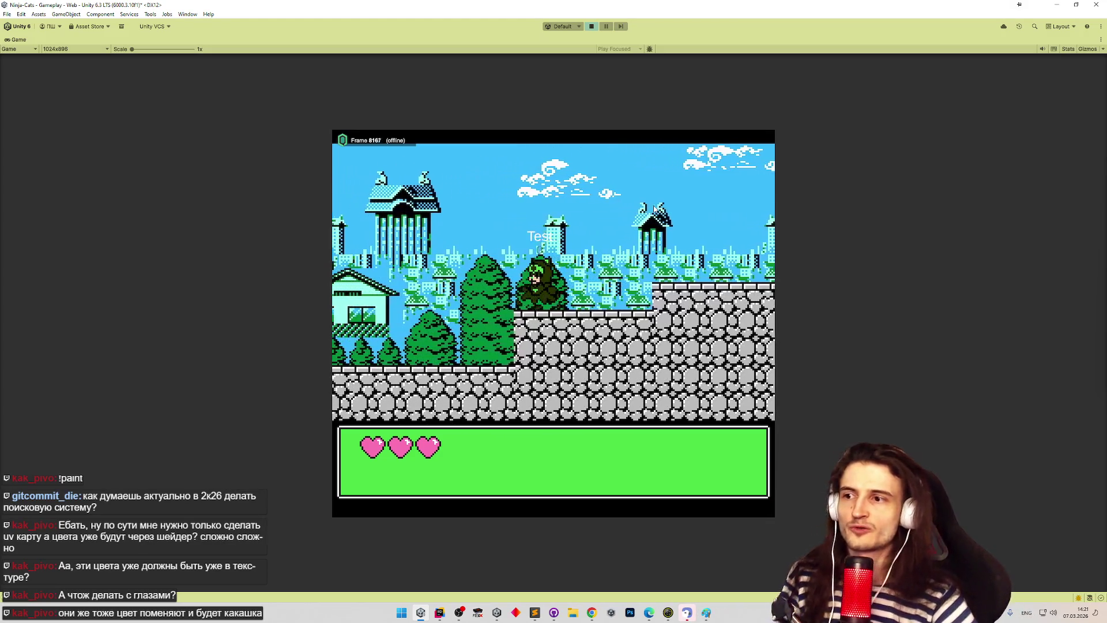
{"action": "key", "text": "a"}
{"action": "key", "text": "space"}
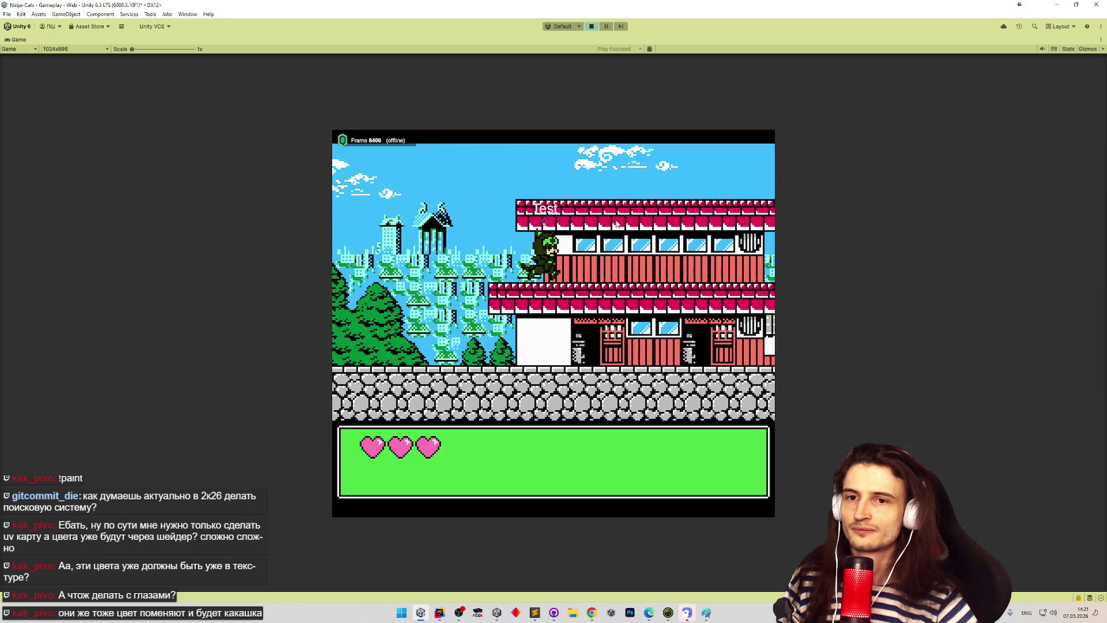
{"action": "key", "text": "d"}
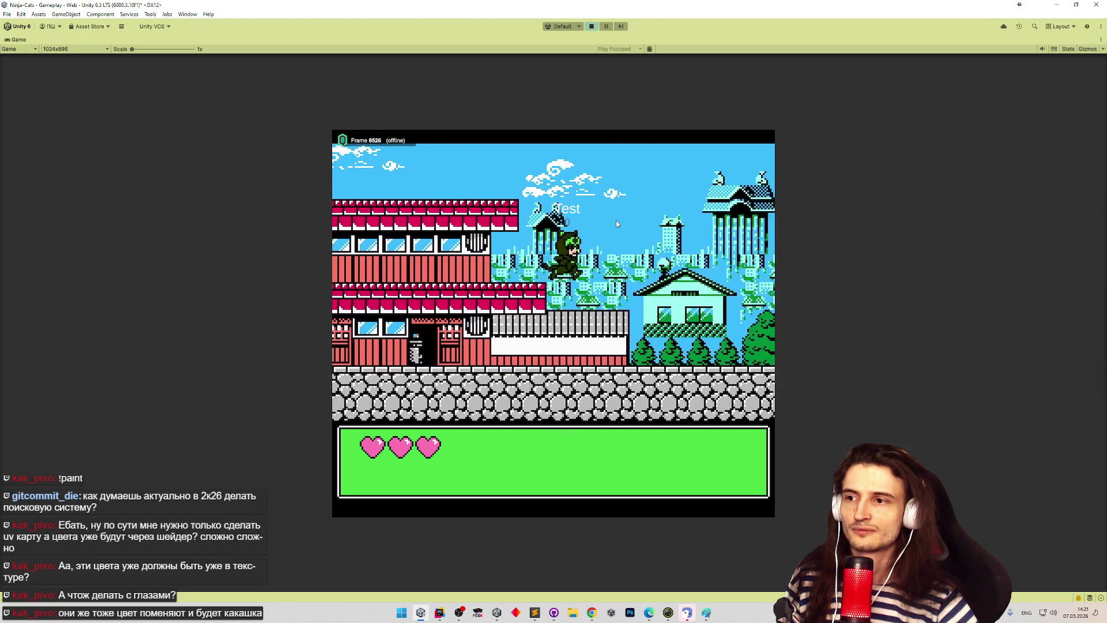
{"action": "key", "text": "d"}
{"action": "key", "text": "space"}
{"action": "key", "text": "d"}
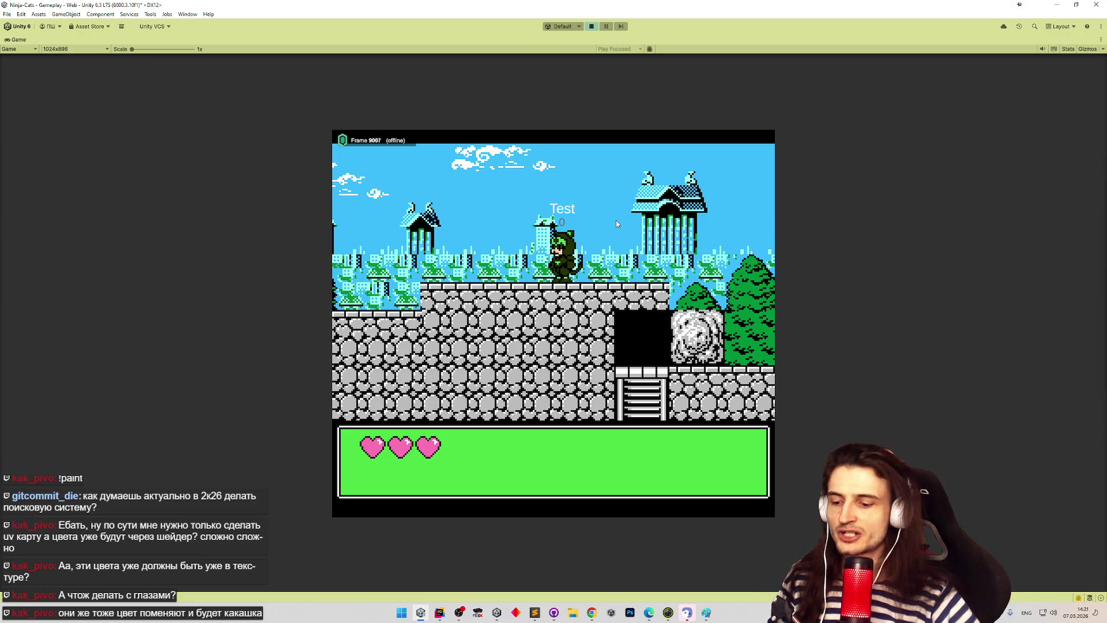
{"action": "key", "text": "d"}
{"action": "key", "text": "space"}
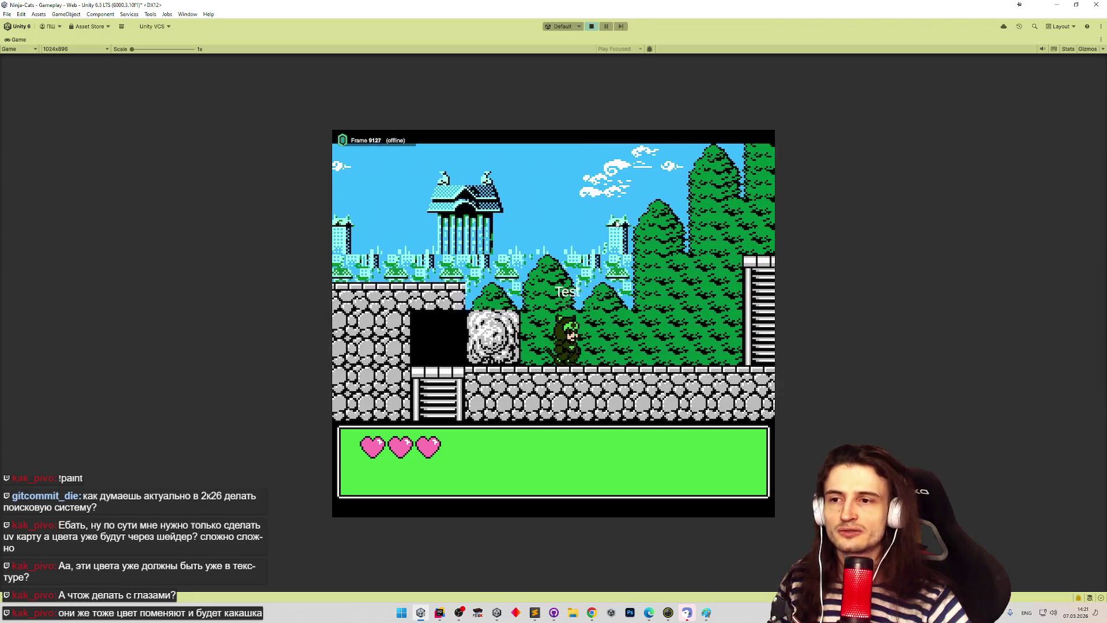
{"action": "key", "text": "w"}
{"action": "key", "text": "a"}
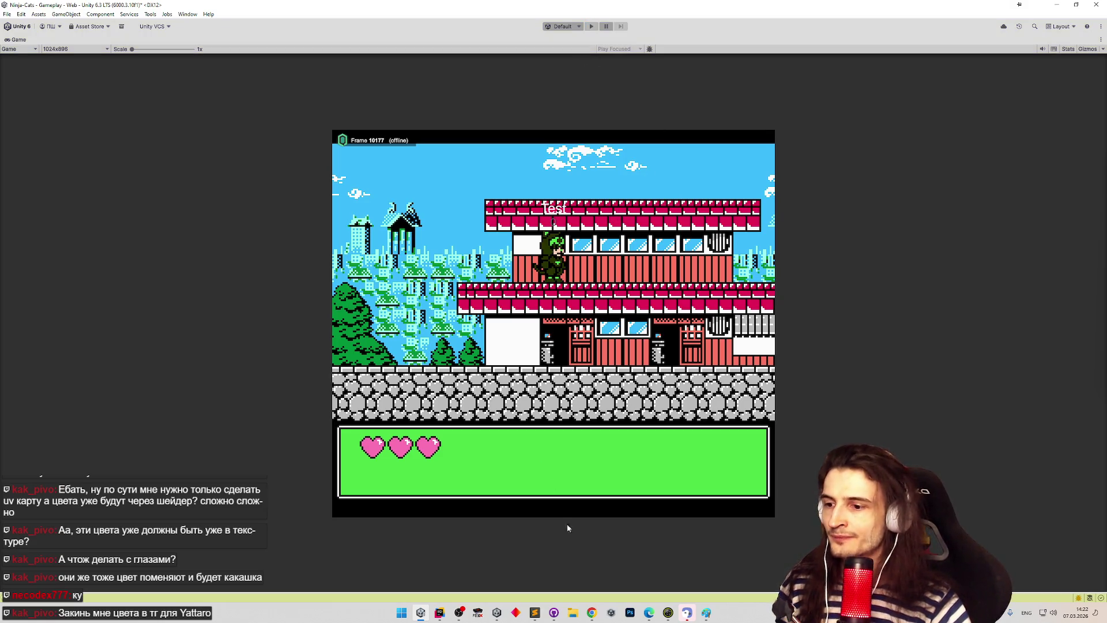
{"action": "key", "text": "shift+space"}
{"action": "left_click", "coordinate": [591, 613]}
Step: Start the game and select the white-and-pink cat to show its colour swatches
{"action": "left_click", "coordinate": [592, 614]}
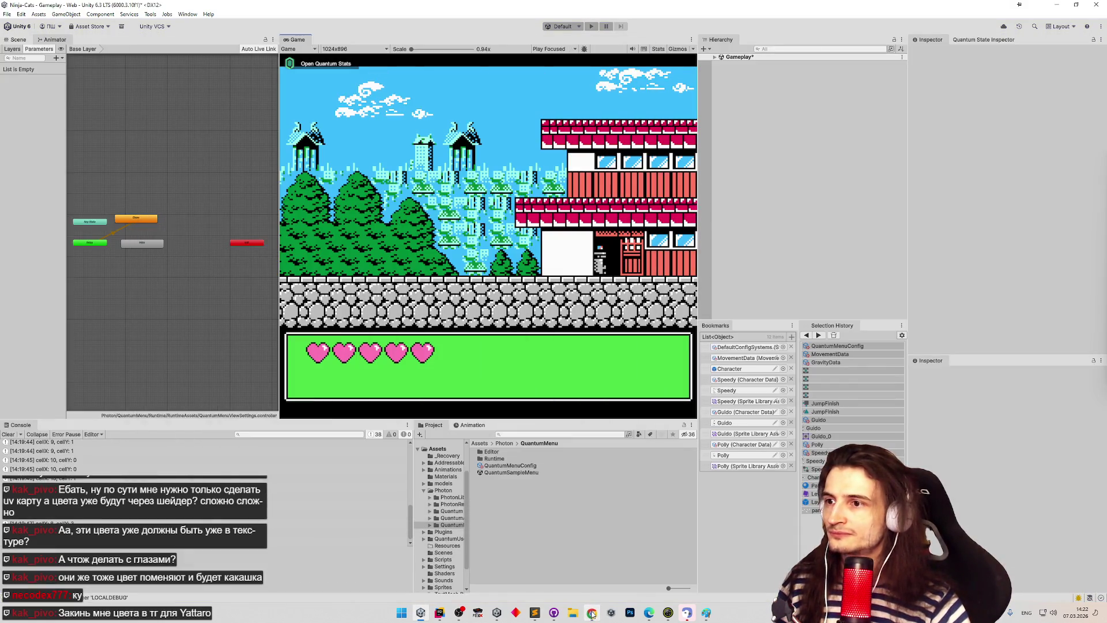
{"action": "key", "text": "ctrl+p"}
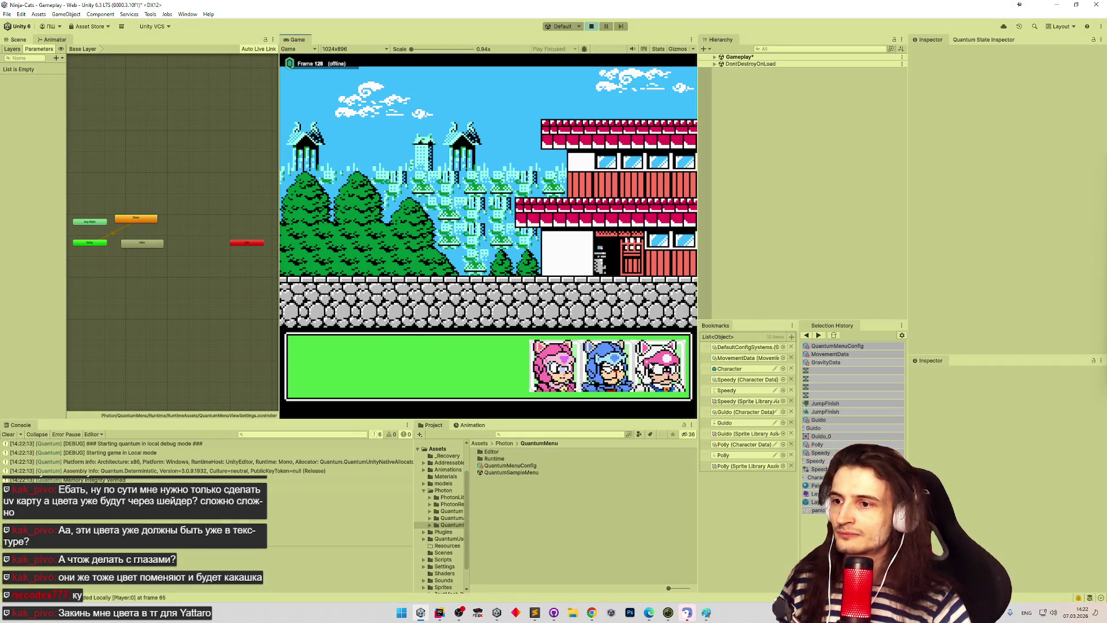
{"action": "left_click", "coordinate": [649, 364]}
Step: Snip a screenshot of the swatch row and bring the browser forward
{"action": "key", "text": "super+shift+s"}
{"action": "left_click_drag", "start_coordinate": [282, 334], "coordinate": [389, 366]}
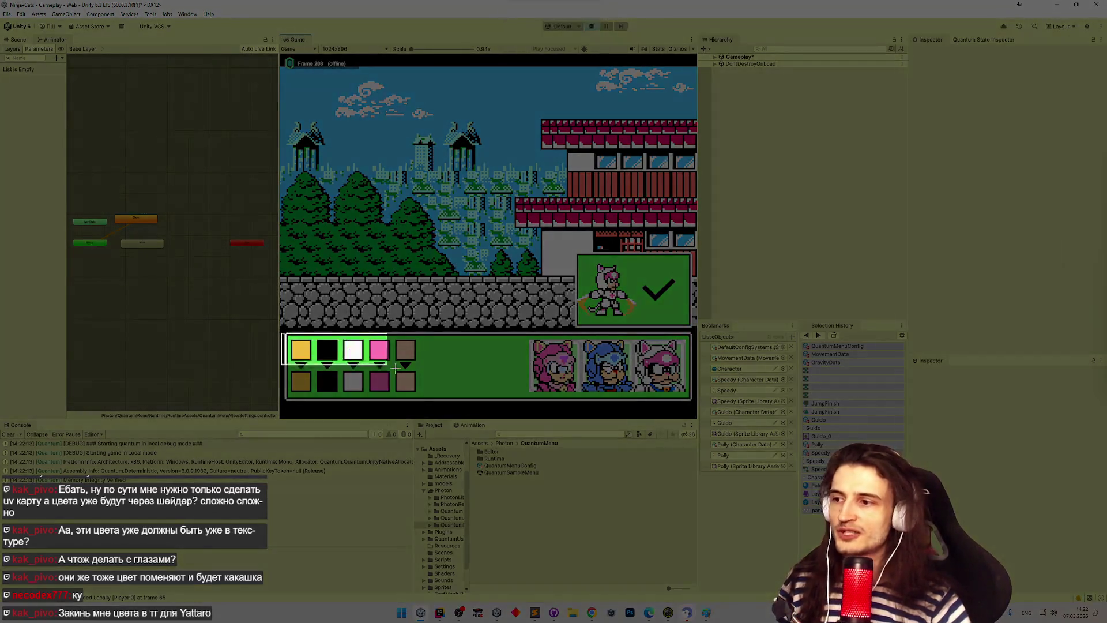
{"action": "left_click_drag", "start_coordinate": [427, 398], "coordinate": [427, 398]}
{"action": "left_click", "coordinate": [591, 613]}
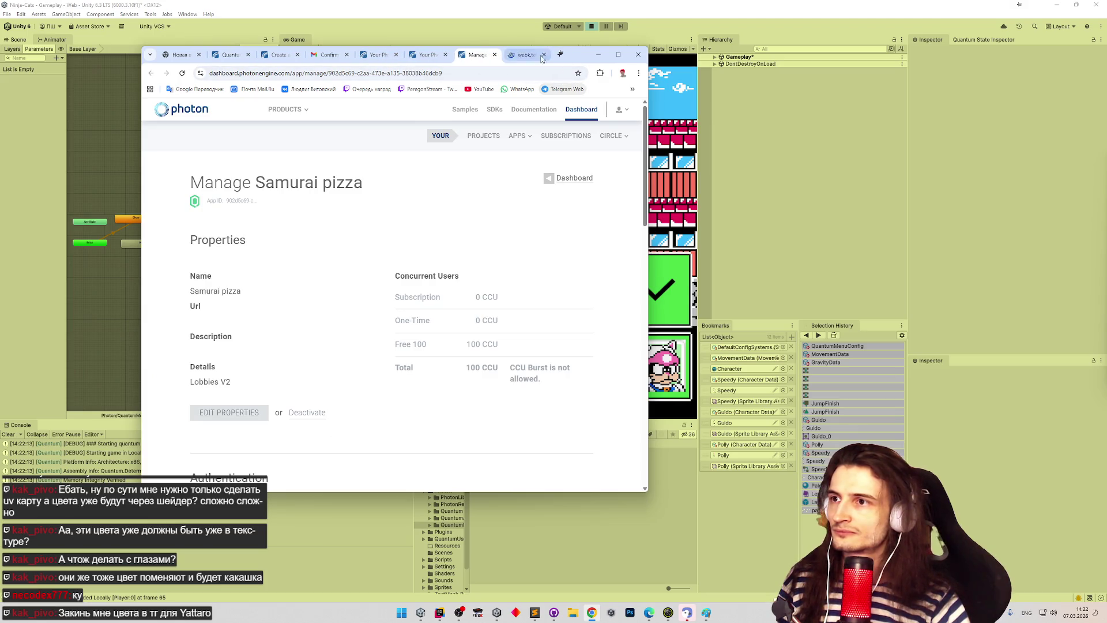
Step: Paste and send the swatch screenshot in the Telegram chat, then show Speedy's Character Data in Unity
{"action": "left_click", "coordinate": [538, 56]}
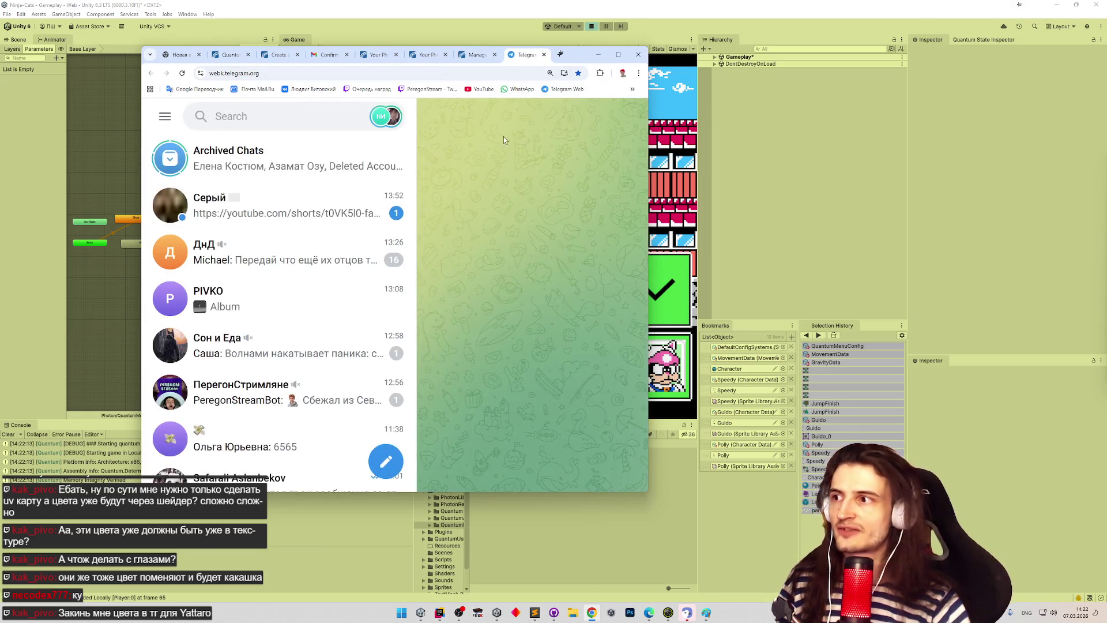
{"action": "left_click", "coordinate": [289, 298]}
{"action": "key", "text": "ctrl+v"}
{"action": "key", "text": "Return"}
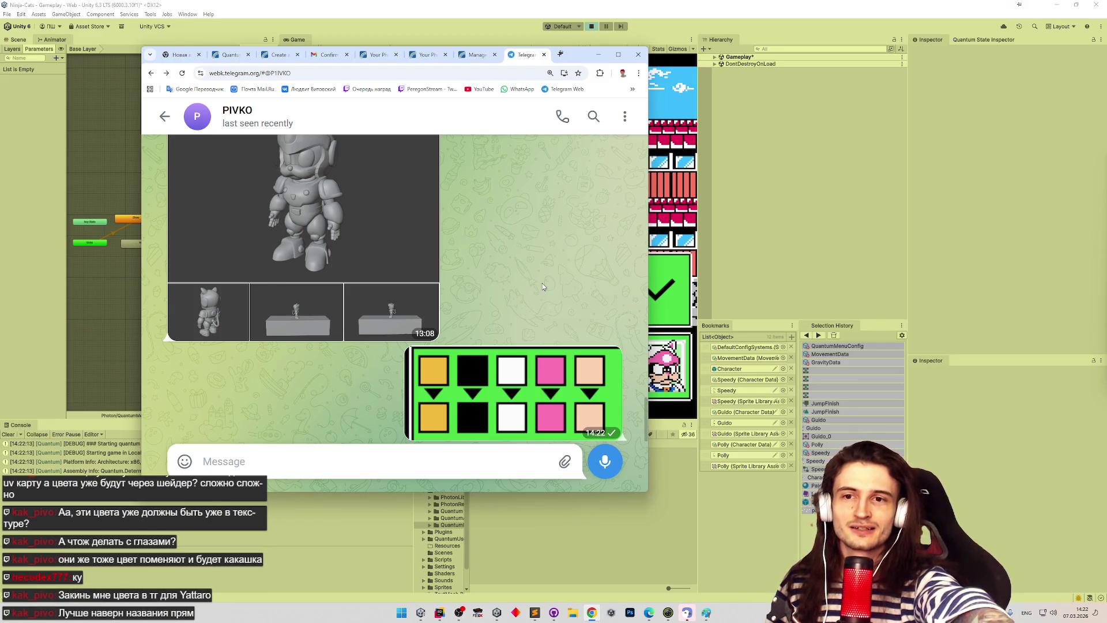
{"action": "left_click", "coordinate": [714, 498]}
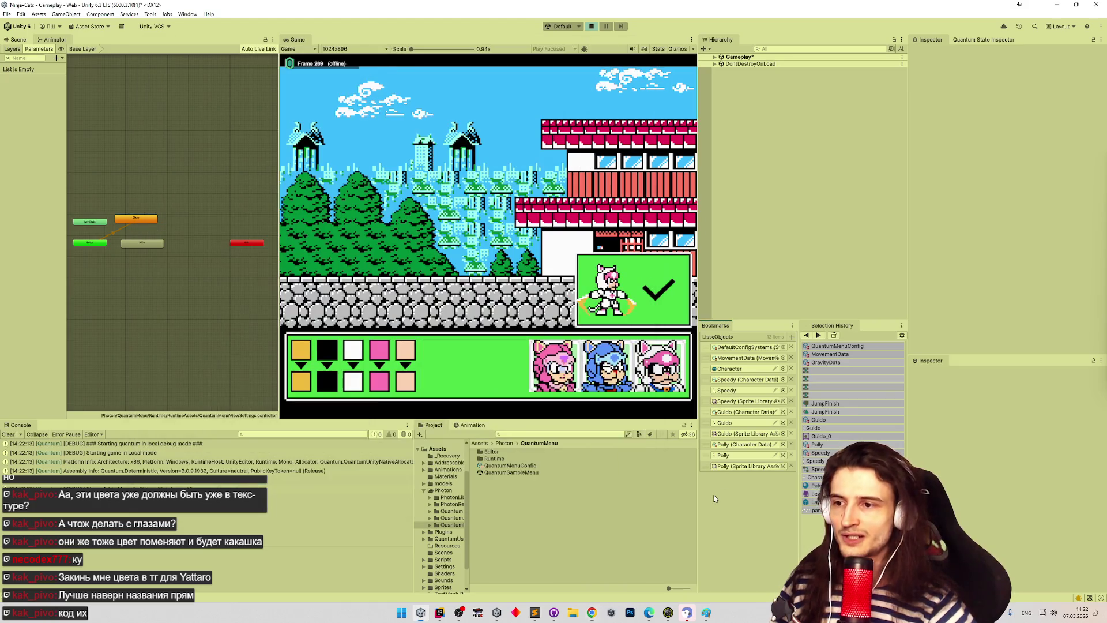
{"action": "left_click", "coordinate": [733, 381]}
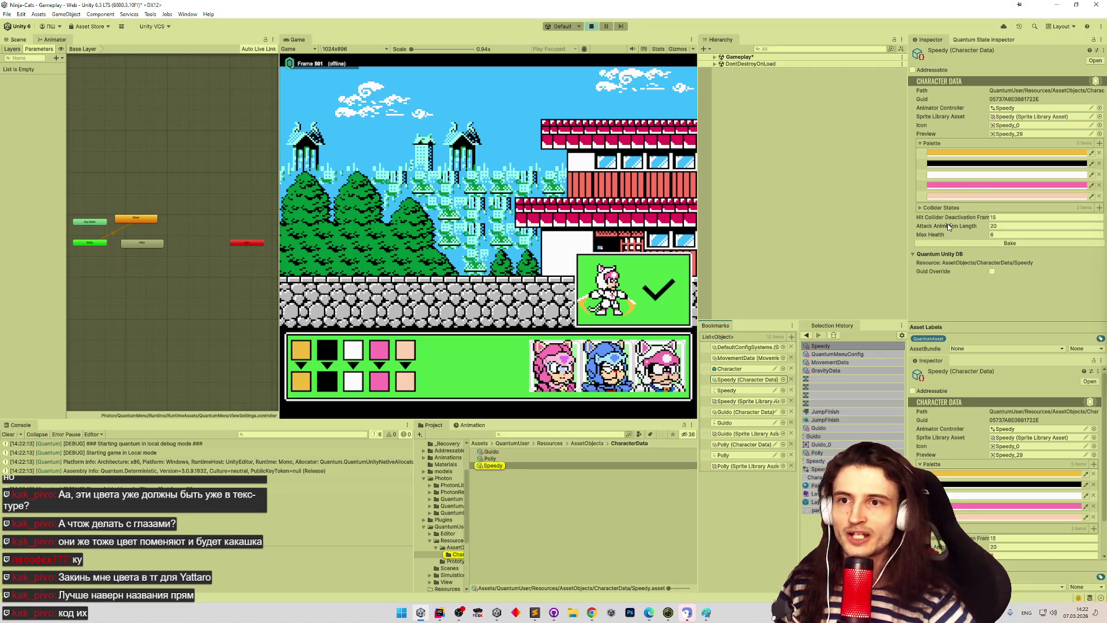
Step: Copy the hex codes F0BC3C, 000000 and FCFCFC from Speedy's palette into a Telegram message
{"action": "left_click", "coordinate": [970, 154]}
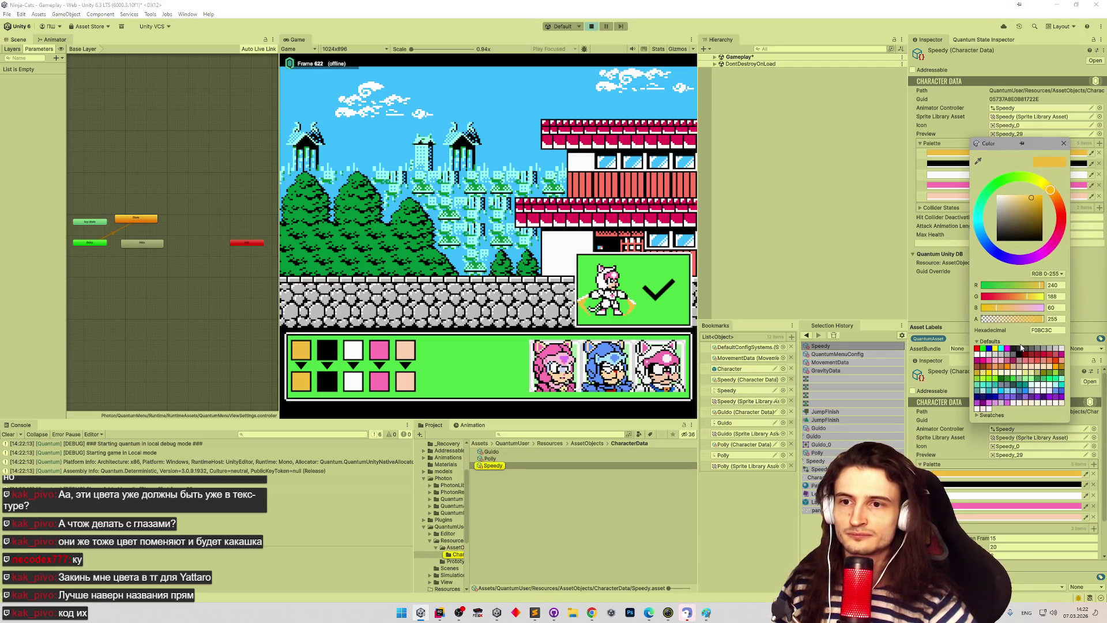
{"action": "left_click", "coordinate": [594, 612]}
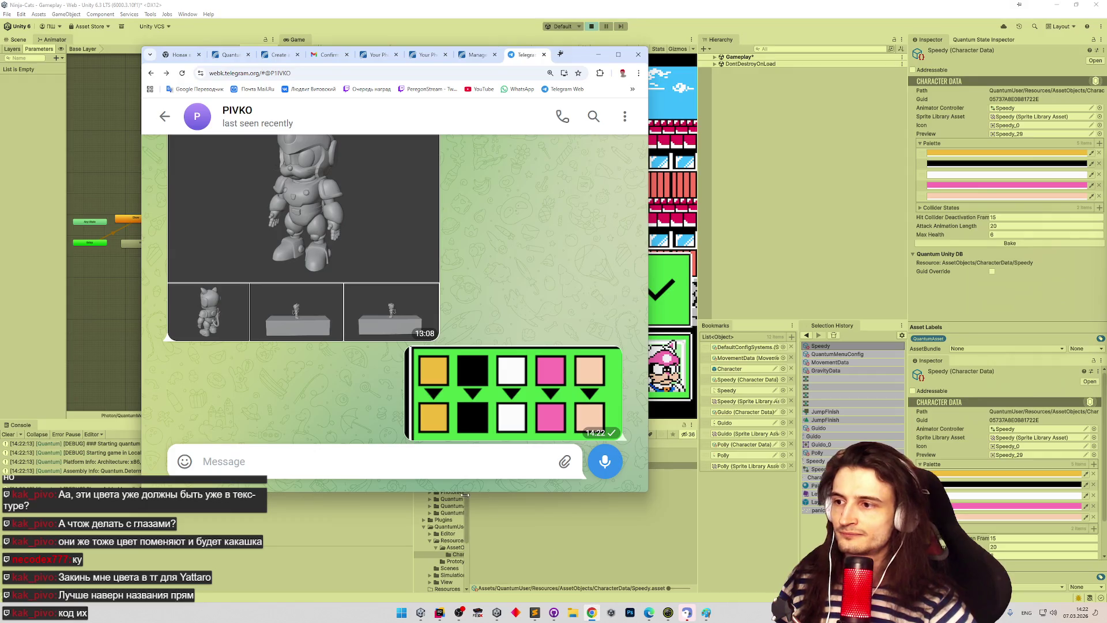
{"action": "left_click", "coordinate": [1008, 164]}
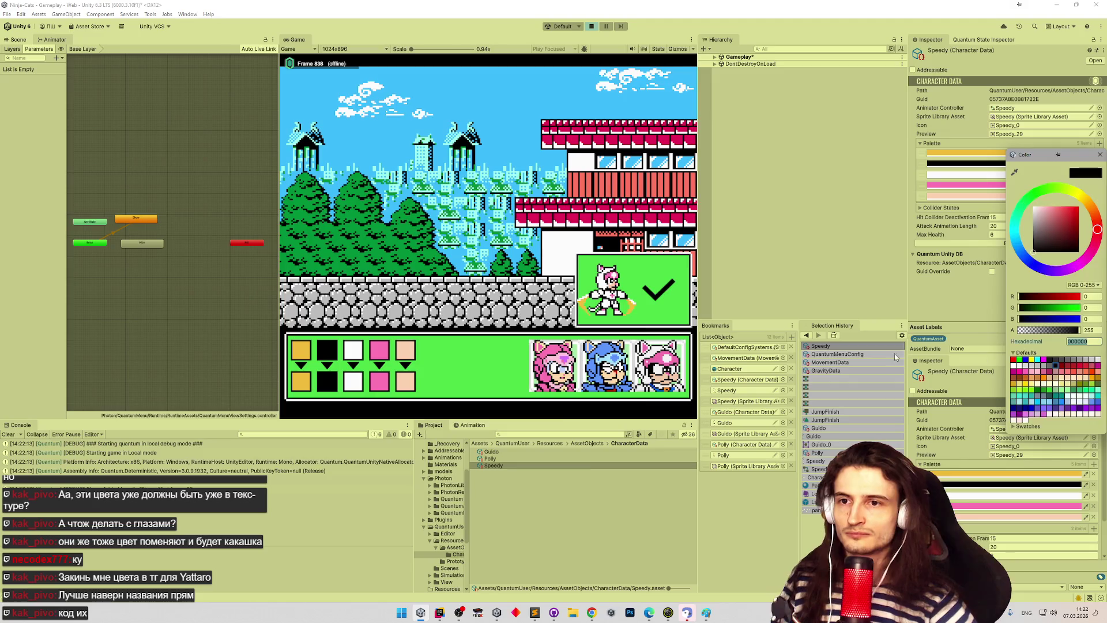
{"action": "key", "text": "alt+Tab"}
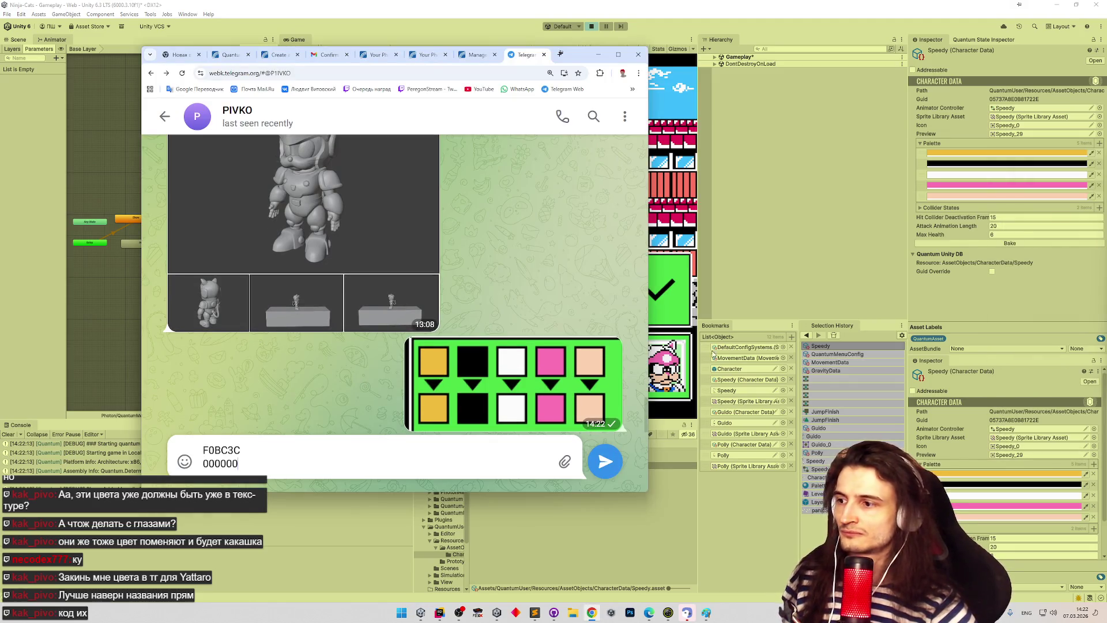
{"action": "left_click", "coordinate": [1046, 175]}
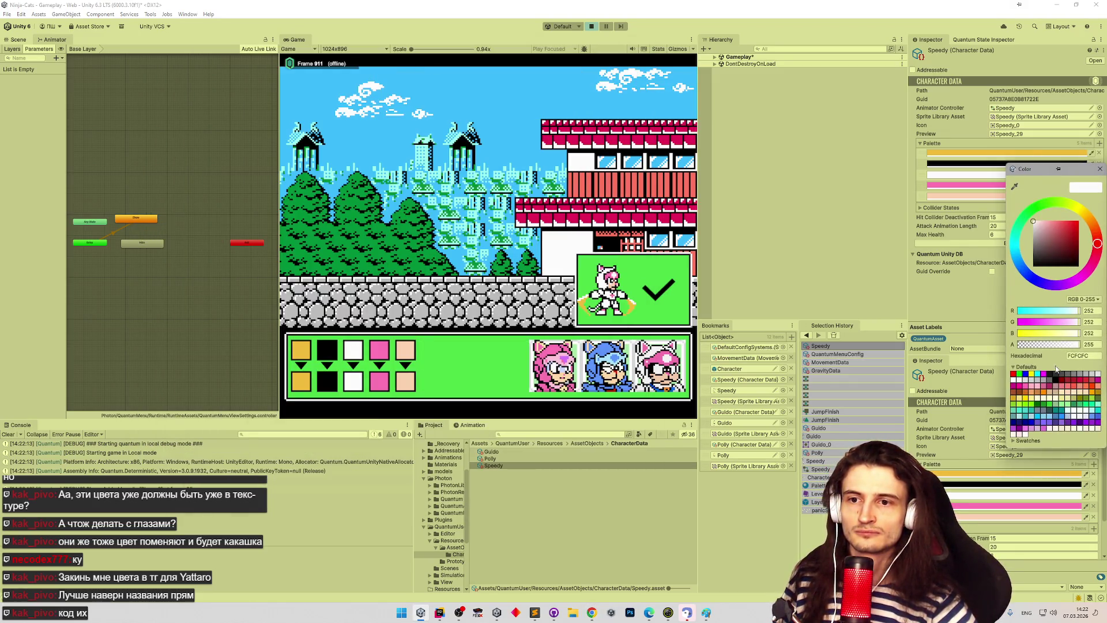
{"action": "key", "text": "alt+Tab"}
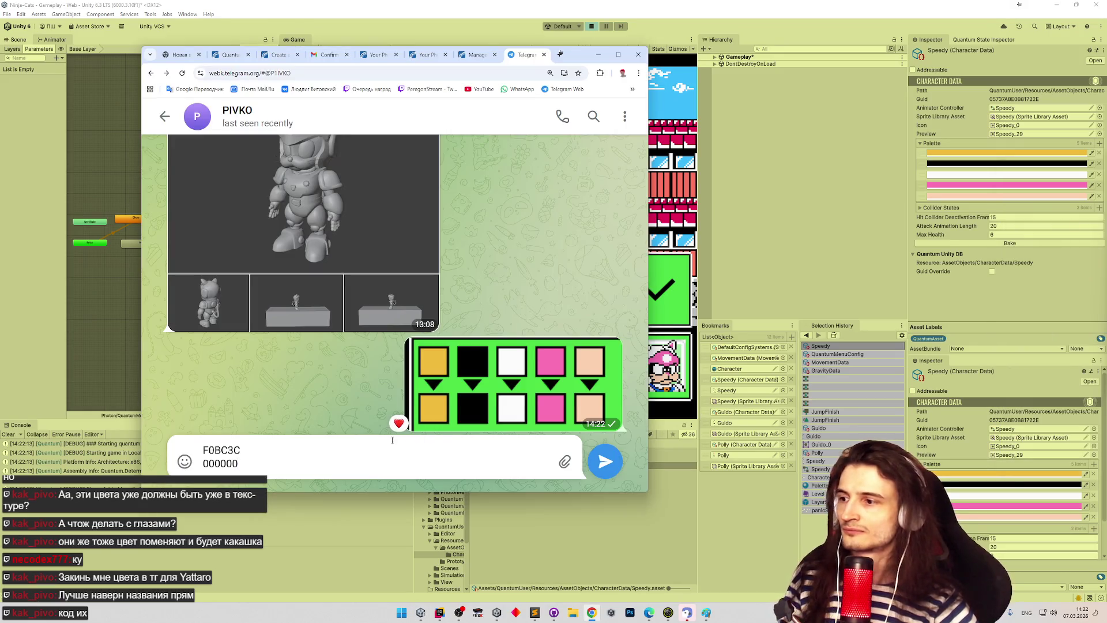
{"action": "key", "text": "shift+Return"}
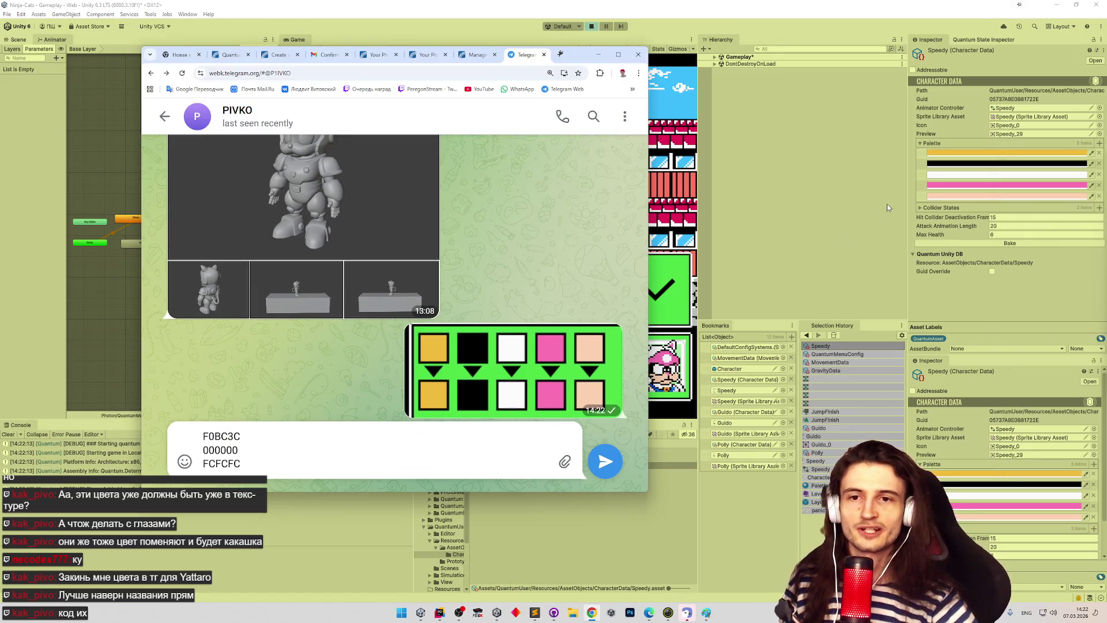
Step: Send the three codes, then copy and send the pink hex code FC74B4
{"action": "left_click", "coordinate": [960, 185]}
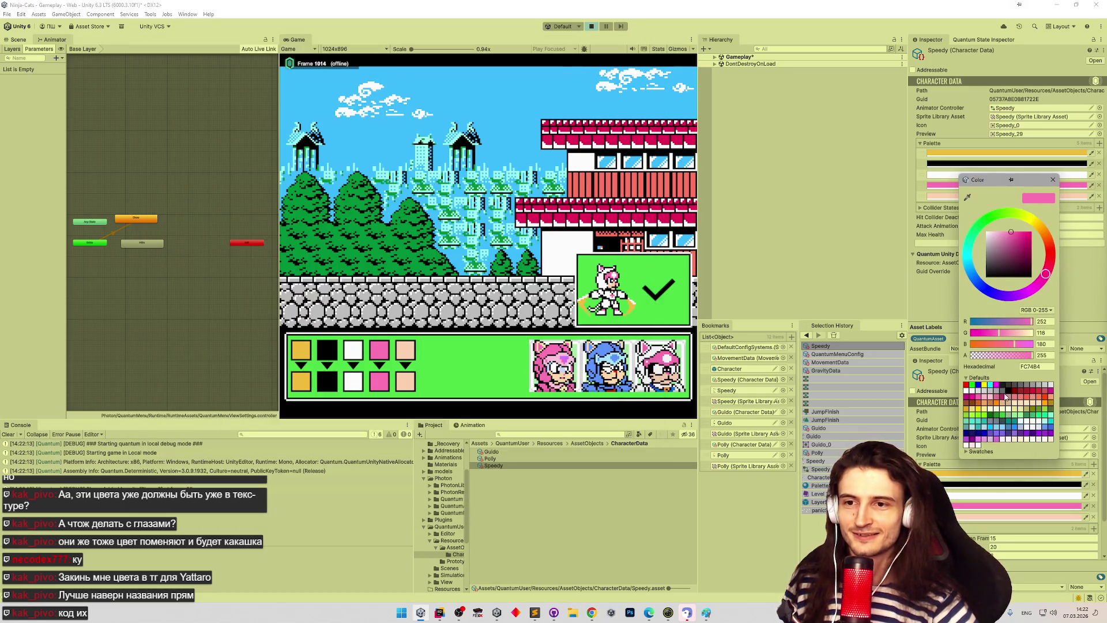
{"action": "key", "text": "alt+Tab"}
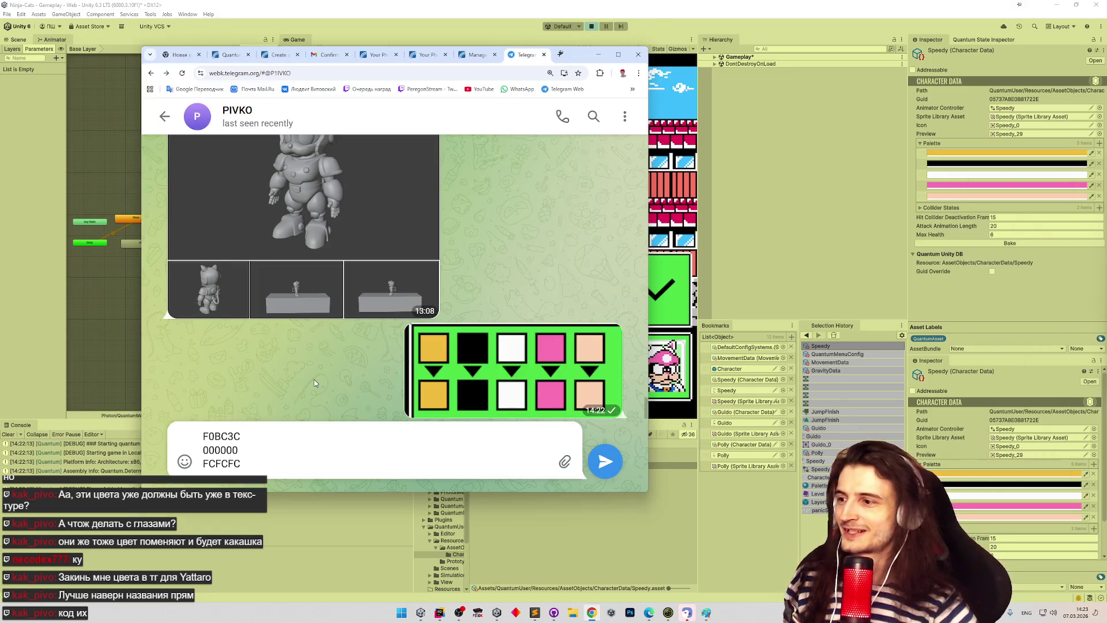
{"action": "key", "text": "Return"}
{"action": "type", "text": "FC74B4"}
{"action": "key", "text": "Return"}
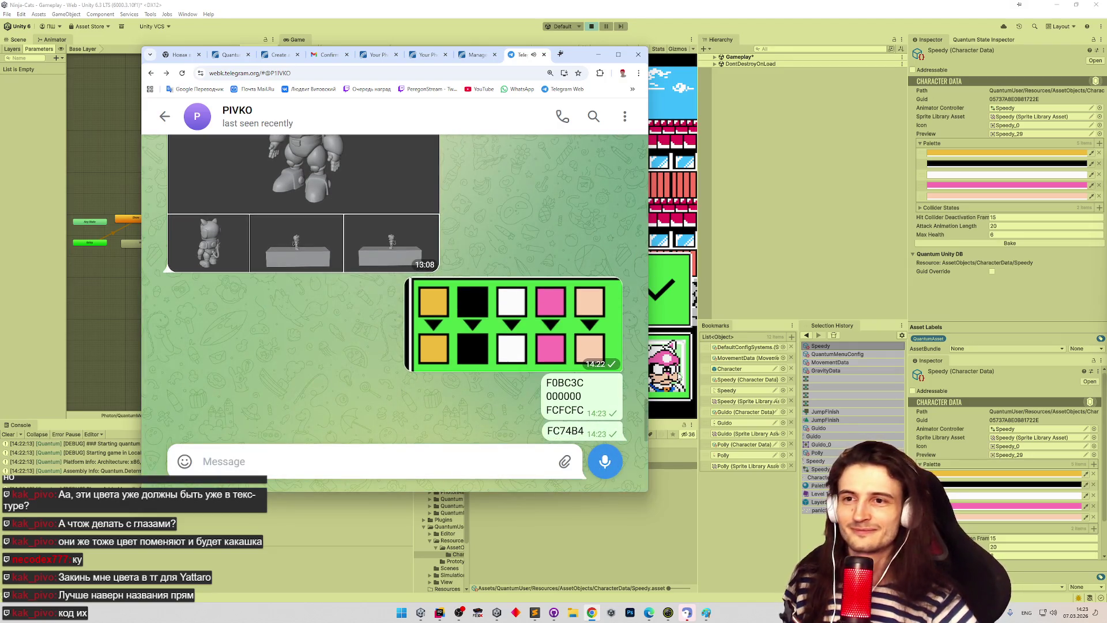
Step: Copy and send the peach hex code FCD1B0 as a separate message
{"action": "left_click", "coordinate": [993, 196]}
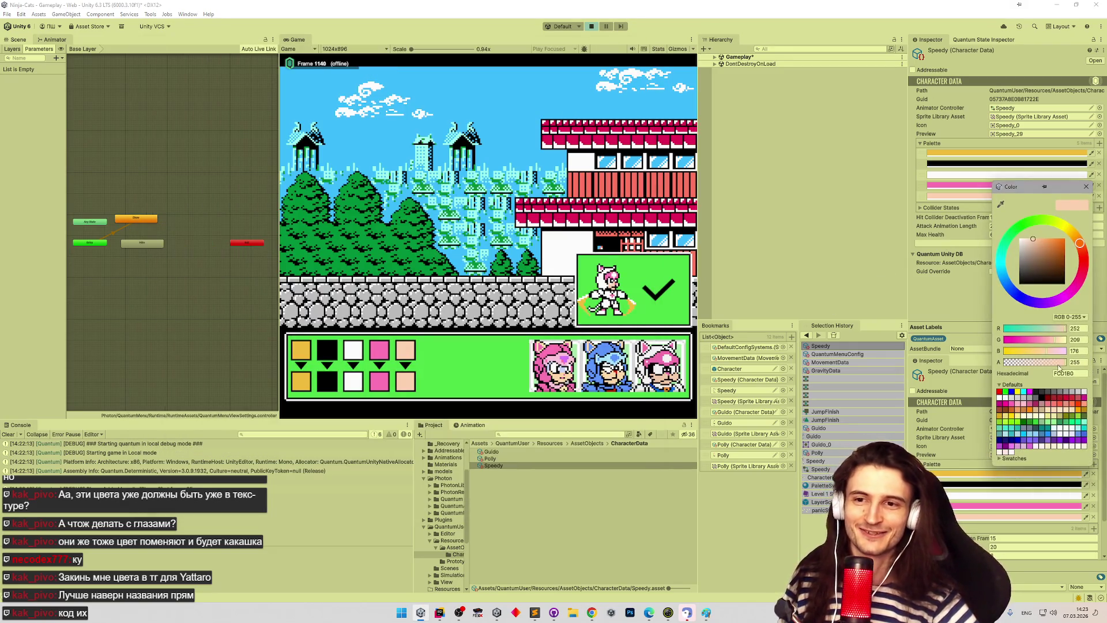
{"action": "key", "text": "alt+Tab"}
{"action": "type", "text": "FCD1B0"}
{"action": "key", "text": "Return"}
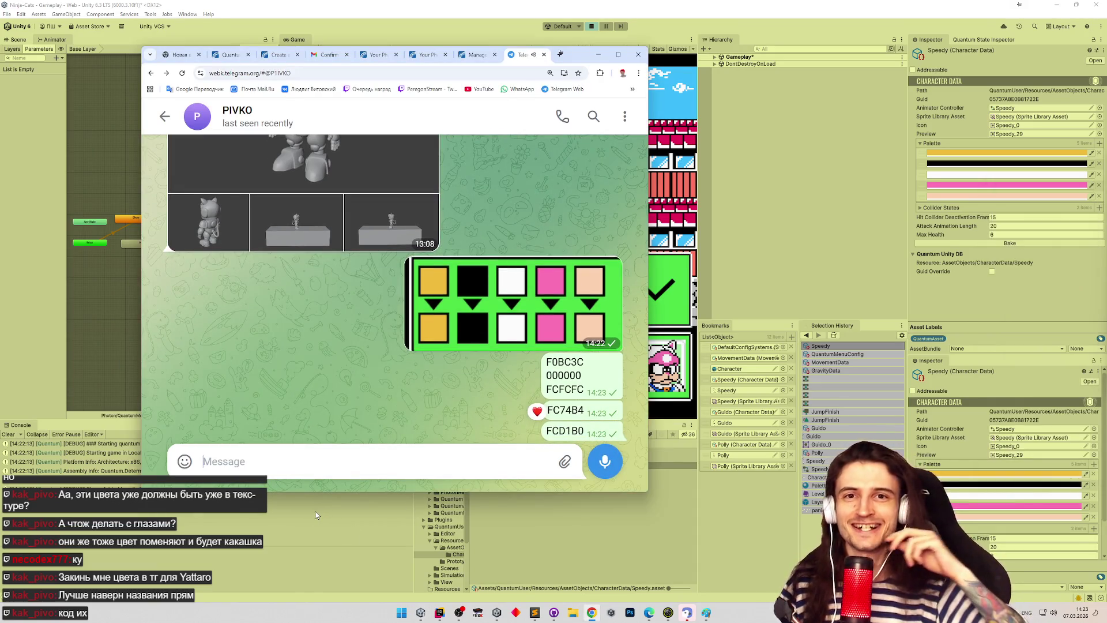
{"action": "left_click", "coordinate": [597, 56]}
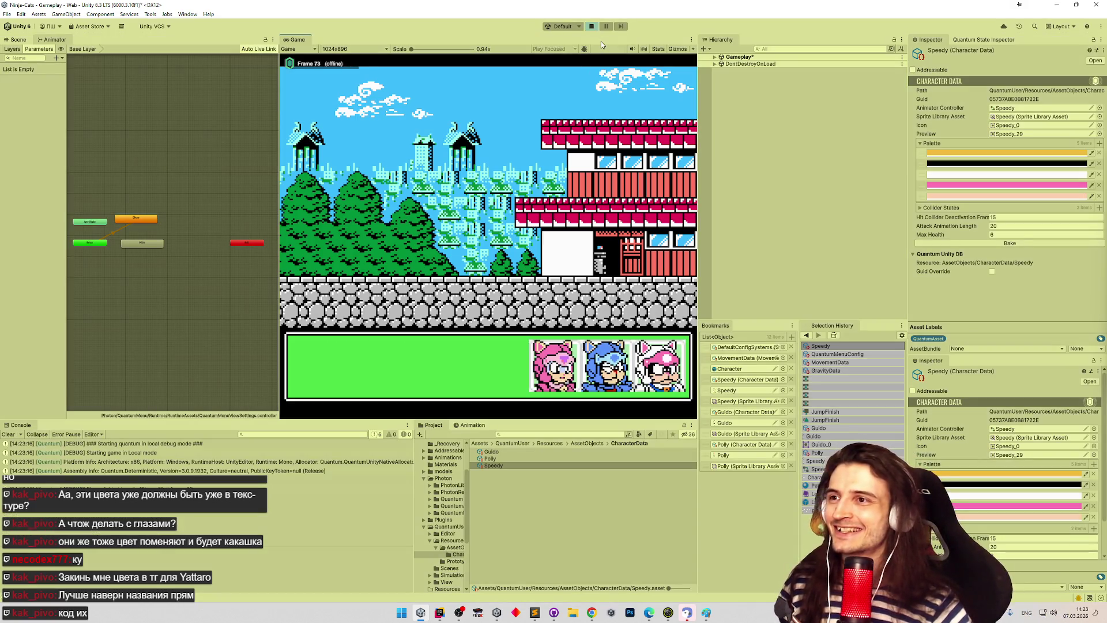
Step: Pick a cat in the character select, stop Play mode, and clear the Console log
{"action": "left_click", "coordinate": [568, 369]}
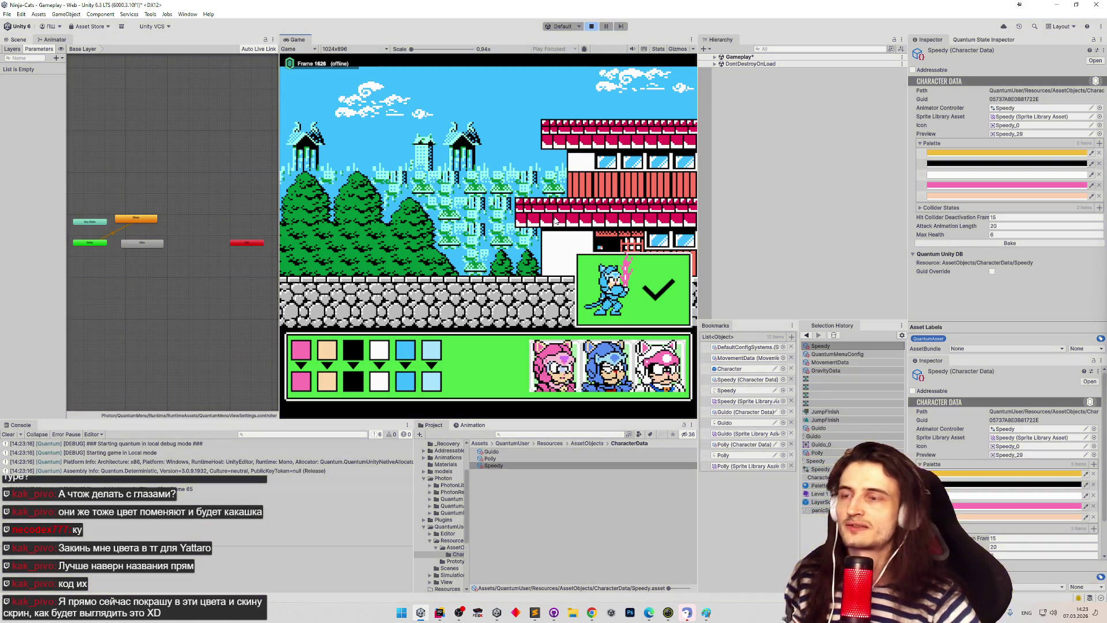
{"action": "key", "text": "ctrl+p"}
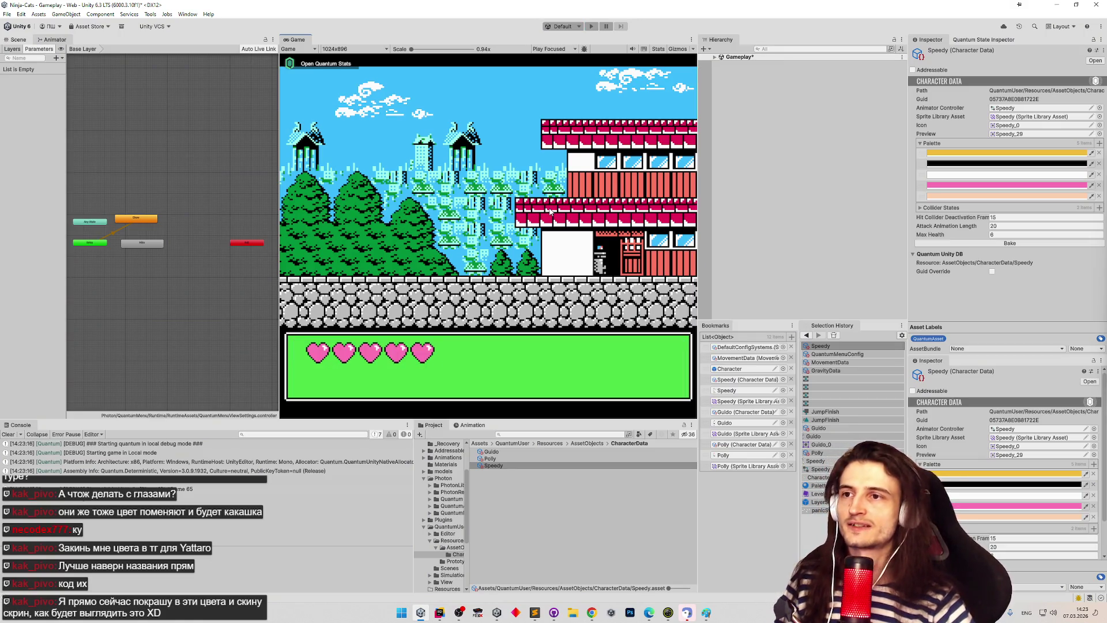
{"action": "left_click", "coordinate": [15, 435]}
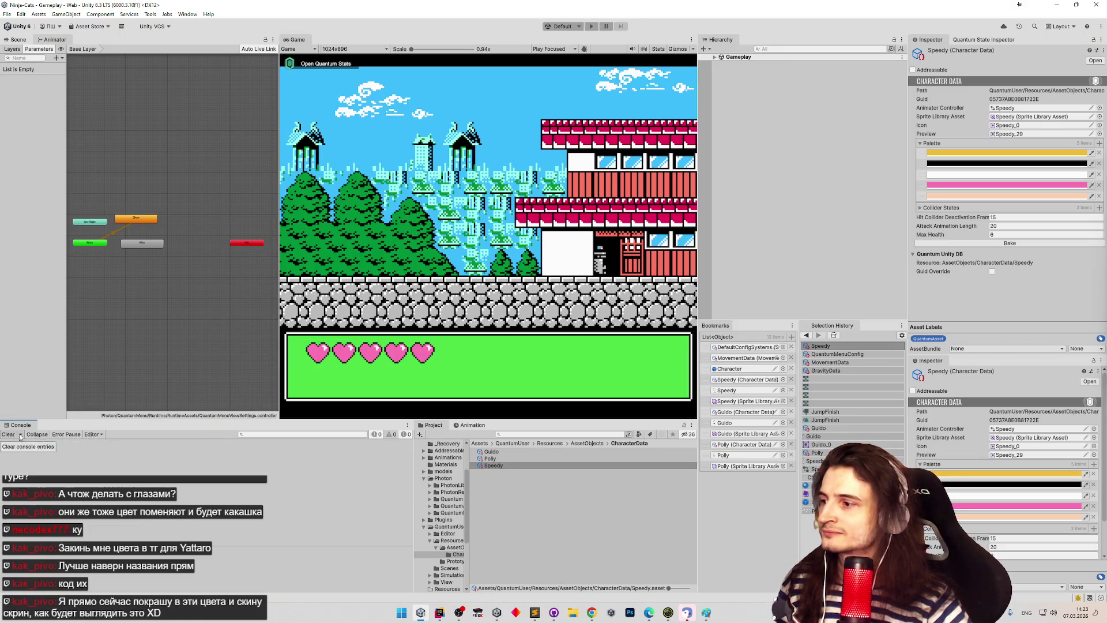
Step: Scroll through the Telegram chat's palette screenshot and hex codes, then minimize the browser
{"action": "left_click", "coordinate": [592, 613]}
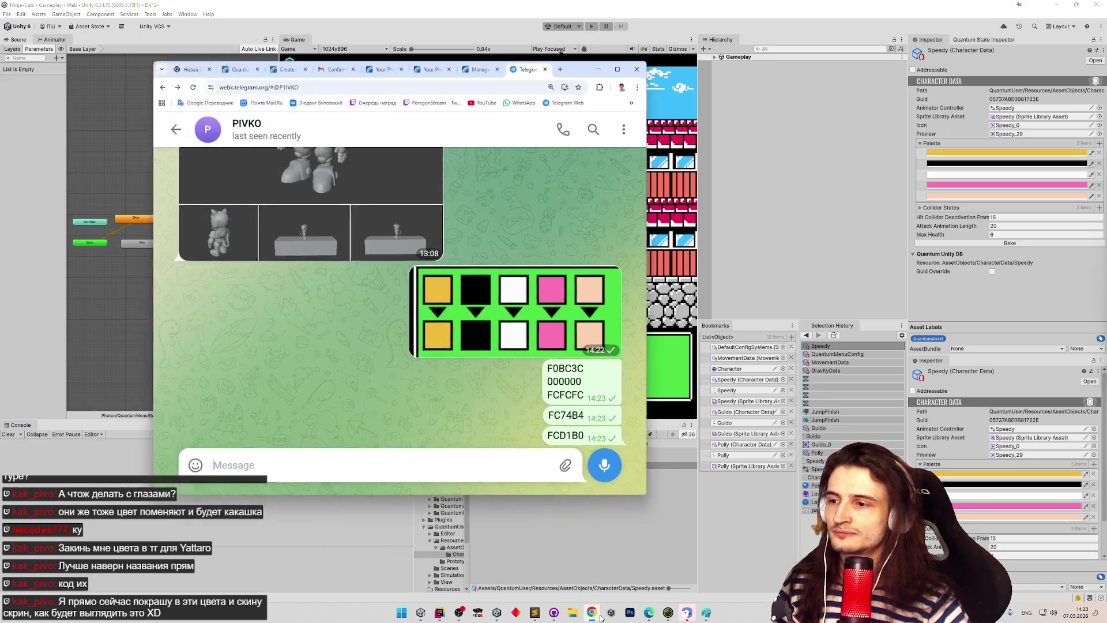
{"action": "scroll", "coordinate": [487, 321], "scroll_direction": "up", "scroll_amount": 3}
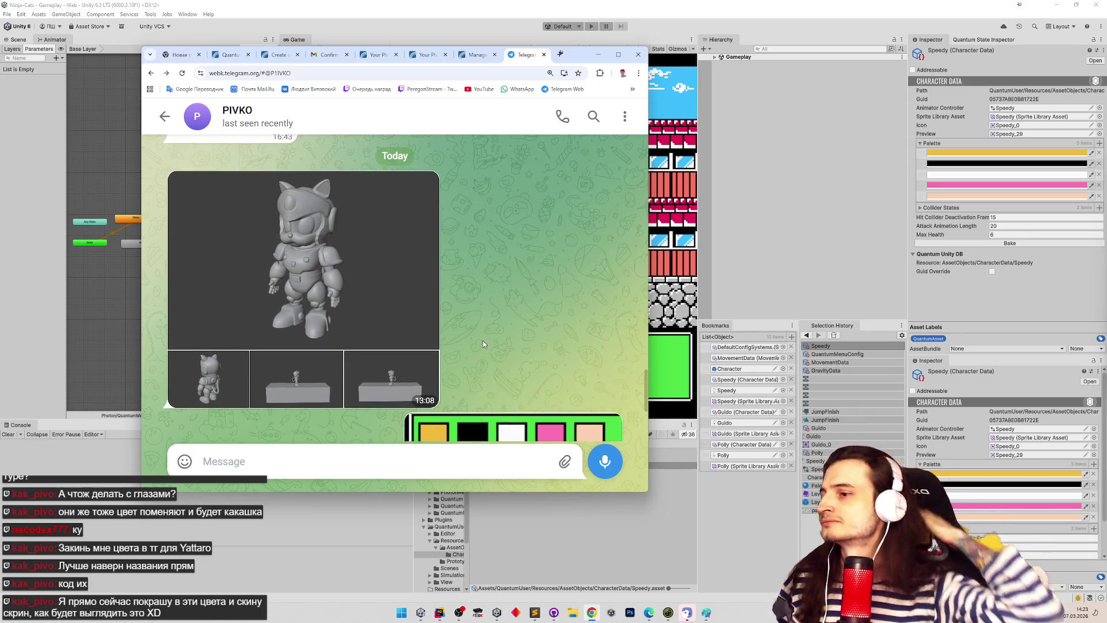
{"action": "scroll", "coordinate": [531, 328], "scroll_direction": "down", "scroll_amount": 3}
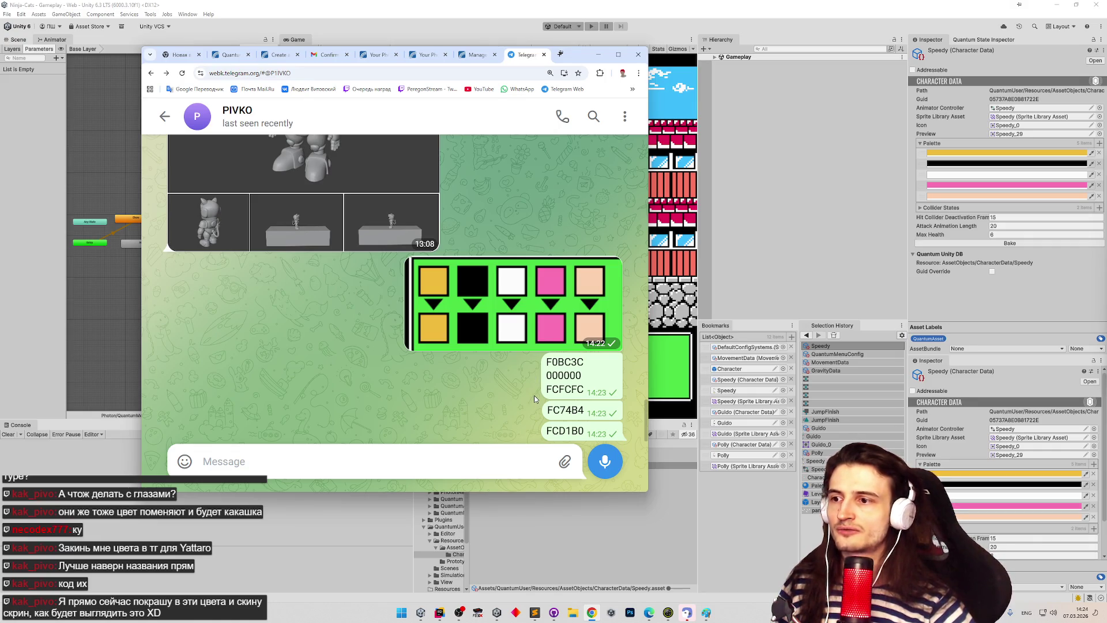
{"action": "scroll", "coordinate": [534, 395], "scroll_direction": "up", "scroll_amount": 2}
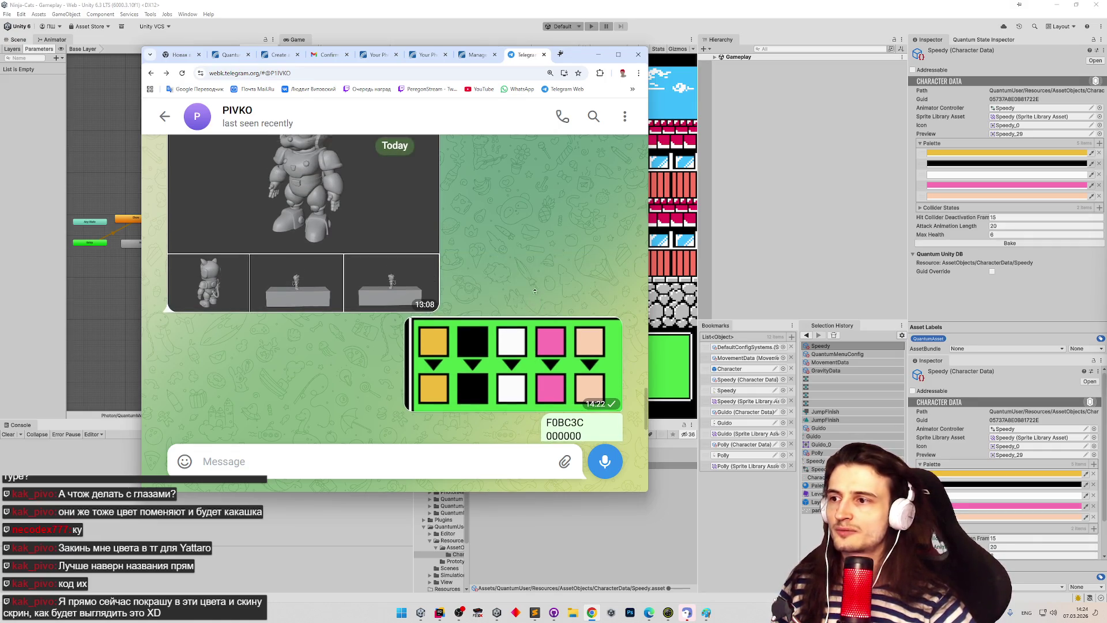
{"action": "scroll", "coordinate": [543, 260], "scroll_direction": "up", "scroll_amount": 2}
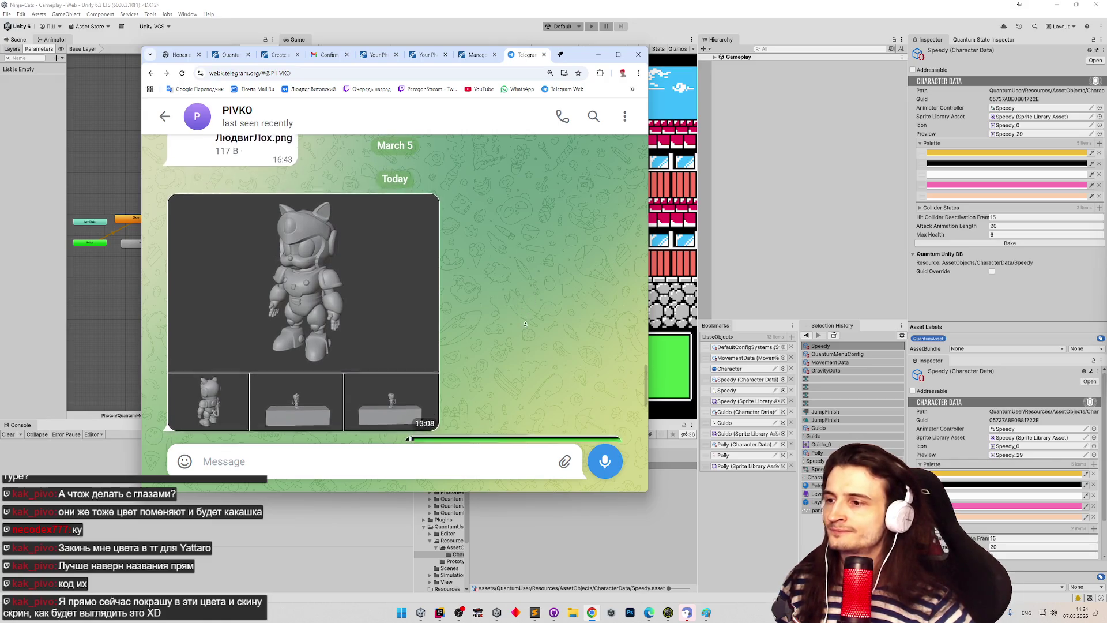
{"action": "scroll", "coordinate": [528, 306], "scroll_direction": "down", "scroll_amount": 1}
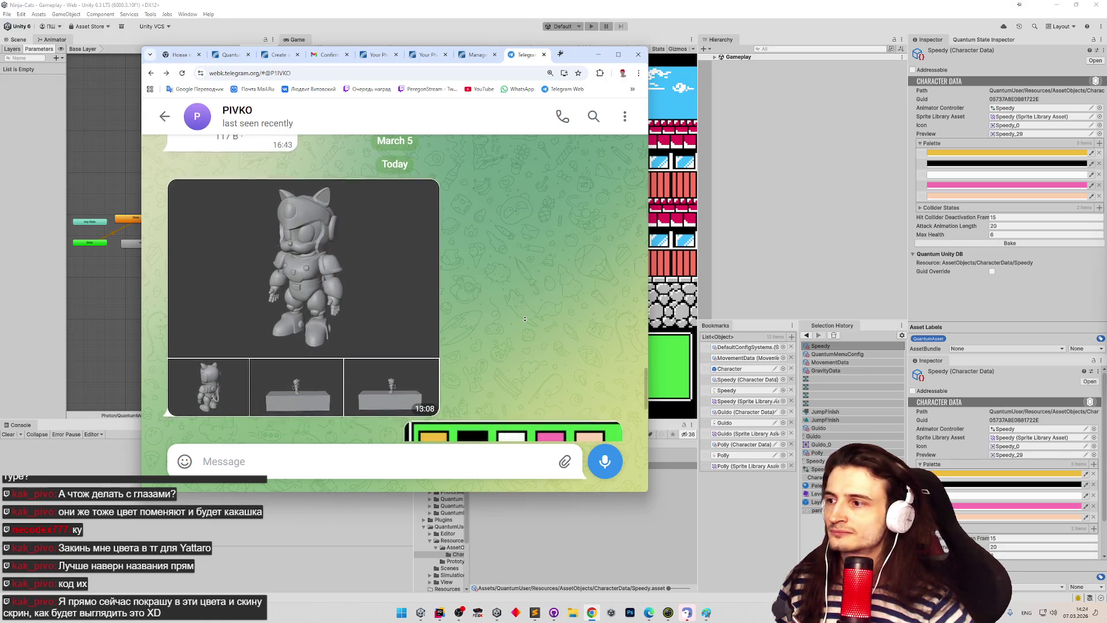
{"action": "scroll", "coordinate": [525, 318], "scroll_direction": "down", "scroll_amount": 1}
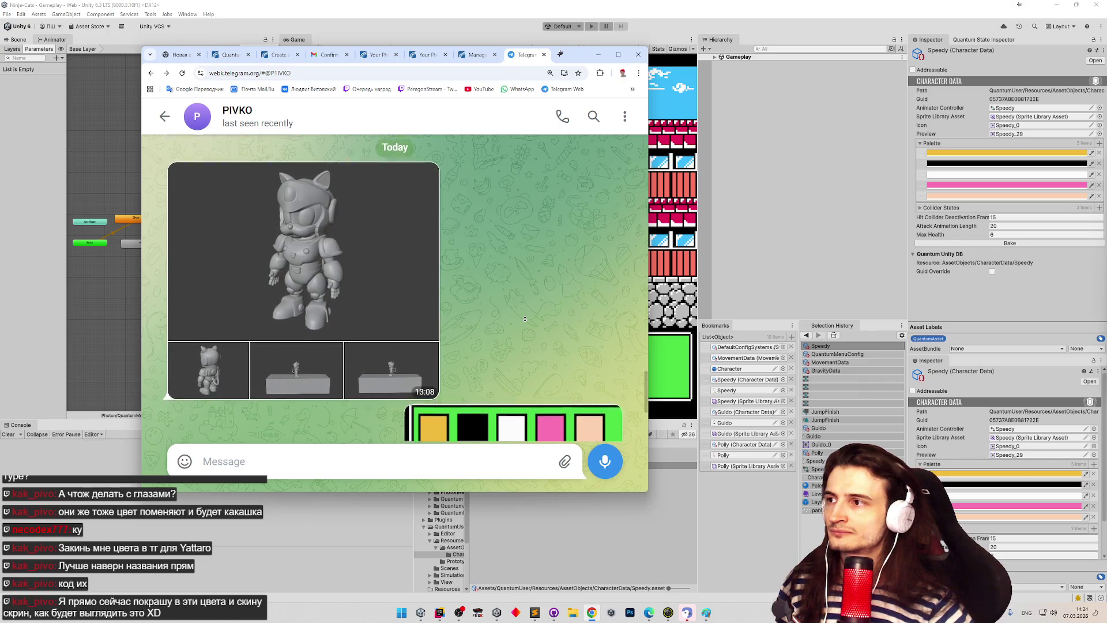
{"action": "scroll", "coordinate": [524, 318], "scroll_direction": "down", "scroll_amount": 1}
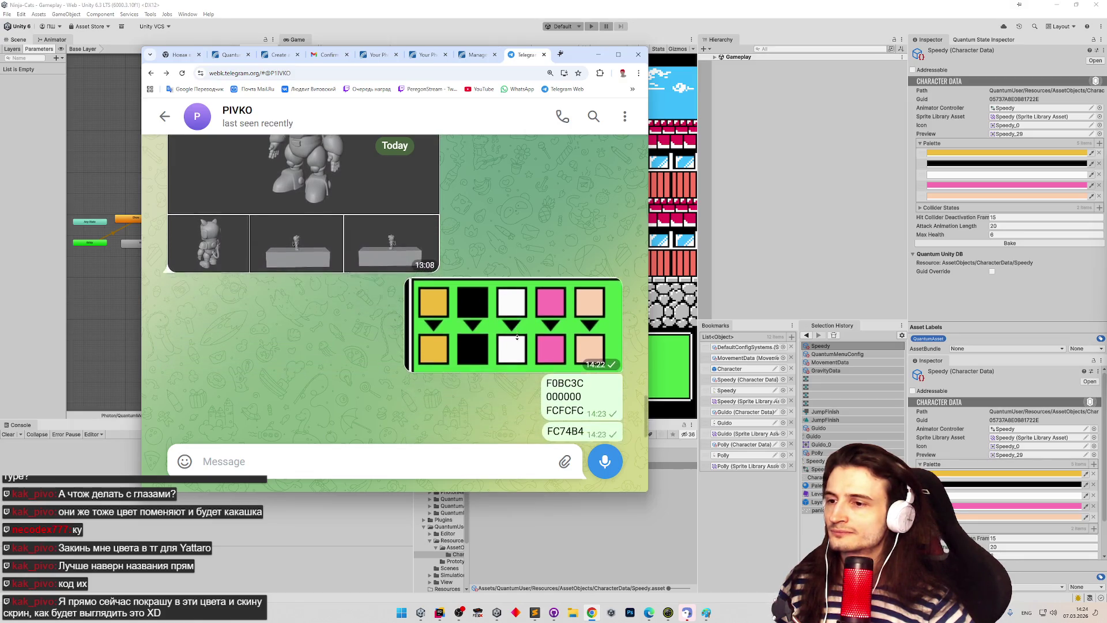
{"action": "left_click", "coordinate": [596, 56]}
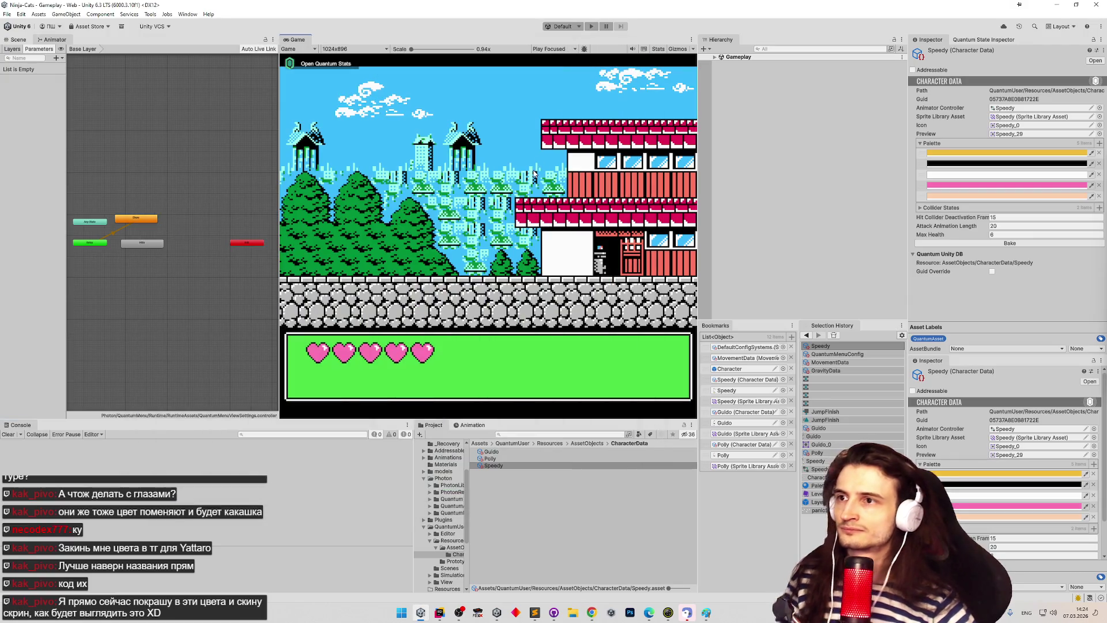
Step: Play as the pink cat, running right and jumping over the building roof and stone wall
{"action": "key", "text": "ctrl+p"}
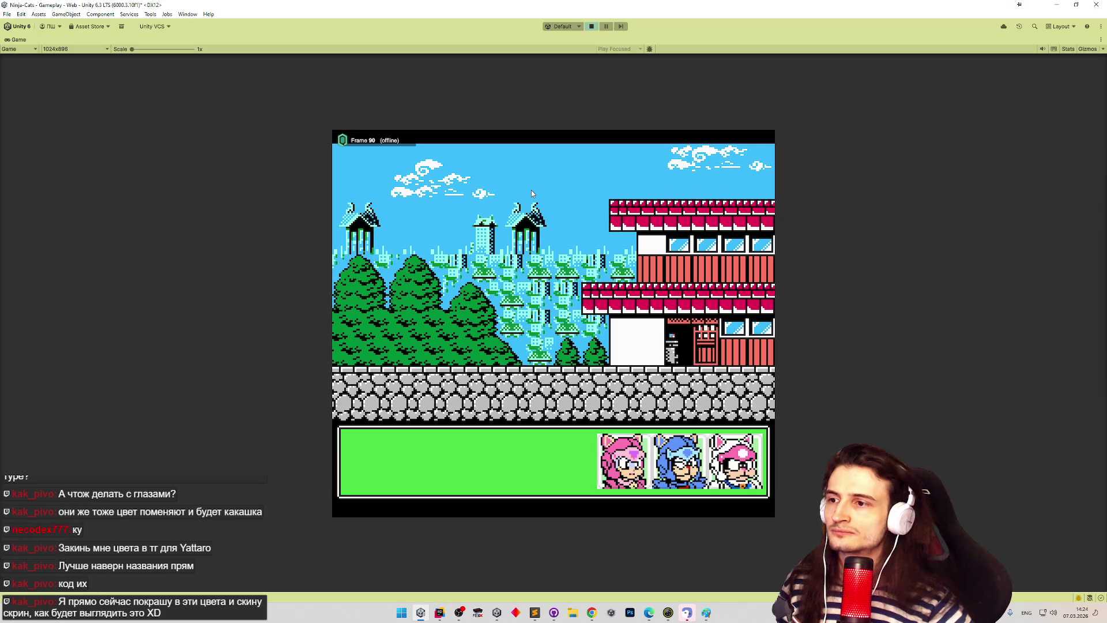
{"action": "left_click", "coordinate": [616, 479]}
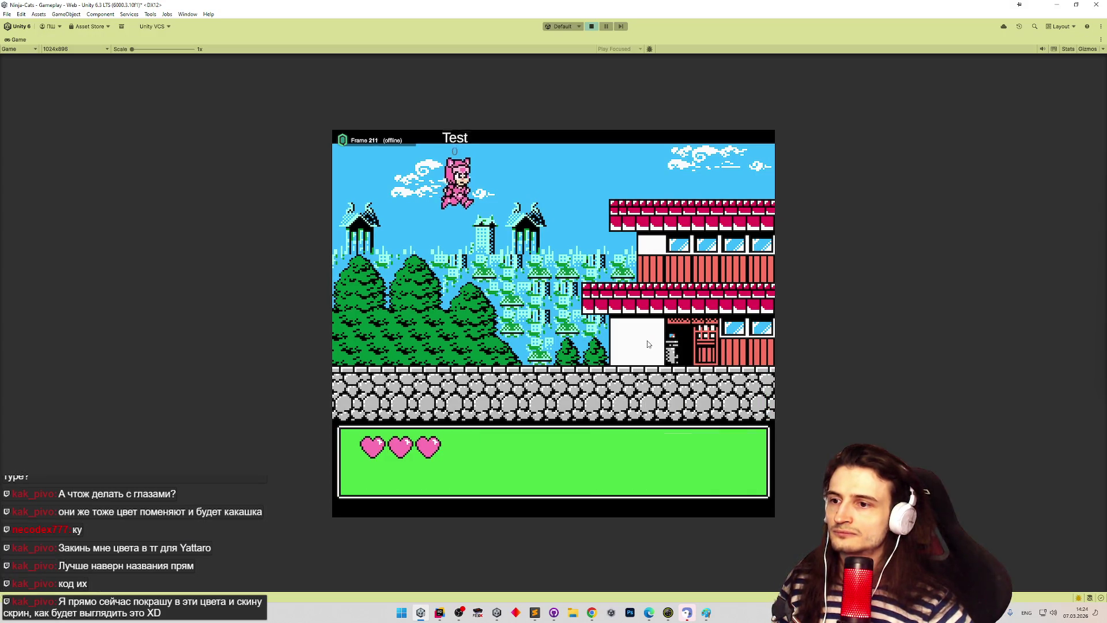
{"action": "key", "text": "Right"}
{"action": "key", "text": "space"}
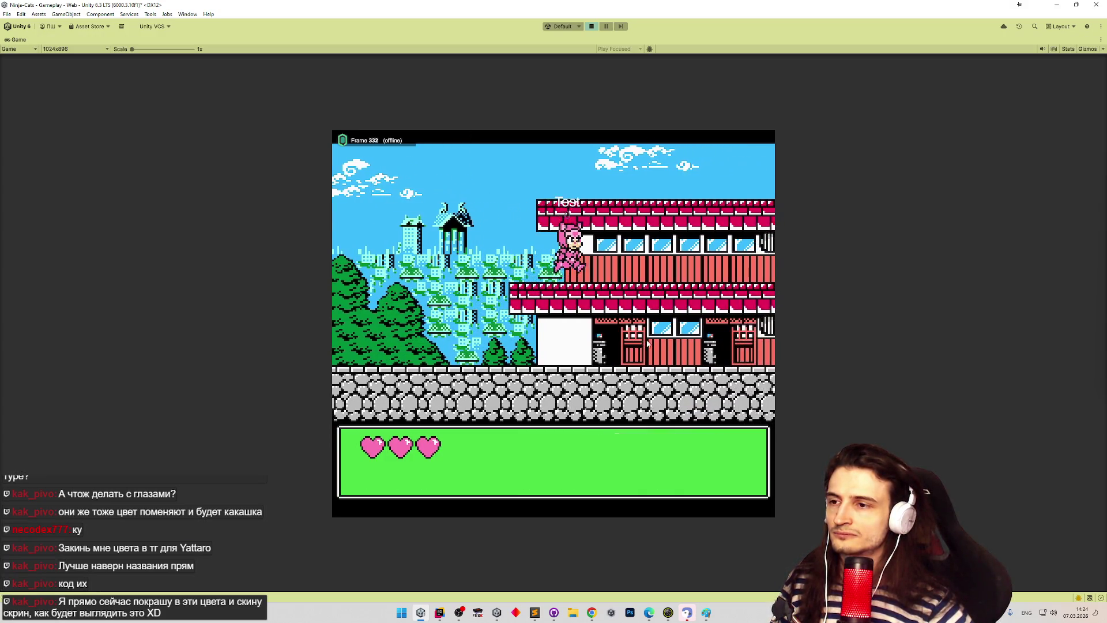
{"action": "key", "text": "Right"}
{"action": "key", "text": "space"}
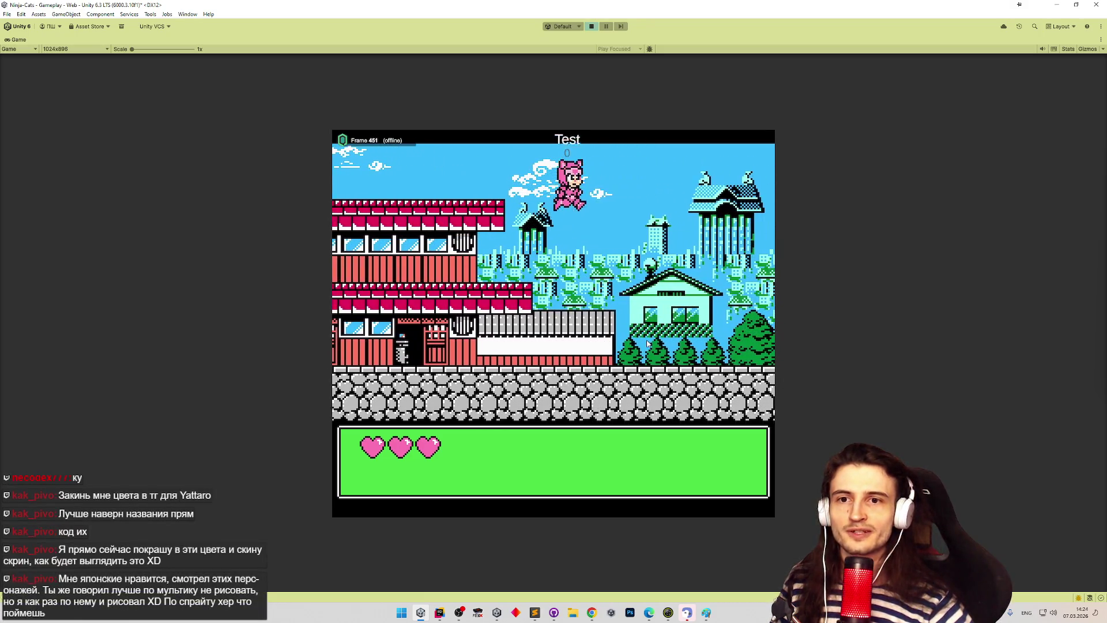
{"action": "key", "text": "Right"}
{"action": "key", "text": "space"}
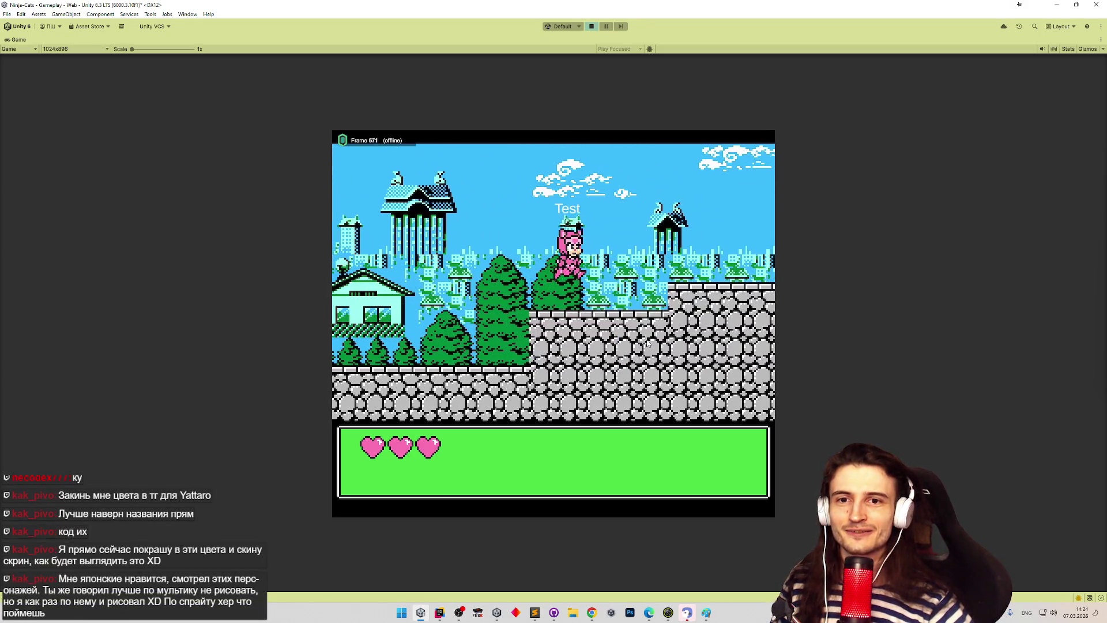
{"action": "key", "text": "Right"}
{"action": "key", "text": "space"}
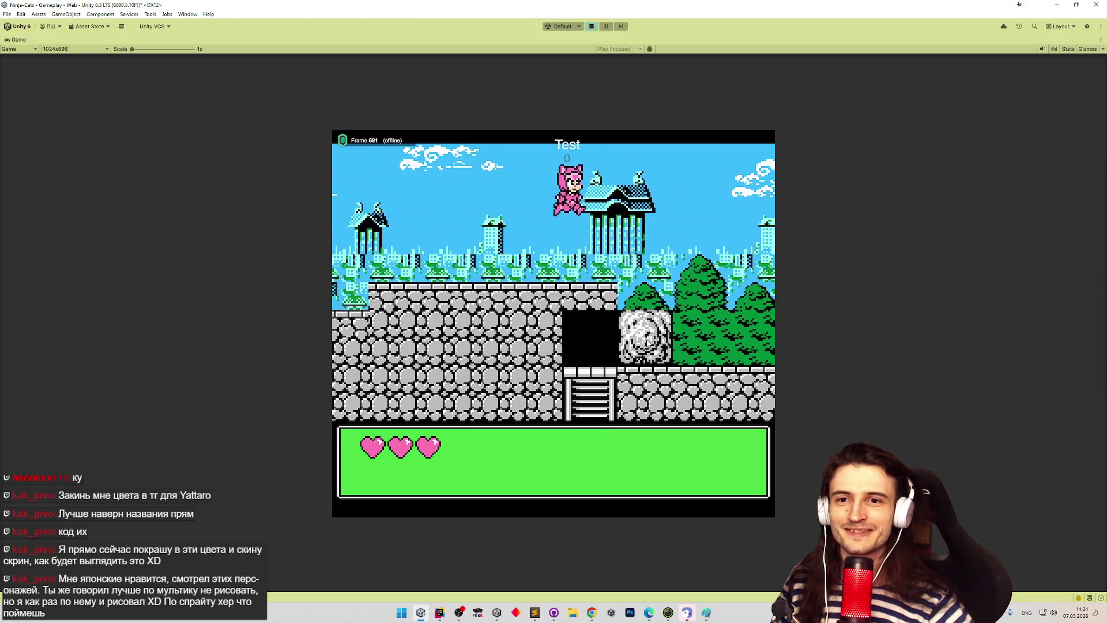
{"action": "key", "text": "Right"}
{"action": "key", "text": "space"}
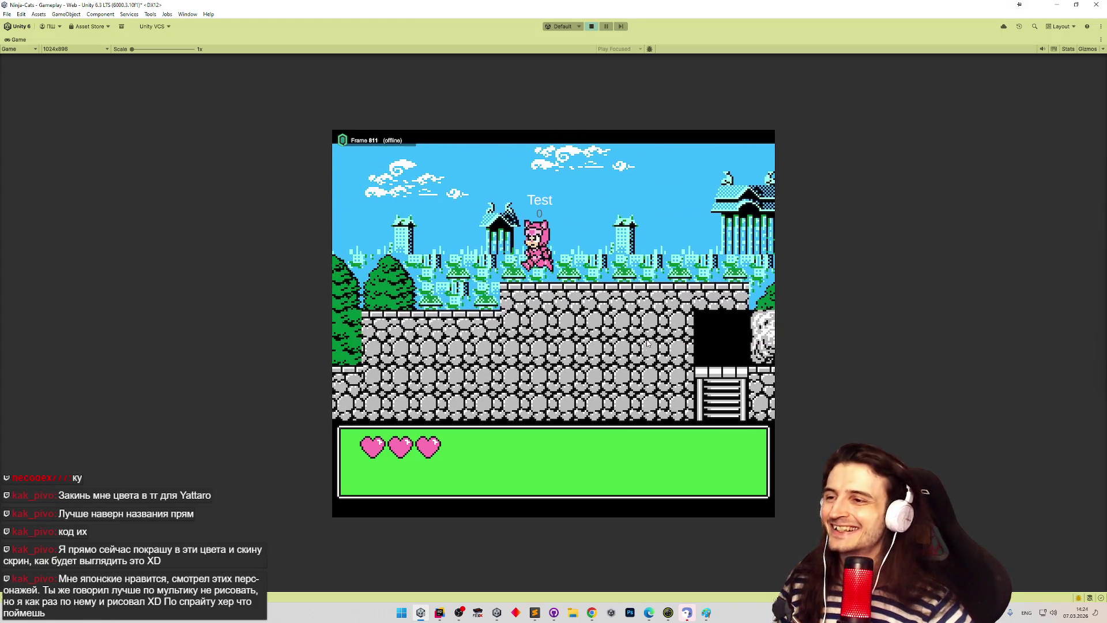
{"action": "key", "text": "Right"}
{"action": "key", "text": "space"}
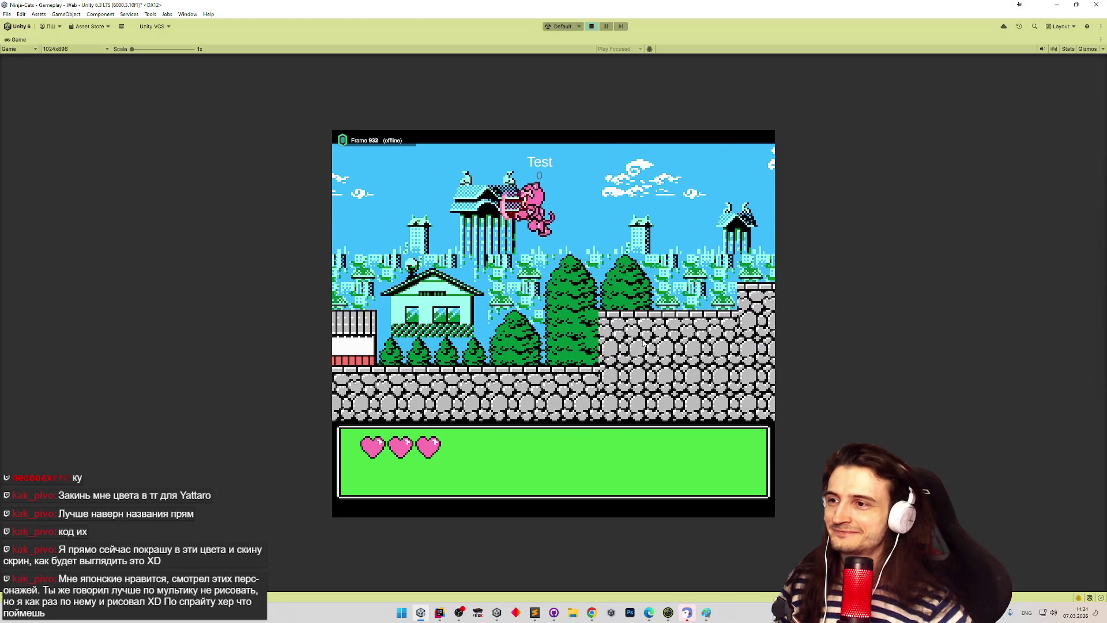
Step: Stop Play mode and put the Sublime Text task list away
{"action": "key", "text": "ctrl+p"}
{"action": "key", "text": "alt+Tab"}
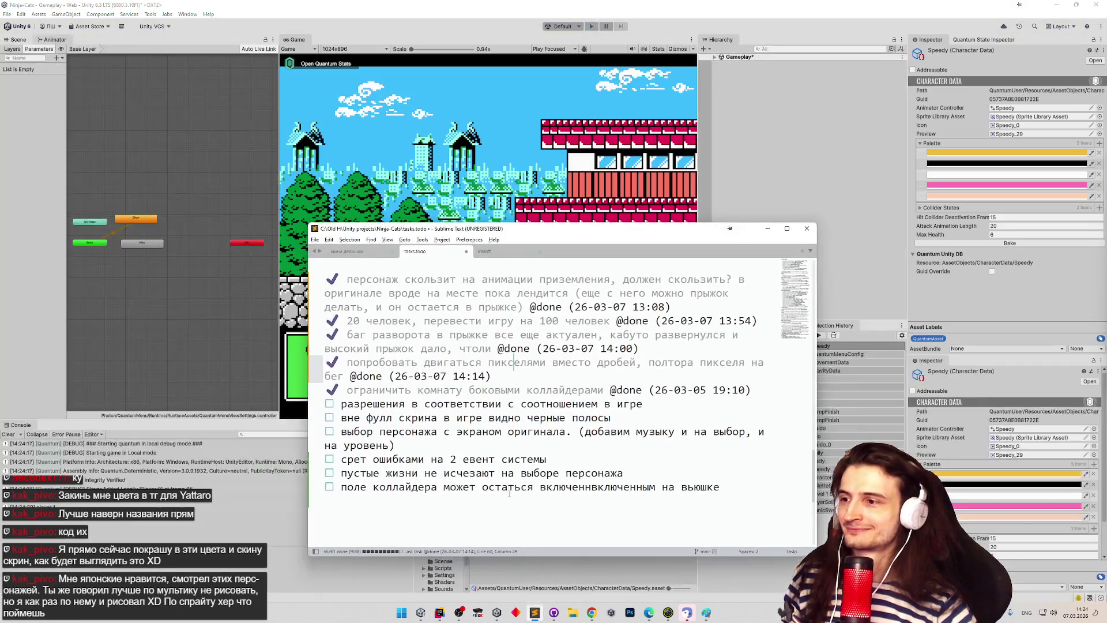
{"action": "left_click", "coordinate": [760, 226]}
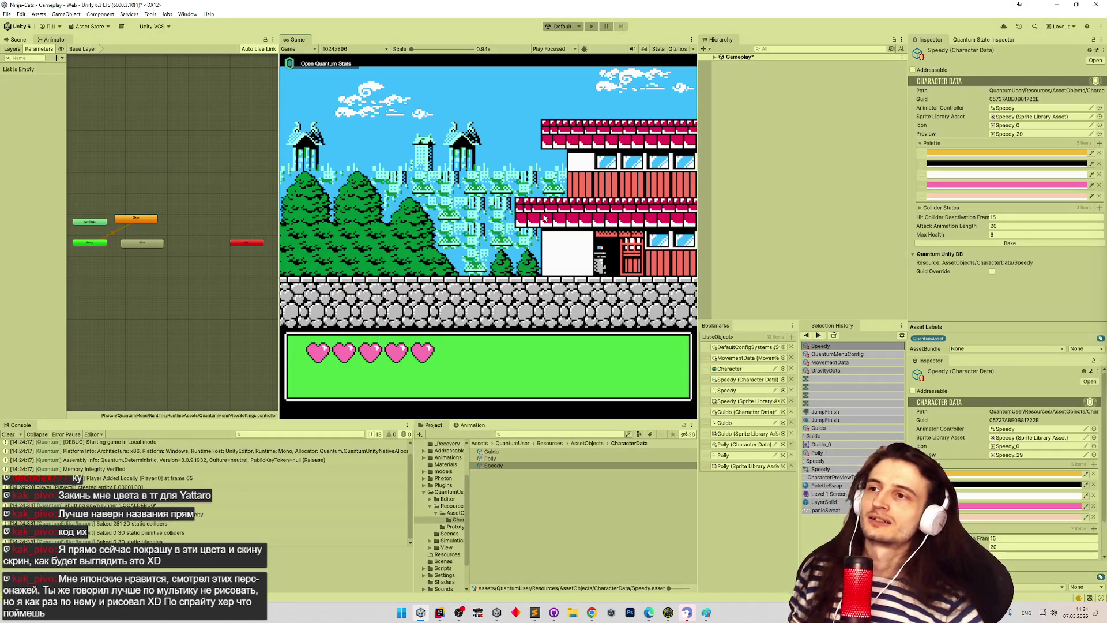
Step: Start the match as the pink cat, keeping the Game view at 1024x896
{"action": "left_click", "coordinate": [372, 51]}
{"action": "left_click", "coordinate": [372, 51]}
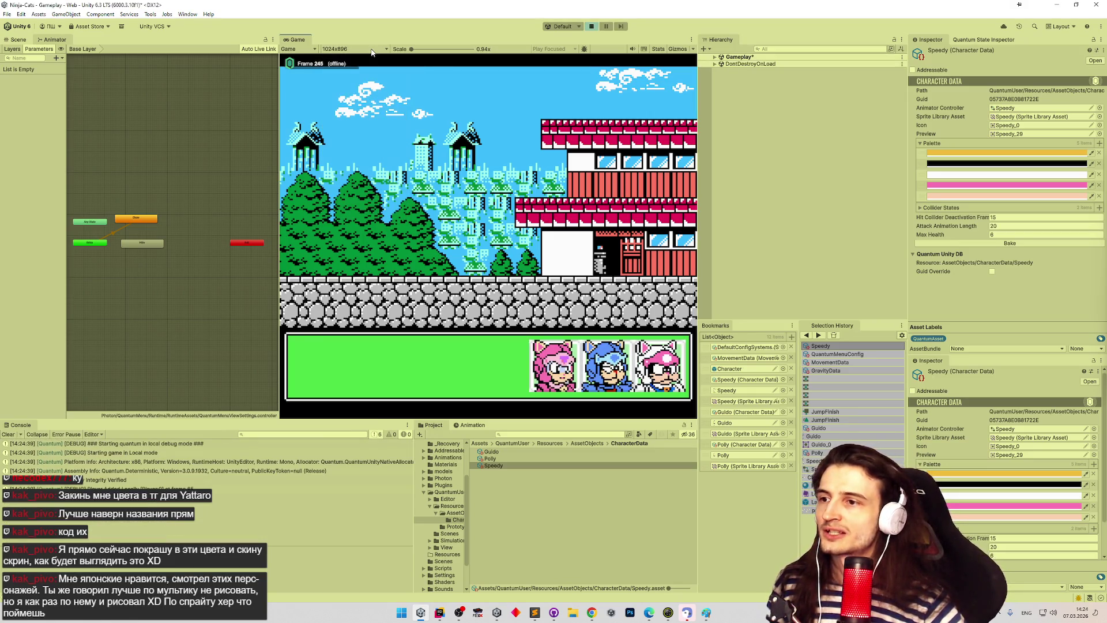
{"action": "left_click", "coordinate": [568, 373]}
{"action": "left_click", "coordinate": [624, 292]}
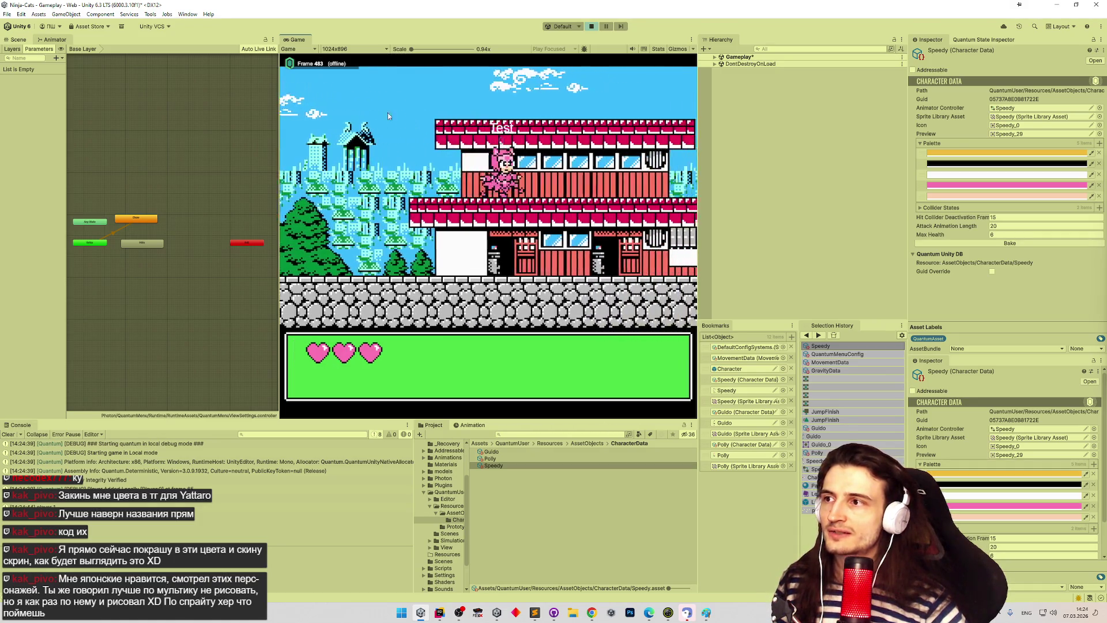
Step: Jump the cat onto the higher stone wall and switch the Game view to Free Aspect
{"action": "left_click", "coordinate": [369, 48]}
{"action": "left_click", "coordinate": [495, 106]}
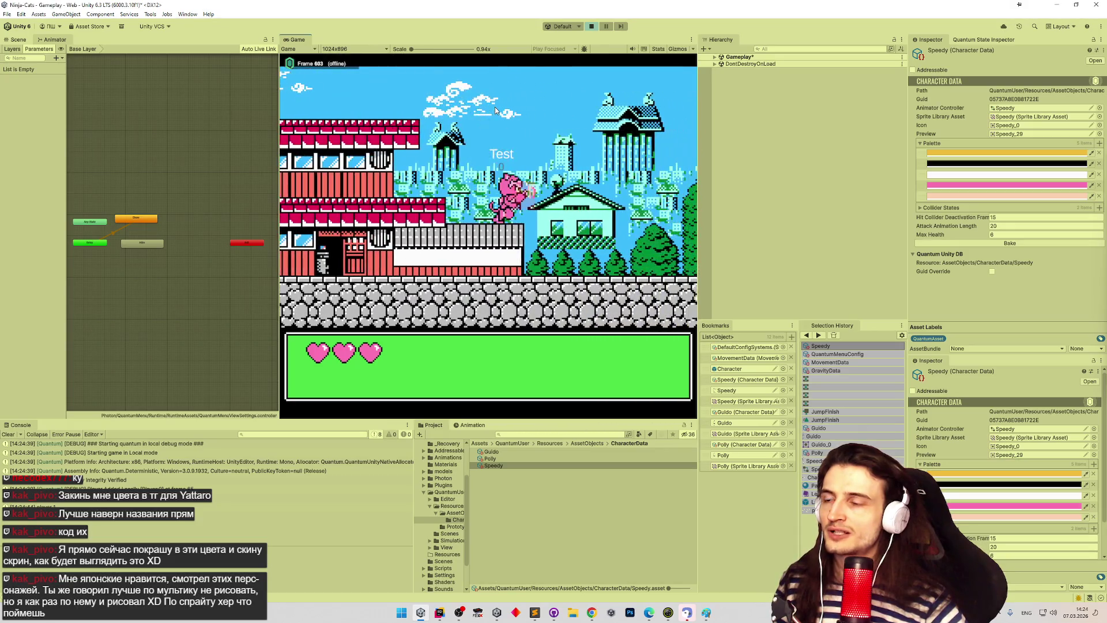
{"action": "key", "text": "space"}
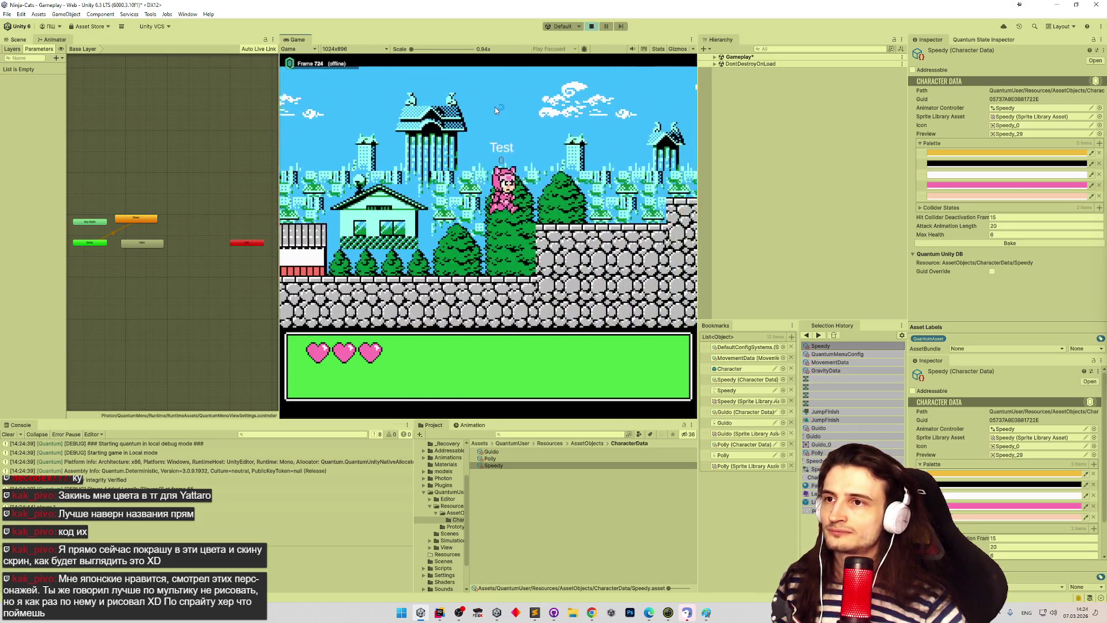
{"action": "left_click", "coordinate": [371, 49]}
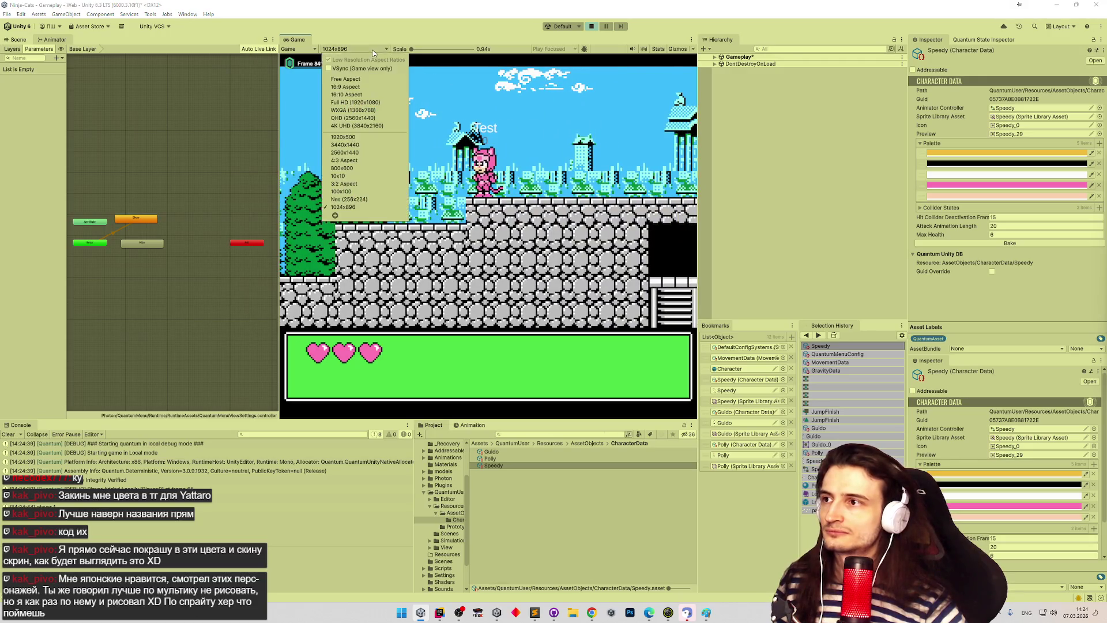
{"action": "left_click", "coordinate": [364, 79]}
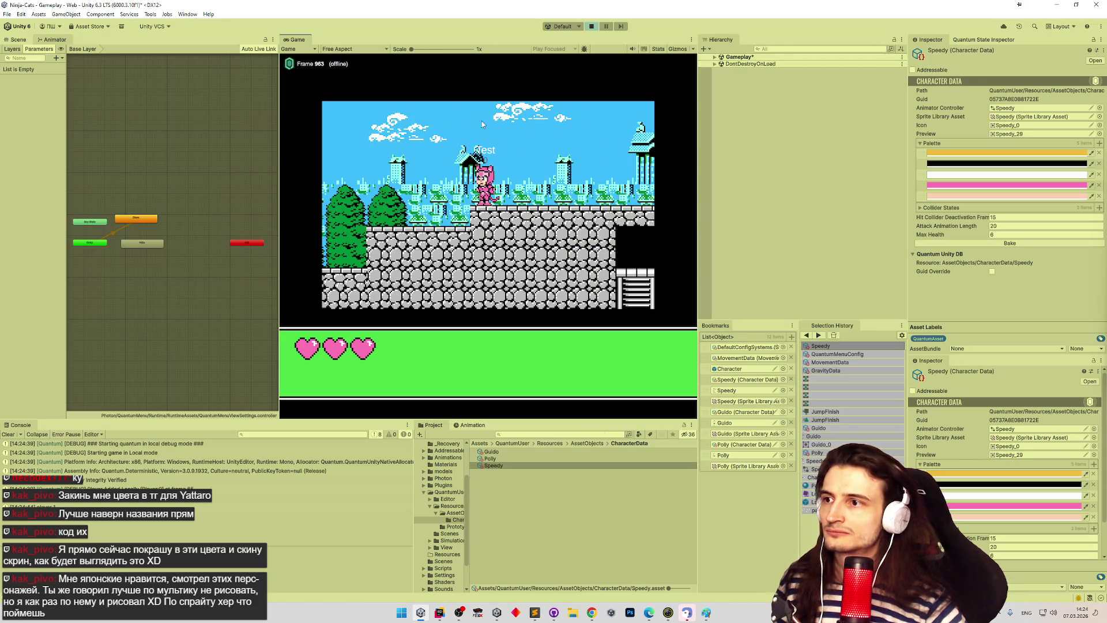
Step: Widen the Game view on both sides and adjust its height using the panel splitters
{"action": "left_click_drag", "start_coordinate": [744, 203], "coordinate": [820, 212]}
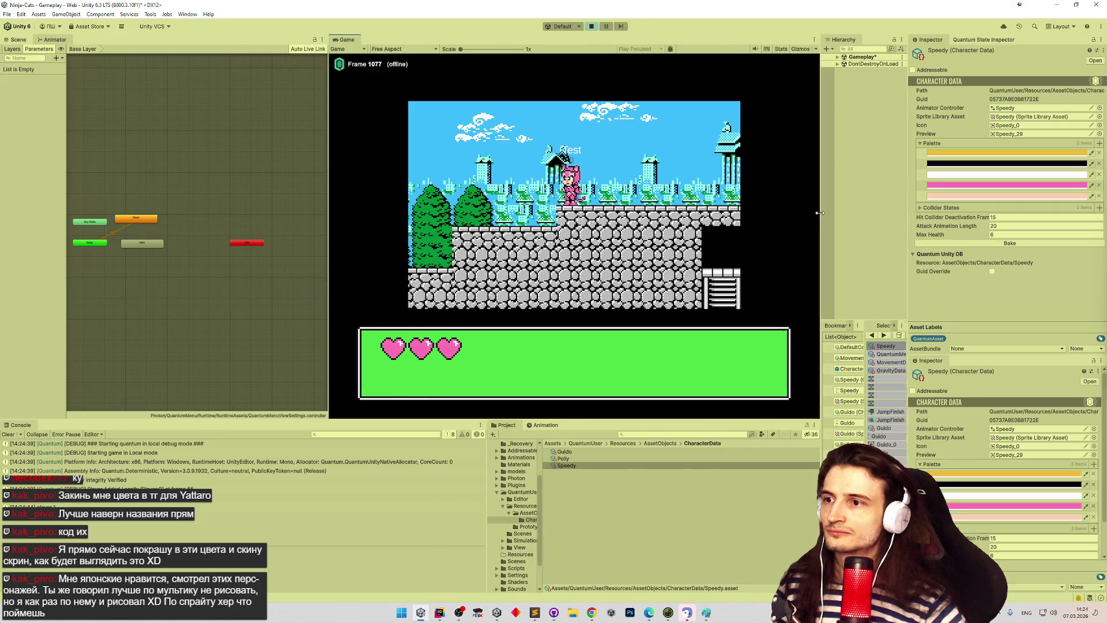
{"action": "left_click_drag", "start_coordinate": [570, 418], "coordinate": [570, 495]}
{"action": "left_click_drag", "start_coordinate": [326, 275], "coordinate": [237, 281]}
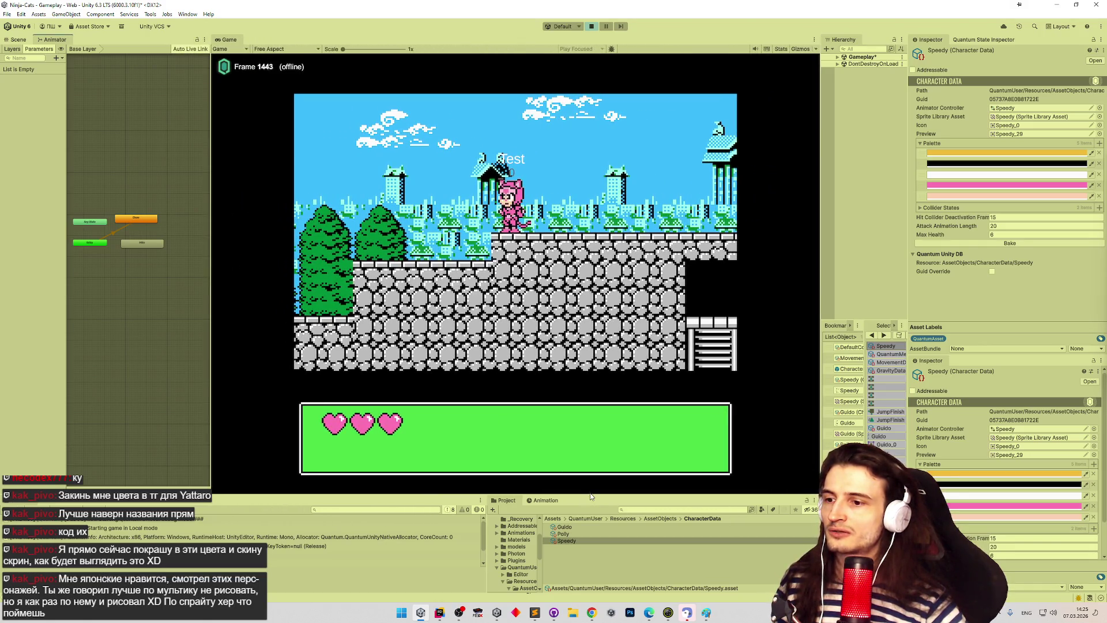
{"action": "mouse_move", "coordinate": [589, 492]}
{"action": "left_mouse_down"}
{"action": "mouse_move", "coordinate": [593, 237]}
{"action": "mouse_move", "coordinate": [618, 548]}
{"action": "mouse_move", "coordinate": [602, 181]}
{"action": "mouse_move", "coordinate": [610, 427]}
{"action": "mouse_move", "coordinate": [585, 218]}
{"action": "mouse_move", "coordinate": [578, 237]}
{"action": "left_mouse_up"}
Step: Preview the game at Nes (256x224), return to Free Aspect, and make the Game view taller
{"action": "left_click", "coordinate": [296, 48]}
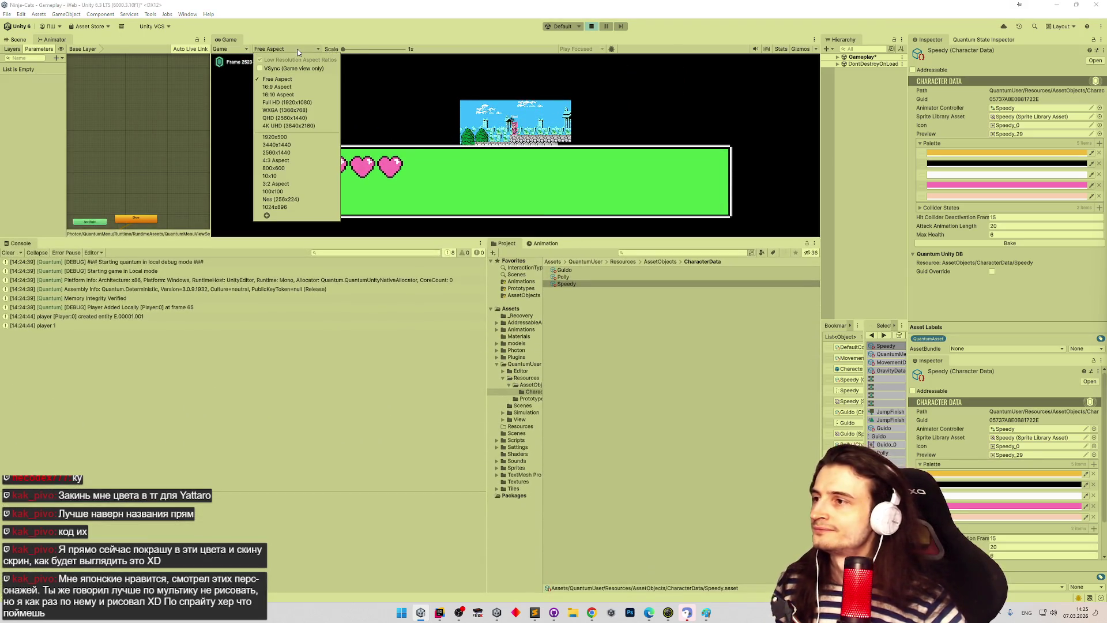
{"action": "left_click", "coordinate": [290, 199]}
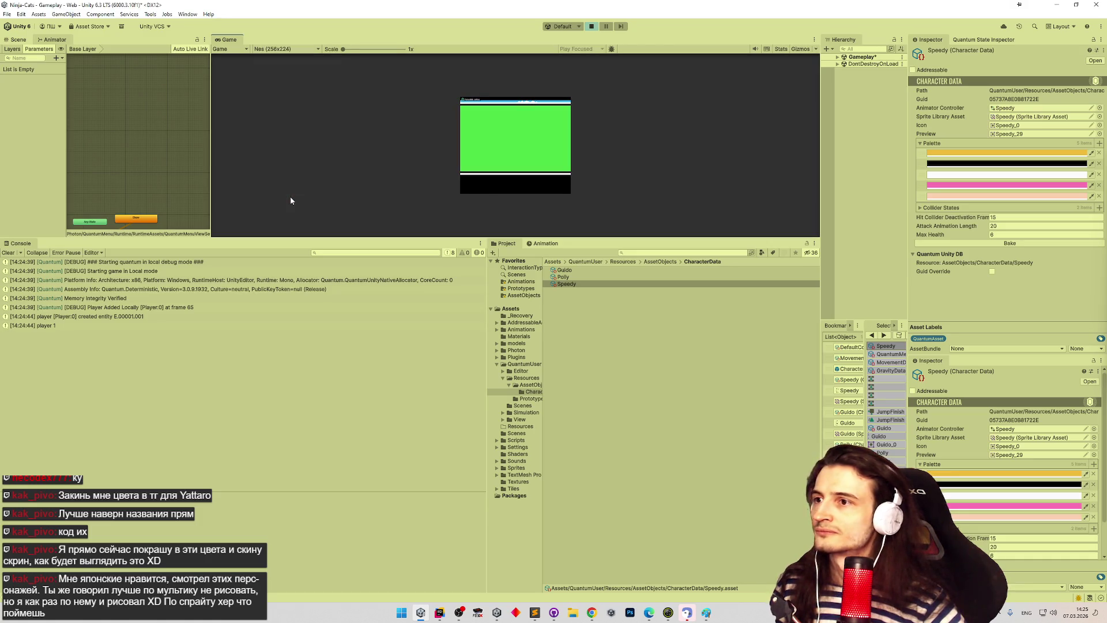
{"action": "left_click", "coordinate": [282, 50]}
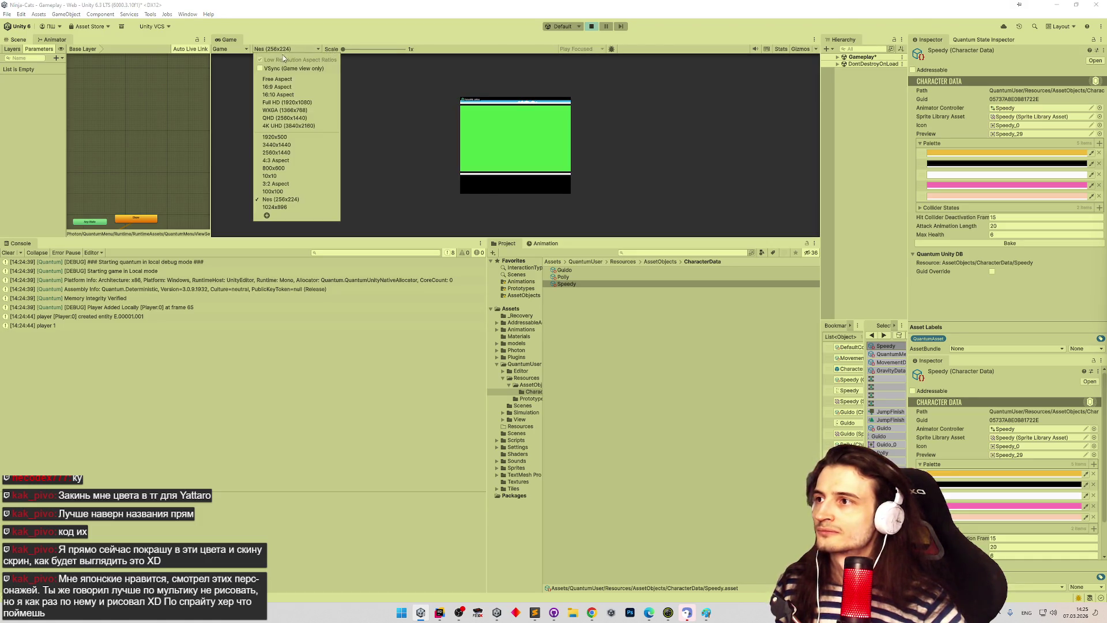
{"action": "left_click", "coordinate": [278, 80]}
{"action": "mouse_move", "coordinate": [536, 236]}
{"action": "left_mouse_down"}
{"action": "mouse_move", "coordinate": [546, 287]}
{"action": "mouse_move", "coordinate": [546, 236]}
{"action": "mouse_move", "coordinate": [544, 248]}
{"action": "left_mouse_up"}
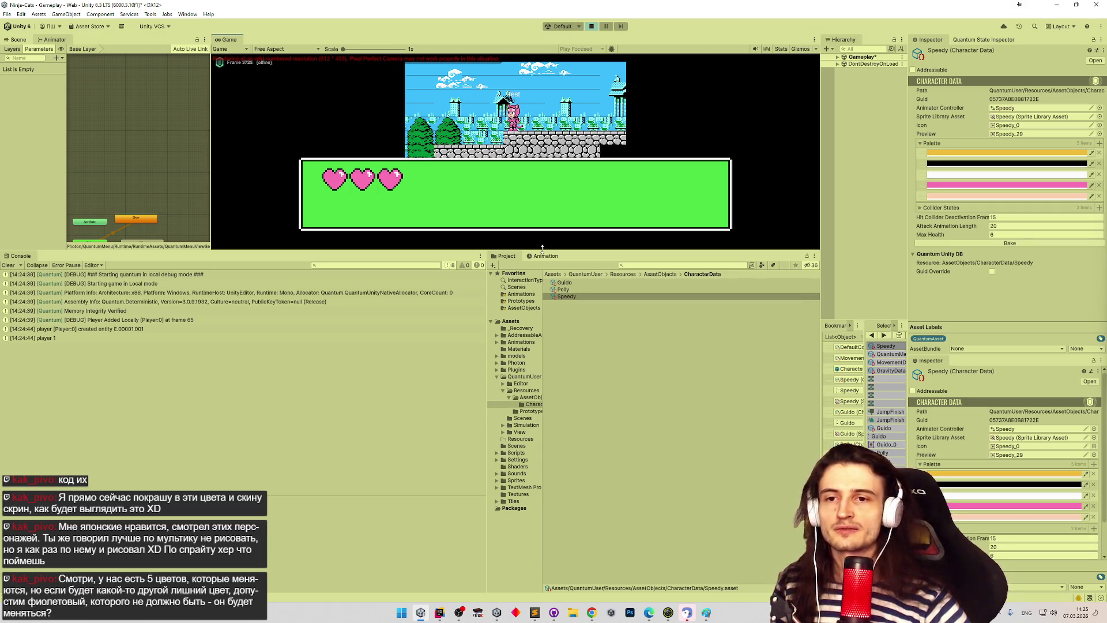
{"action": "mouse_move", "coordinate": [542, 248]}
{"action": "left_mouse_down"}
{"action": "mouse_move", "coordinate": [538, 467]}
{"action": "mouse_move", "coordinate": [515, 169]}
{"action": "mouse_move", "coordinate": [502, 365]}
{"action": "mouse_move", "coordinate": [518, 445]}
{"action": "left_mouse_up"}
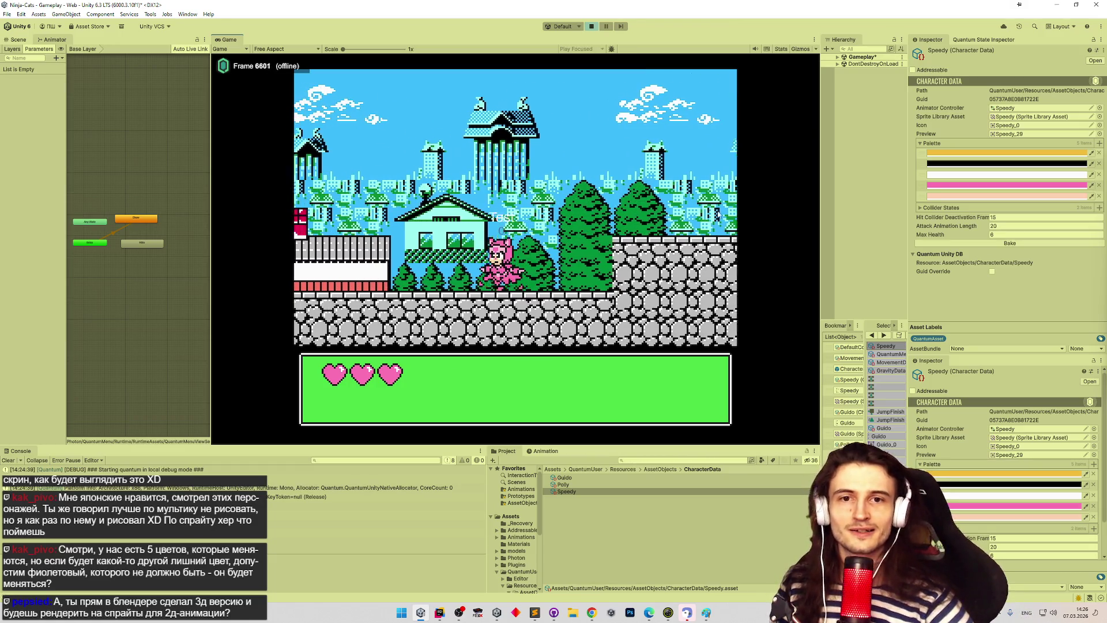
Step: Run the pink cat right past the houses and jump onto the house roof
{"action": "key", "text": "Right"}
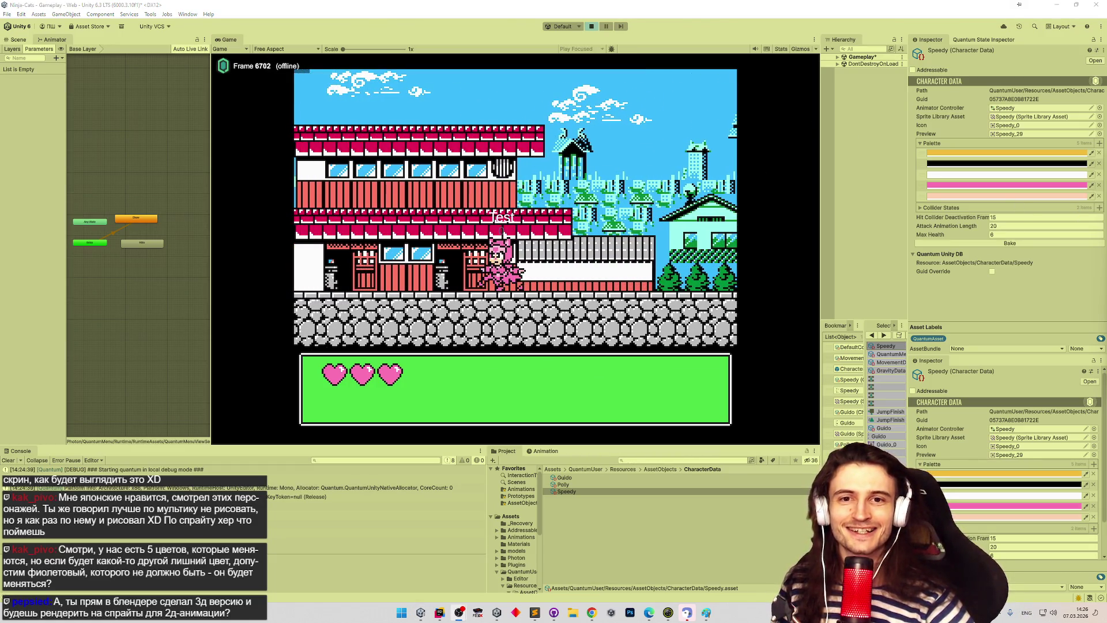
{"action": "key", "text": "space"}
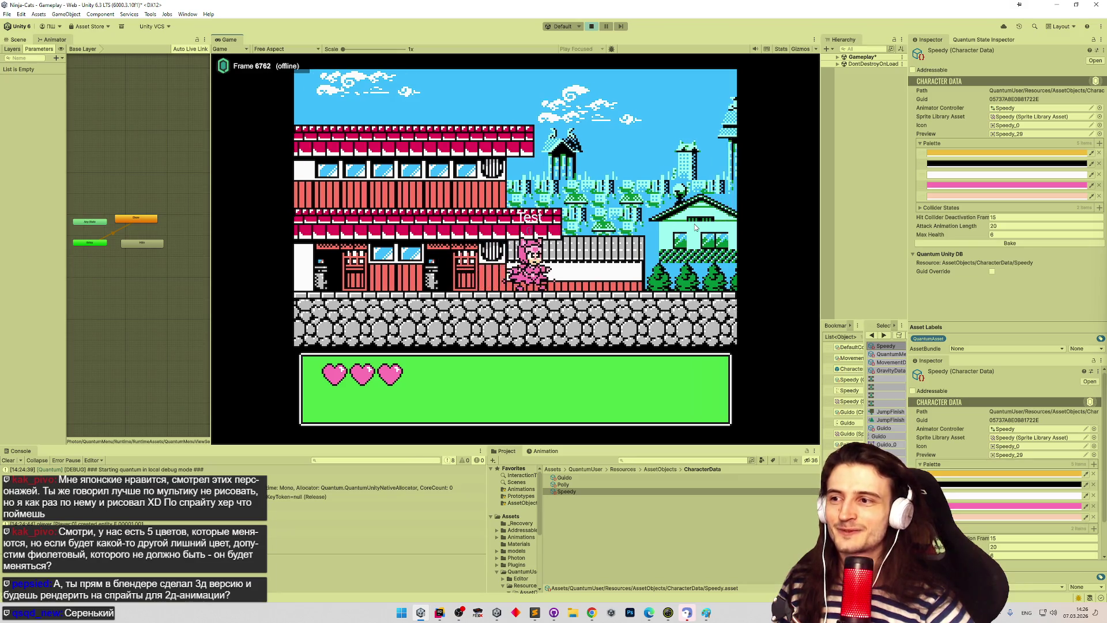
Step: Maximize the Game view and run the pink cat right over the higher stone platform
{"action": "key", "text": "shift+space"}
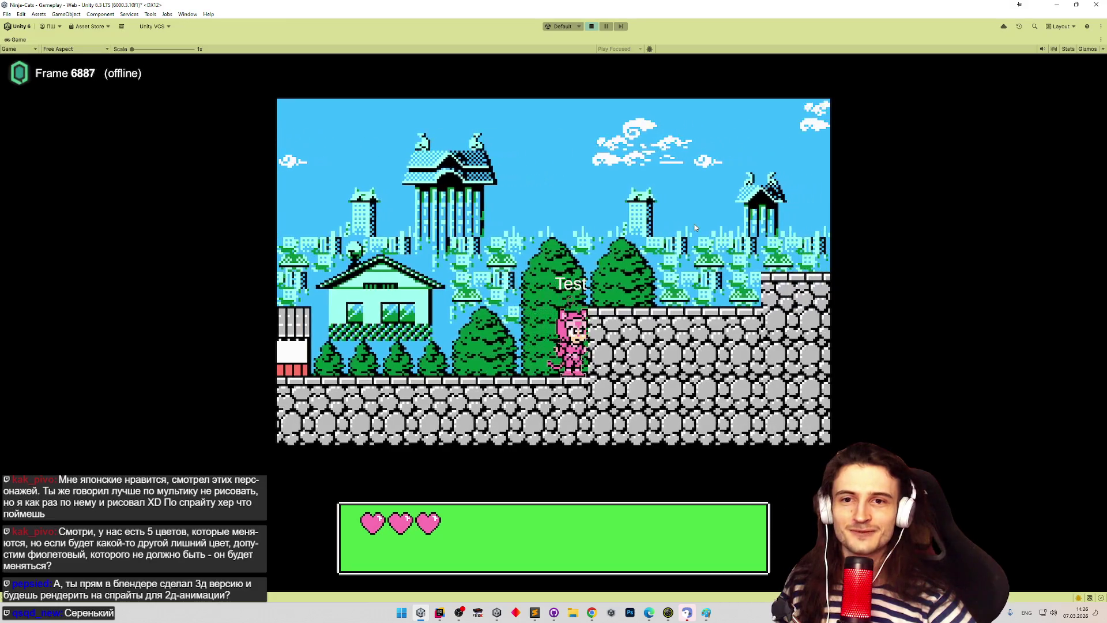
{"action": "key", "text": "space"}
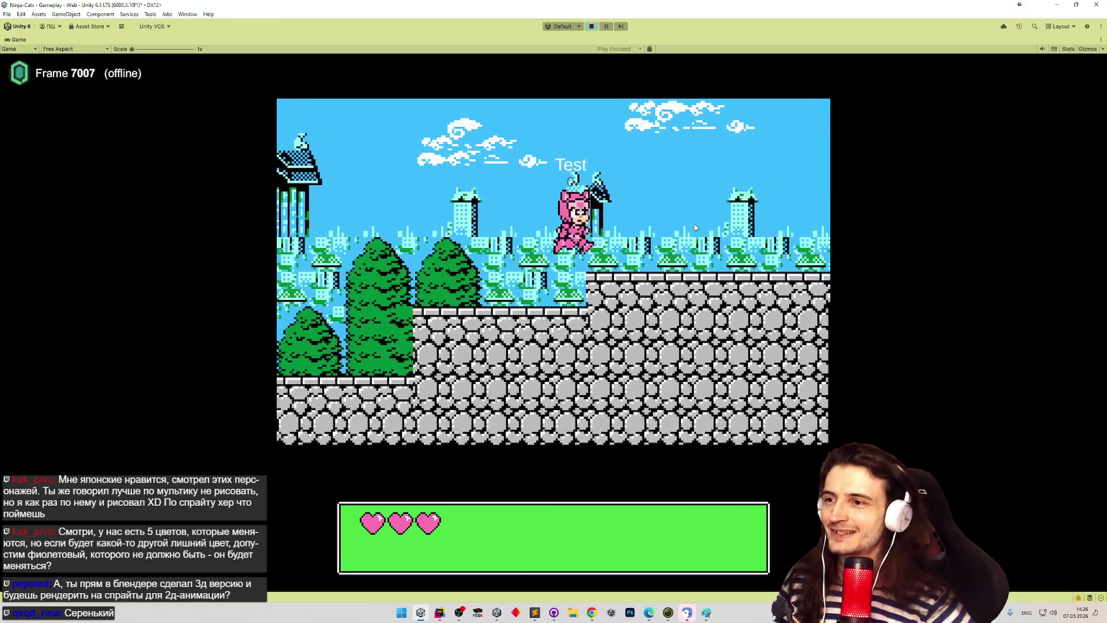
{"action": "key", "text": "Right"}
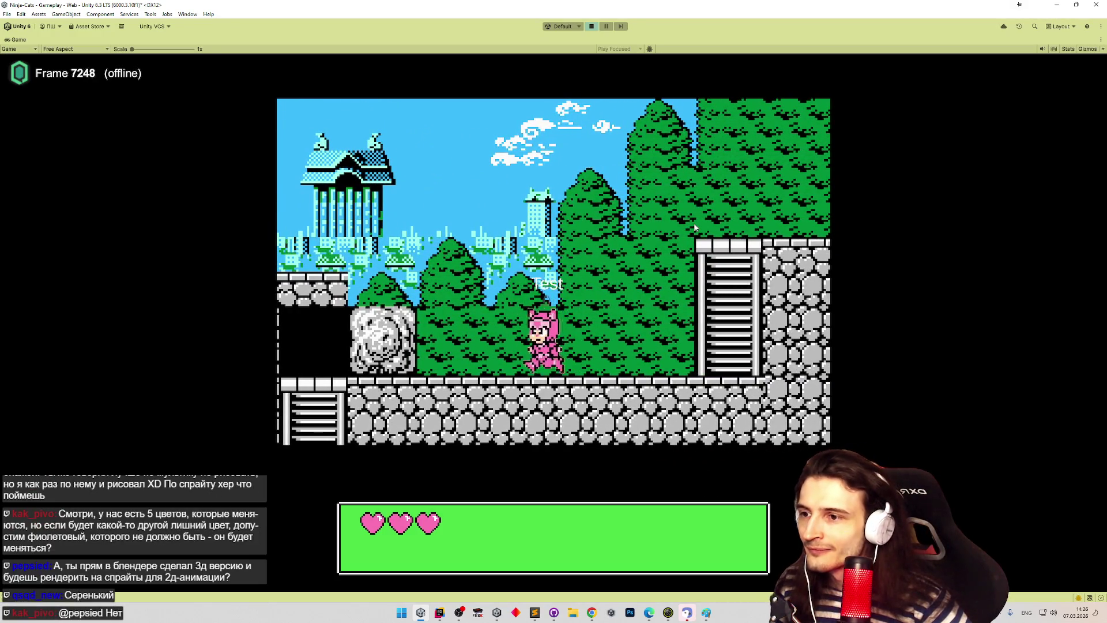
{"action": "key", "text": "Right"}
{"action": "key", "text": "Right"}
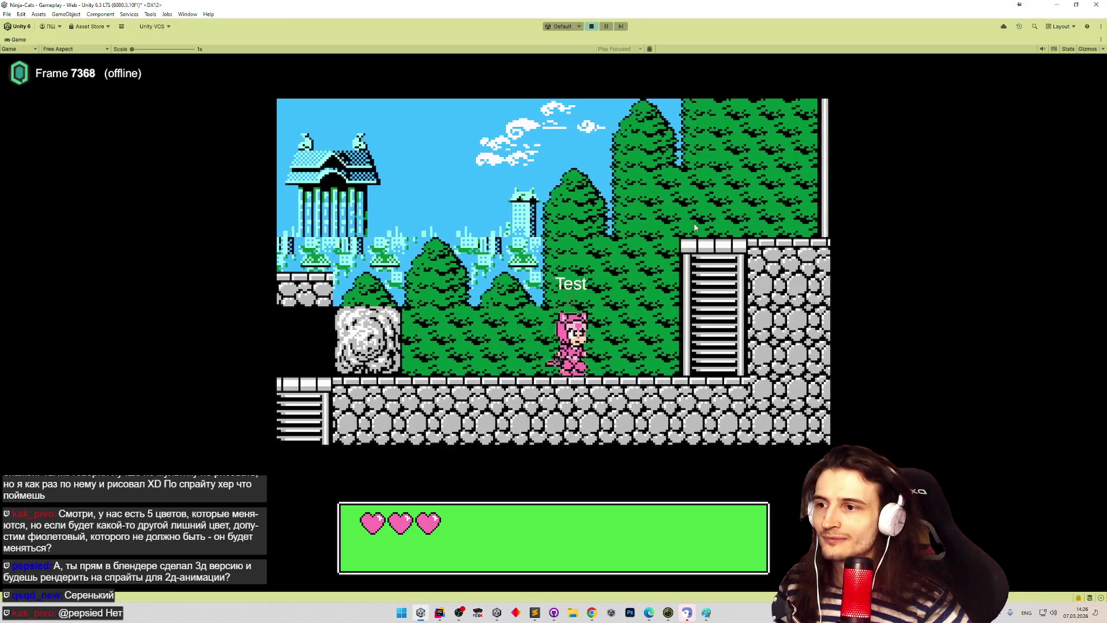
Step: Walk the cat back left over the stone block and ledge, then restore the full editor layout
{"action": "key", "text": "Left"}
{"action": "key", "text": "Left"}
{"action": "key", "text": "Left"}
{"action": "key", "text": "space"}
{"action": "key", "text": "Left"}
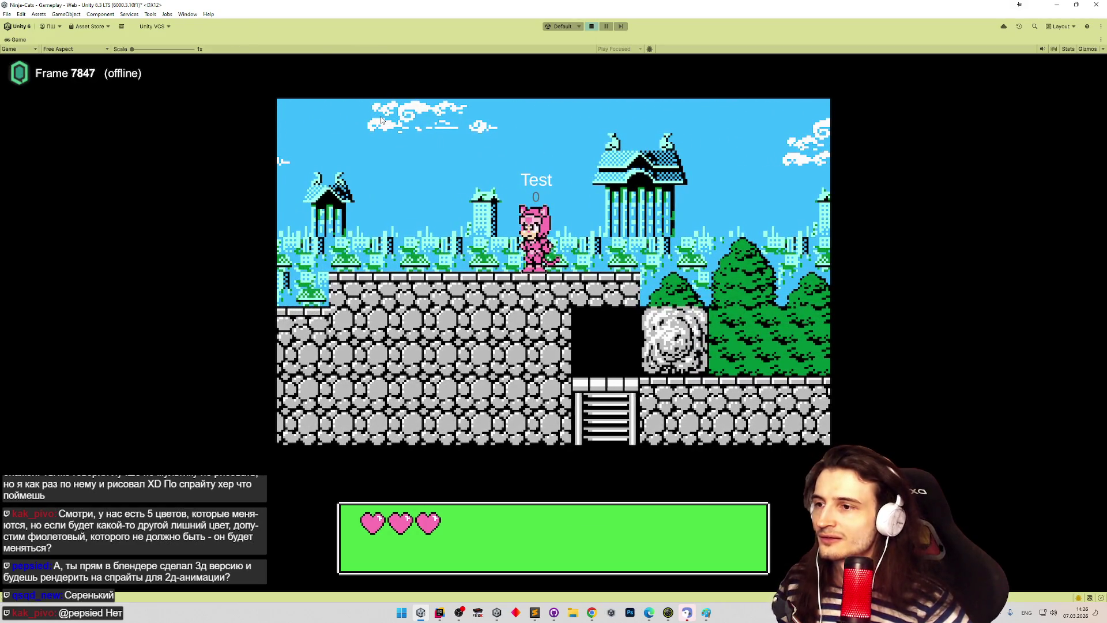
{"action": "key", "text": "Left"}
{"action": "key", "text": "Left"}
{"action": "key", "text": "space"}
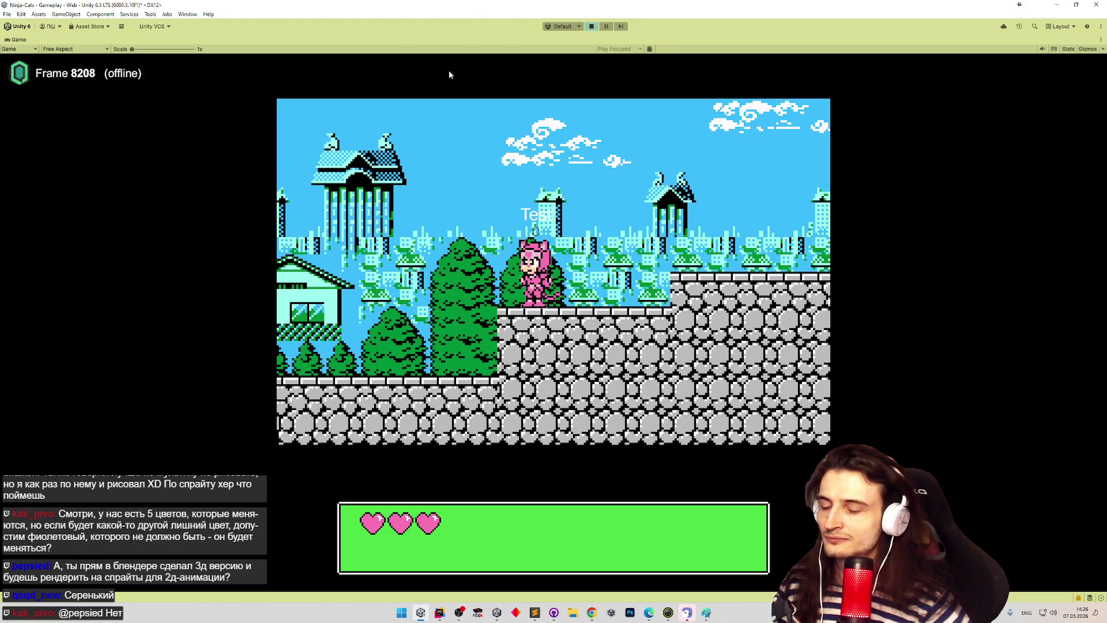
{"action": "key", "text": "shift+space"}
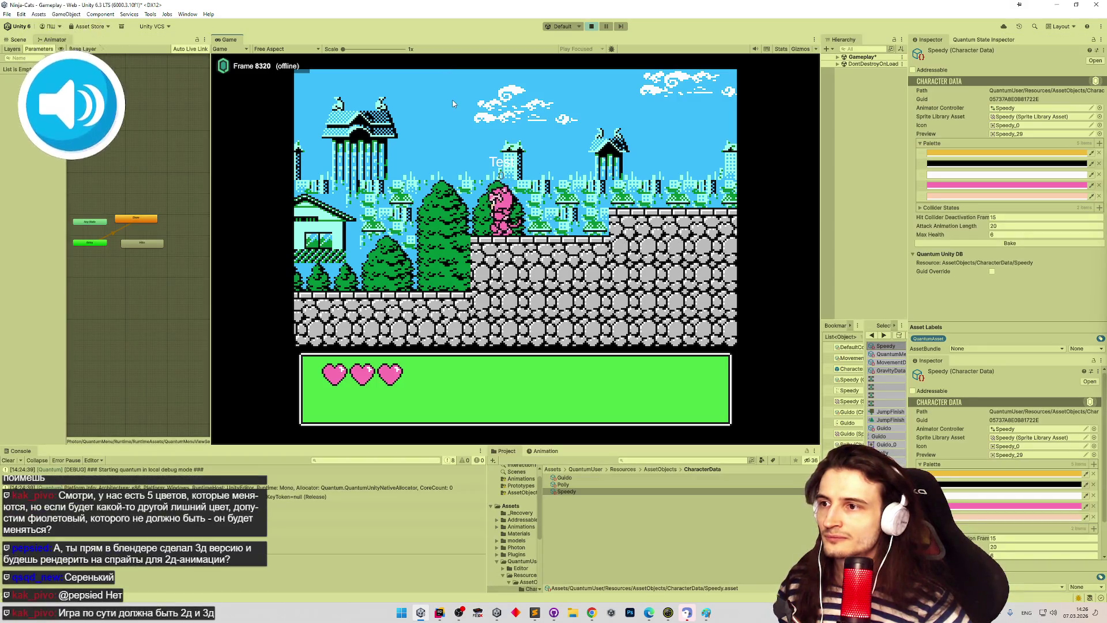
Step: Move the cat left and right, then drag the Game/Console splitter until the odd-resolution warning clears
{"action": "key", "text": "Left"}
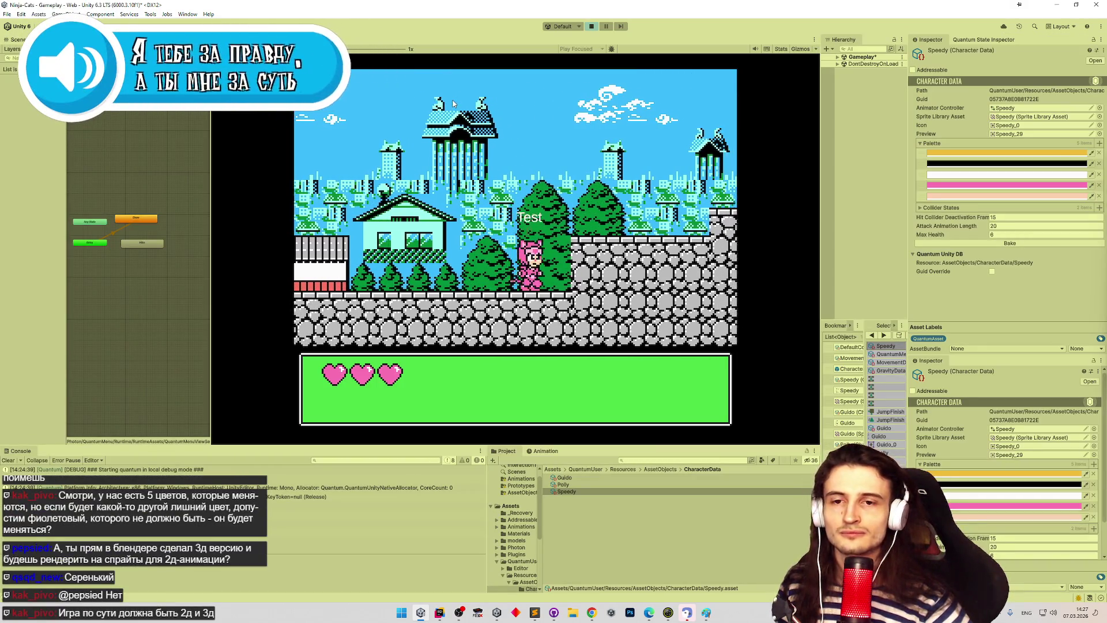
{"action": "key", "text": "Right"}
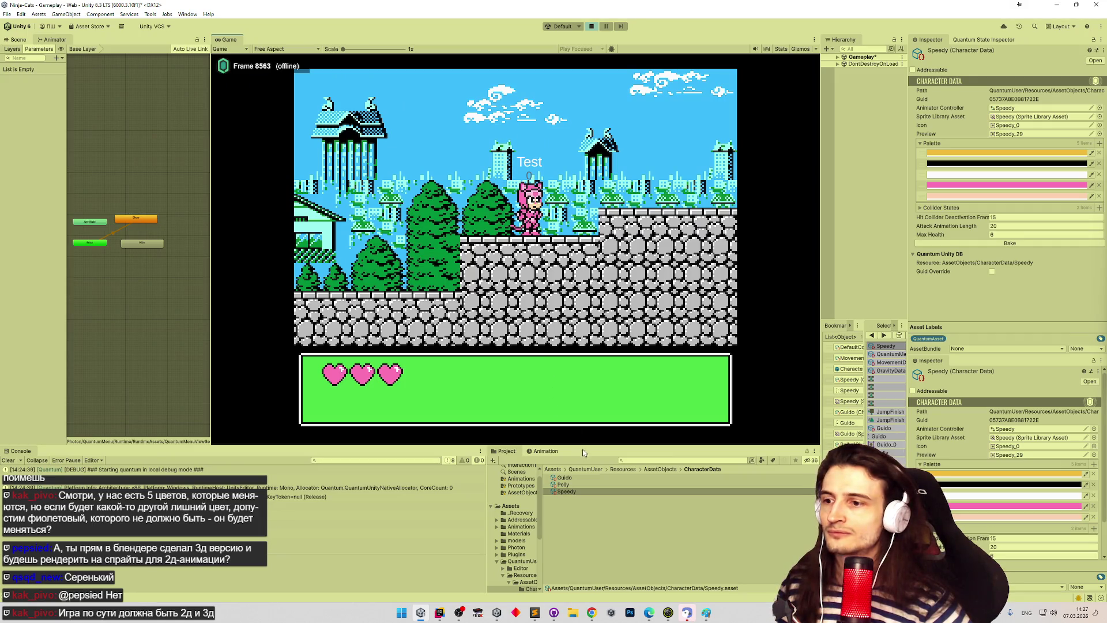
{"action": "left_click_drag", "start_coordinate": [584, 445], "coordinate": [577, 378]}
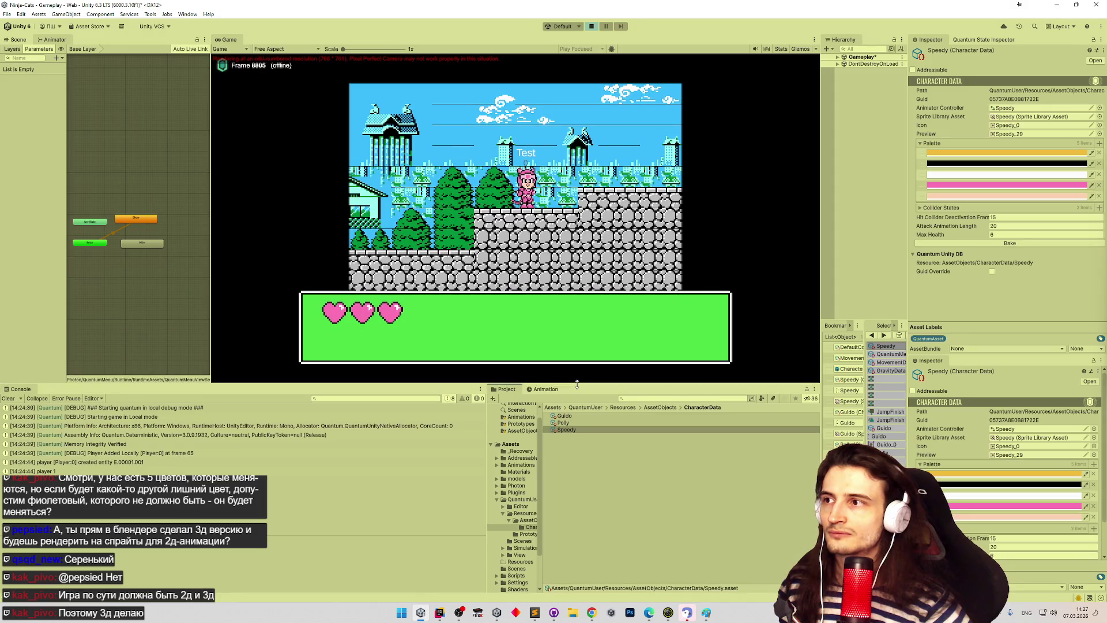
{"action": "left_click_drag", "start_coordinate": [577, 379], "coordinate": [576, 383]}
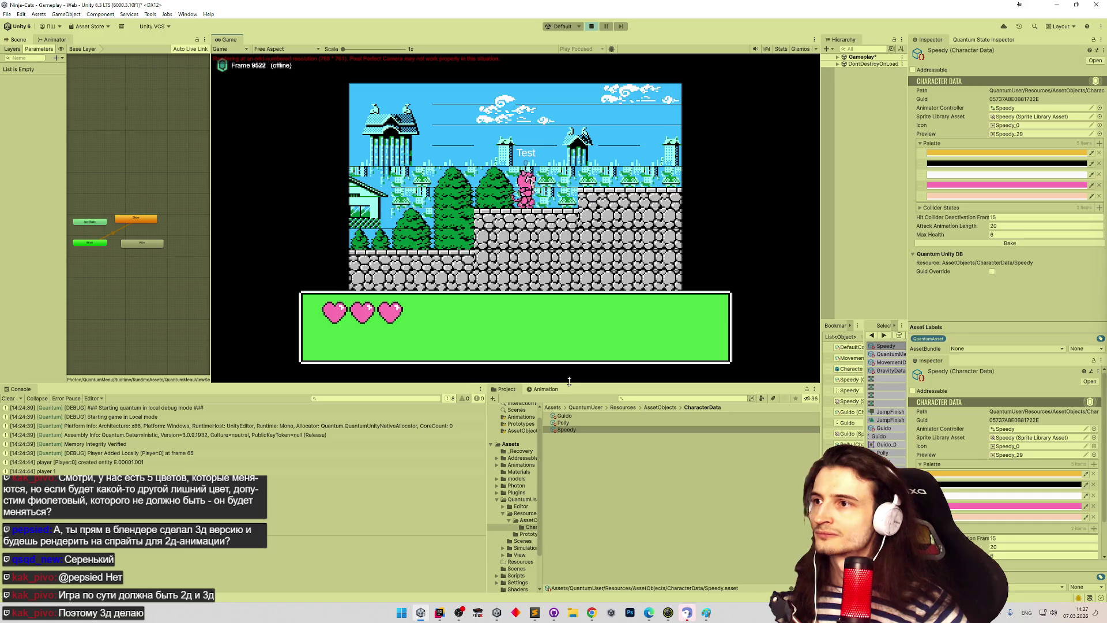
{"action": "mouse_move", "coordinate": [569, 383]}
{"action": "left_mouse_down"}
{"action": "mouse_move", "coordinate": [578, 368]}
{"action": "mouse_move", "coordinate": [577, 458]}
{"action": "mouse_move", "coordinate": [577, 437]}
{"action": "left_mouse_up"}
Step: Open the Ninja cats page on Unity Play from the Chrome bookmarks and load its web build
{"action": "left_click", "coordinate": [591, 612]}
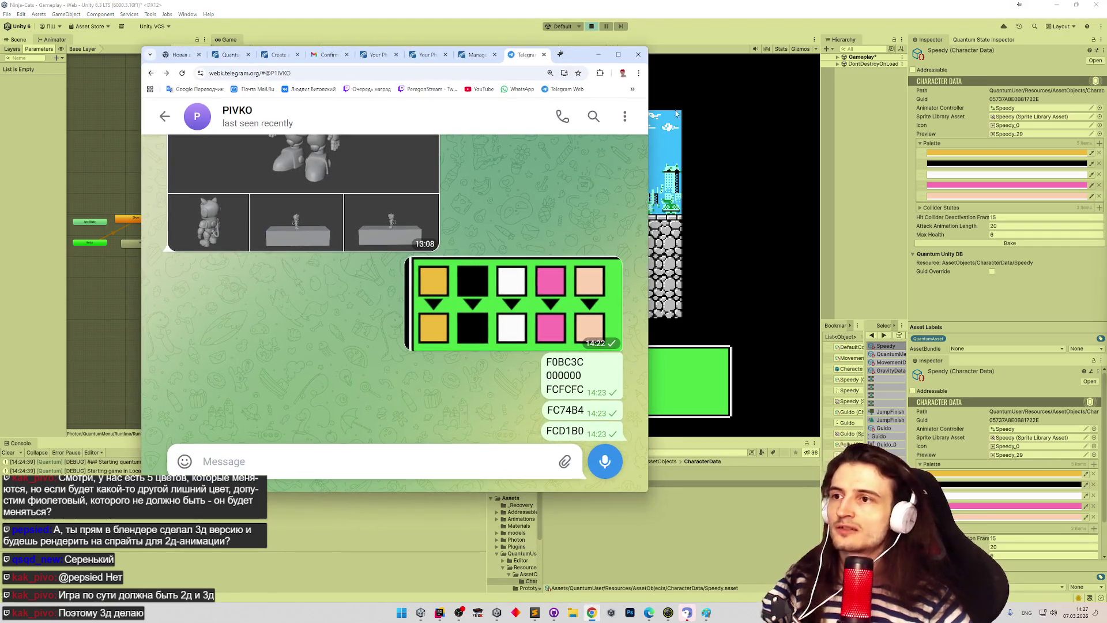
{"action": "left_click", "coordinate": [632, 89]}
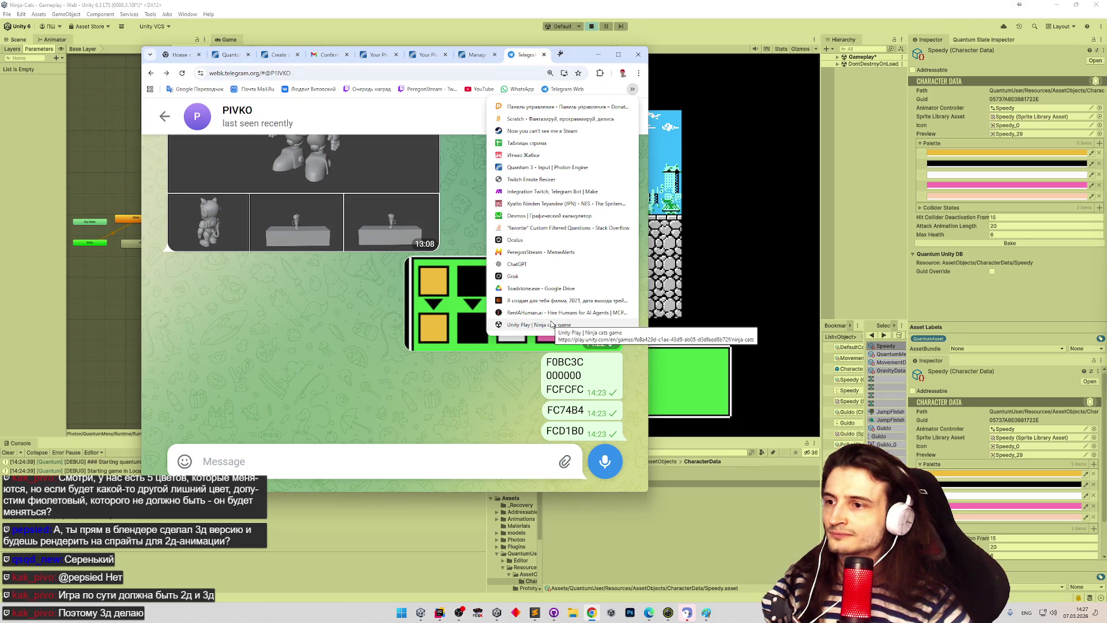
{"action": "left_click", "coordinate": [552, 324]}
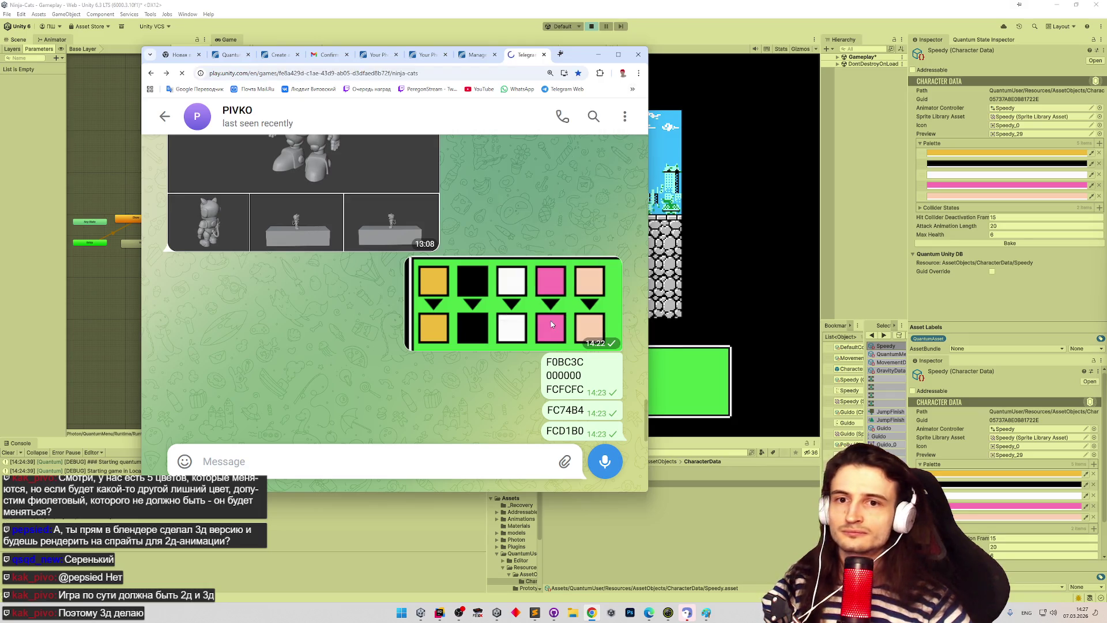
{"action": "left_click", "coordinate": [395, 385]}
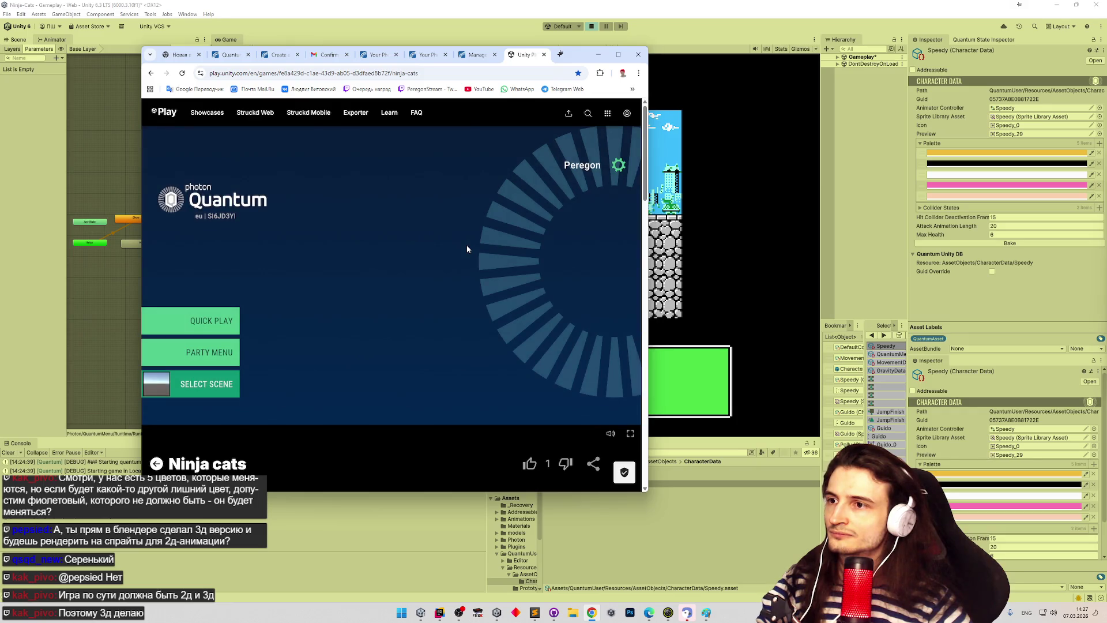
Step: Quick-play the online Ninja cats build, resize the browser, then close the tab and minimize it
{"action": "left_click", "coordinate": [233, 320]}
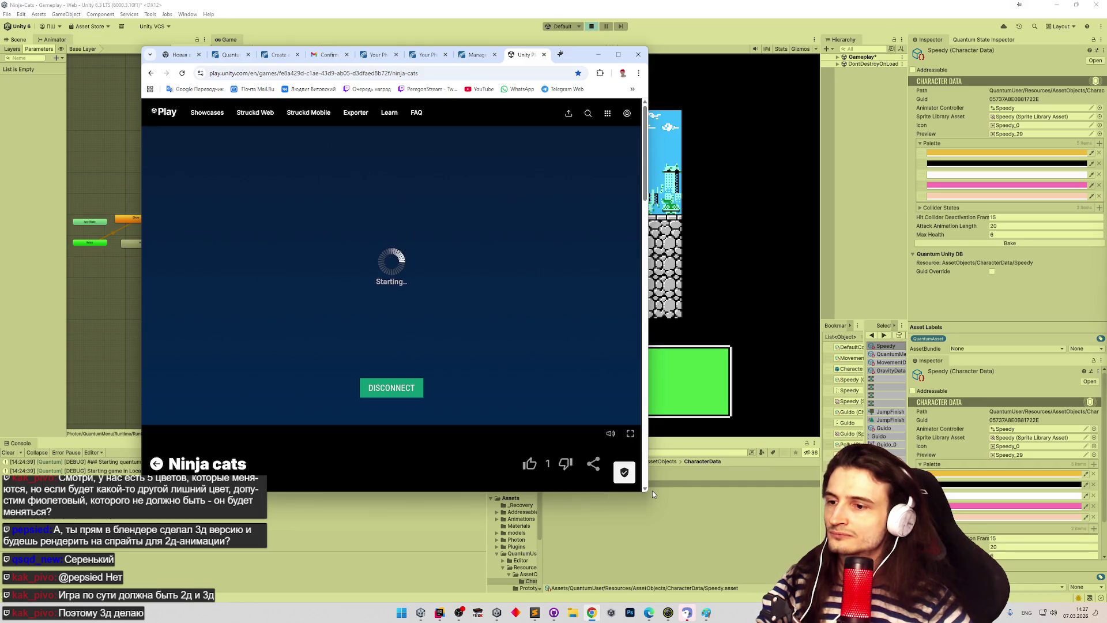
{"action": "mouse_move", "coordinate": [647, 493]}
{"action": "left_mouse_down"}
{"action": "mouse_move", "coordinate": [744, 530]}
{"action": "mouse_move", "coordinate": [793, 577]}
{"action": "mouse_move", "coordinate": [870, 611]}
{"action": "mouse_move", "coordinate": [858, 547]}
{"action": "left_mouse_up"}
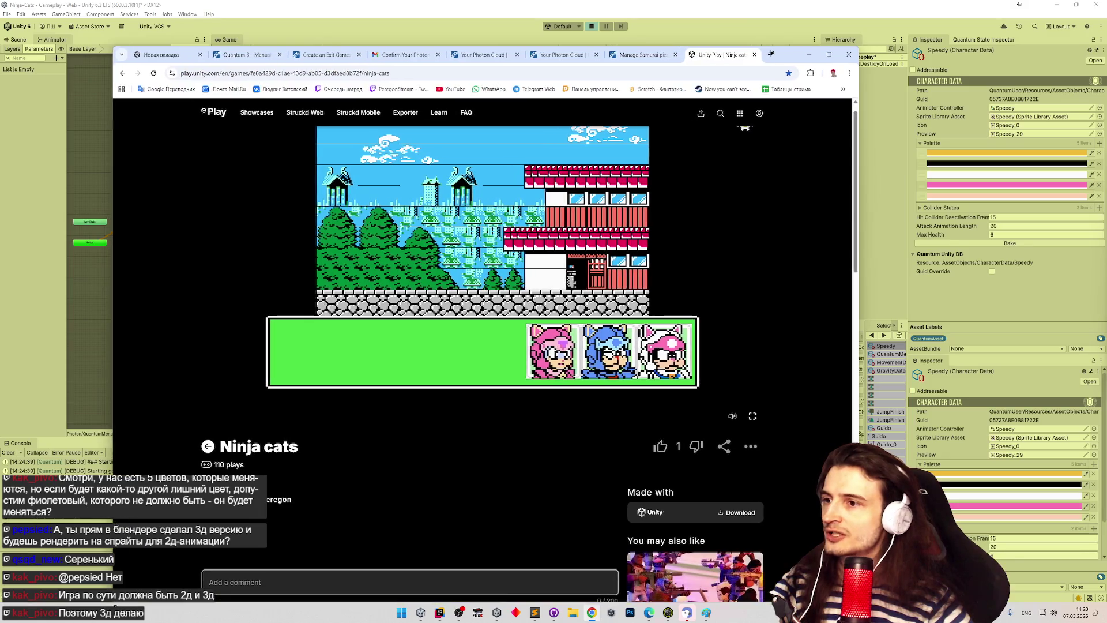
{"action": "mouse_move", "coordinate": [139, 549]}
{"action": "left_mouse_down"}
{"action": "mouse_move", "coordinate": [260, 206]}
{"action": "mouse_move", "coordinate": [167, 493]}
{"action": "left_mouse_up"}
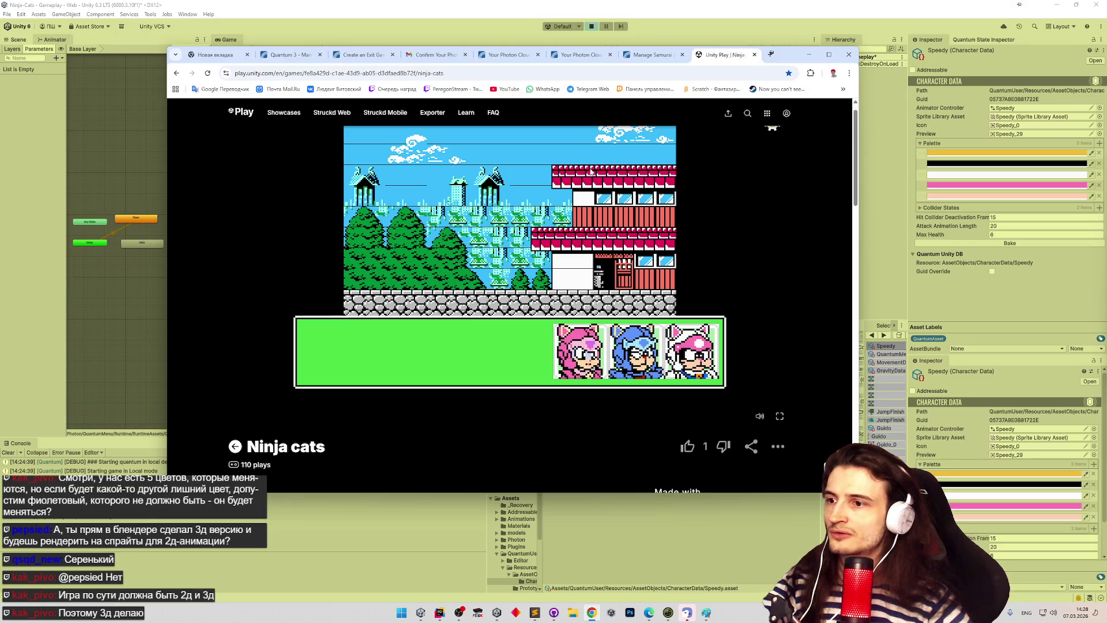
{"action": "key", "text": "ctrl+w"}
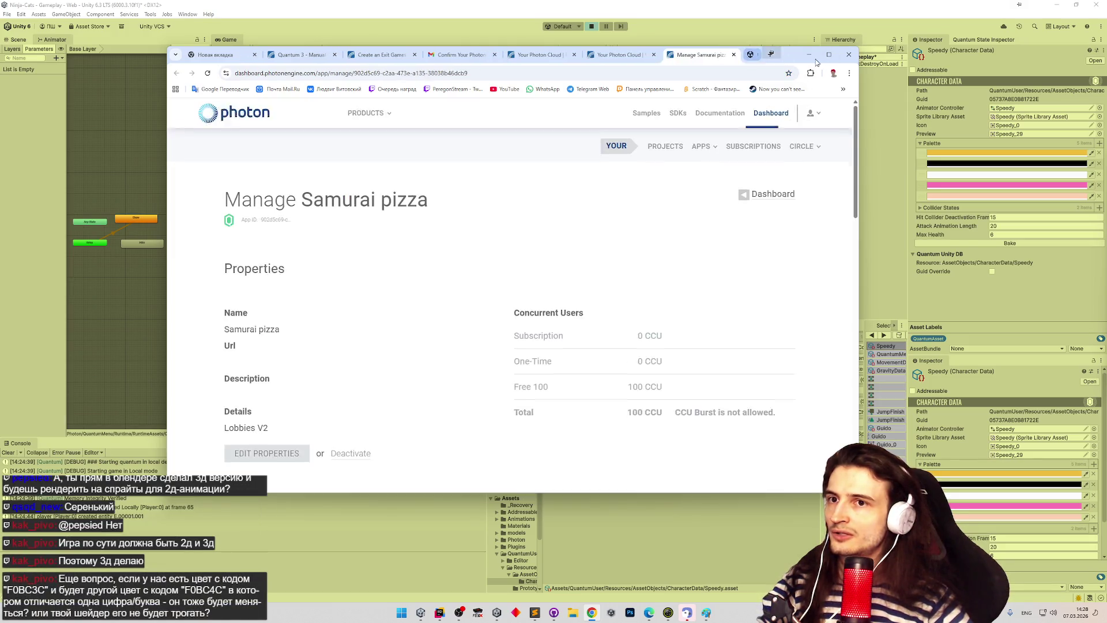
{"action": "left_click", "coordinate": [818, 58]}
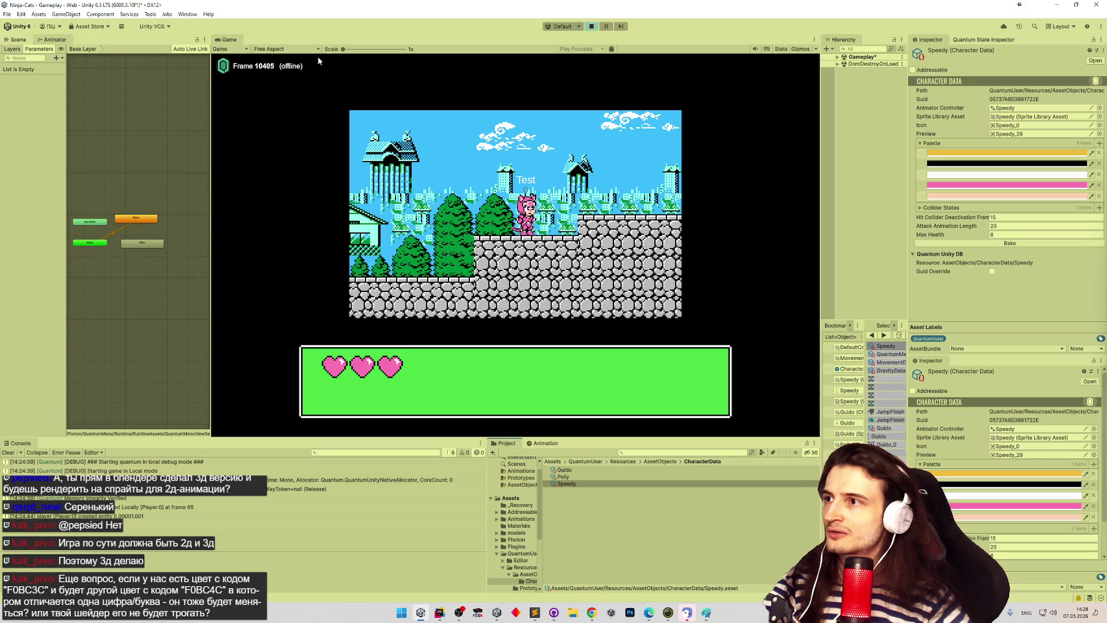
Step: Check the Game view aspect presets, then open Edit > Project Settings on the Player page
{"action": "left_click", "coordinate": [298, 50]}
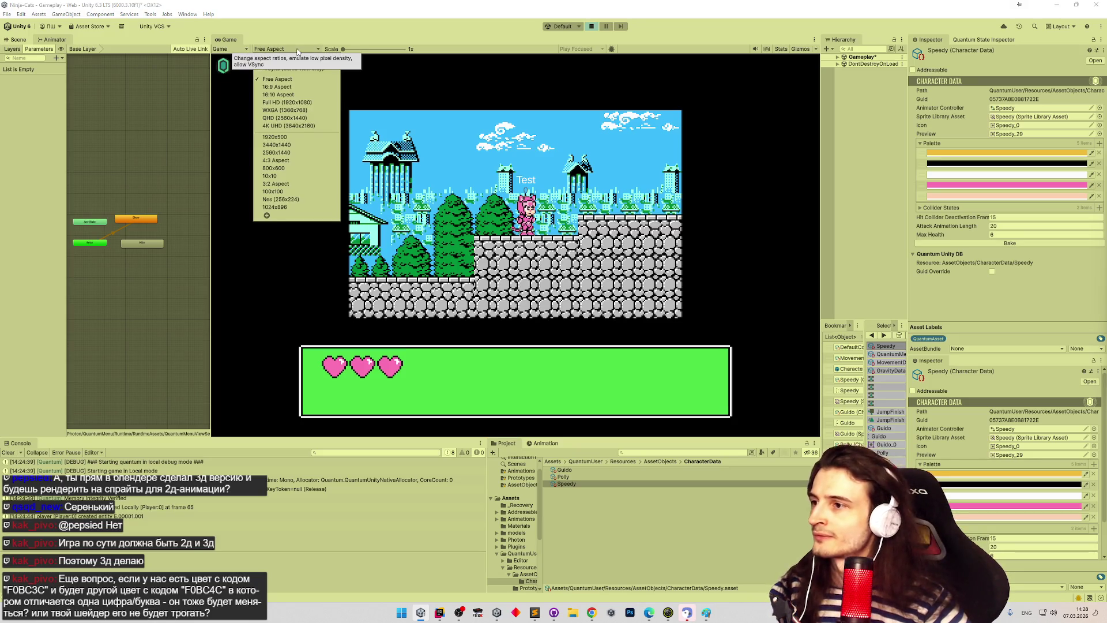
{"action": "left_click", "coordinate": [298, 49]}
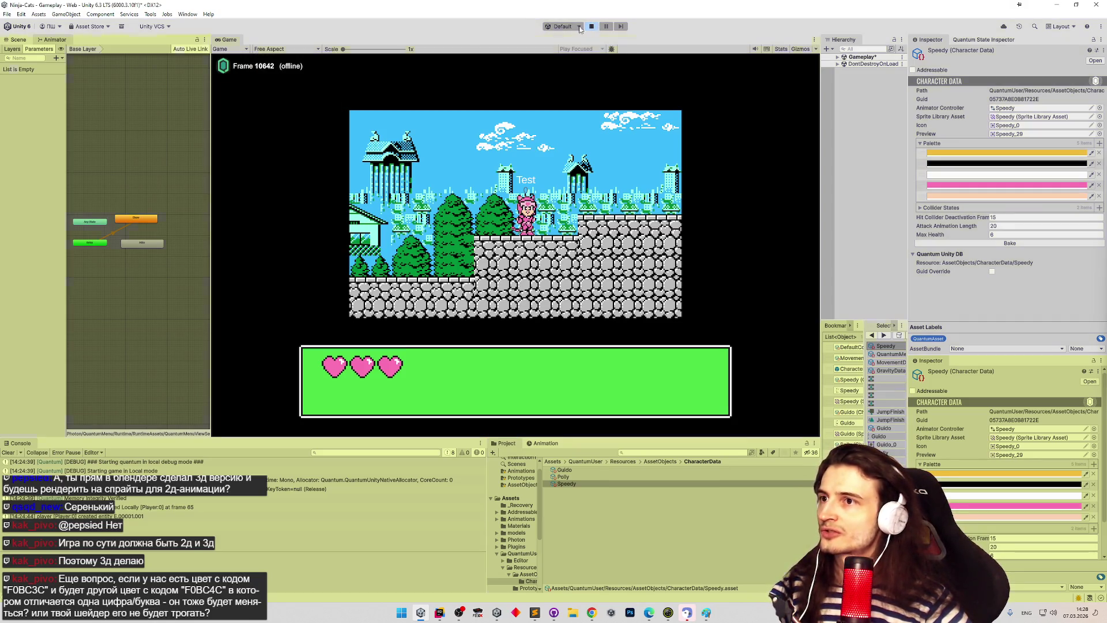
{"action": "left_click", "coordinate": [21, 14]}
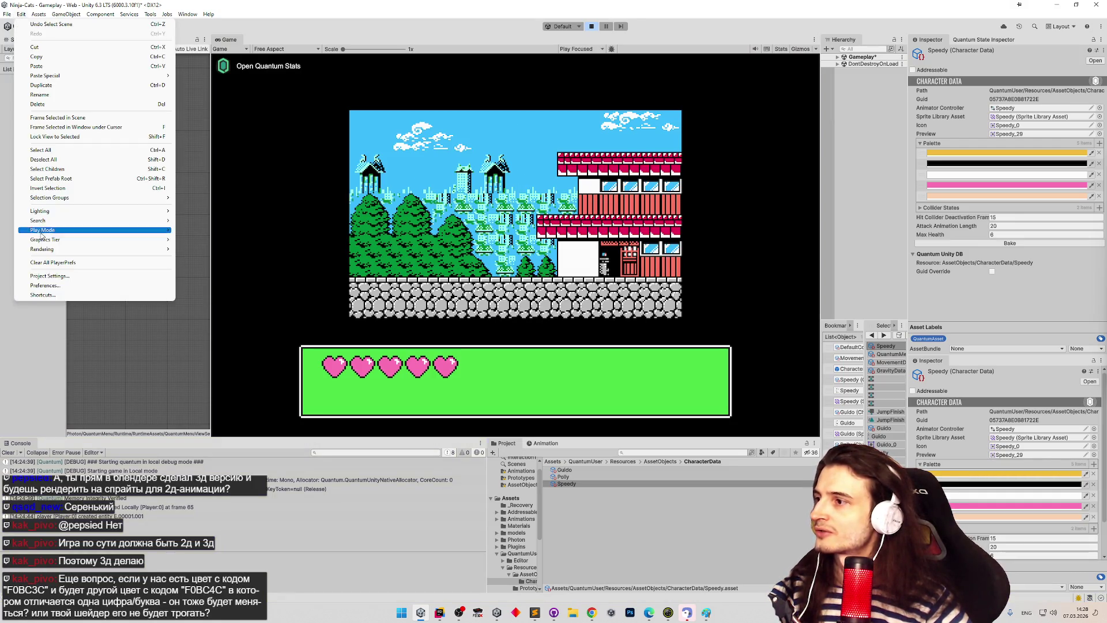
{"action": "left_click", "coordinate": [46, 275]}
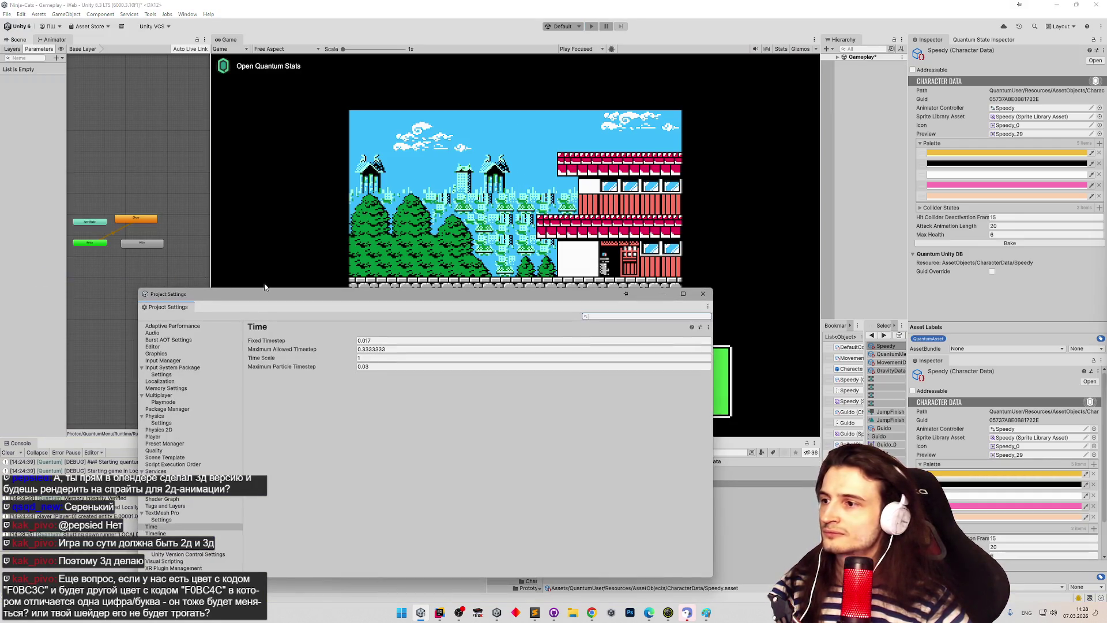
{"action": "left_click_drag", "start_coordinate": [272, 293], "coordinate": [329, 136]}
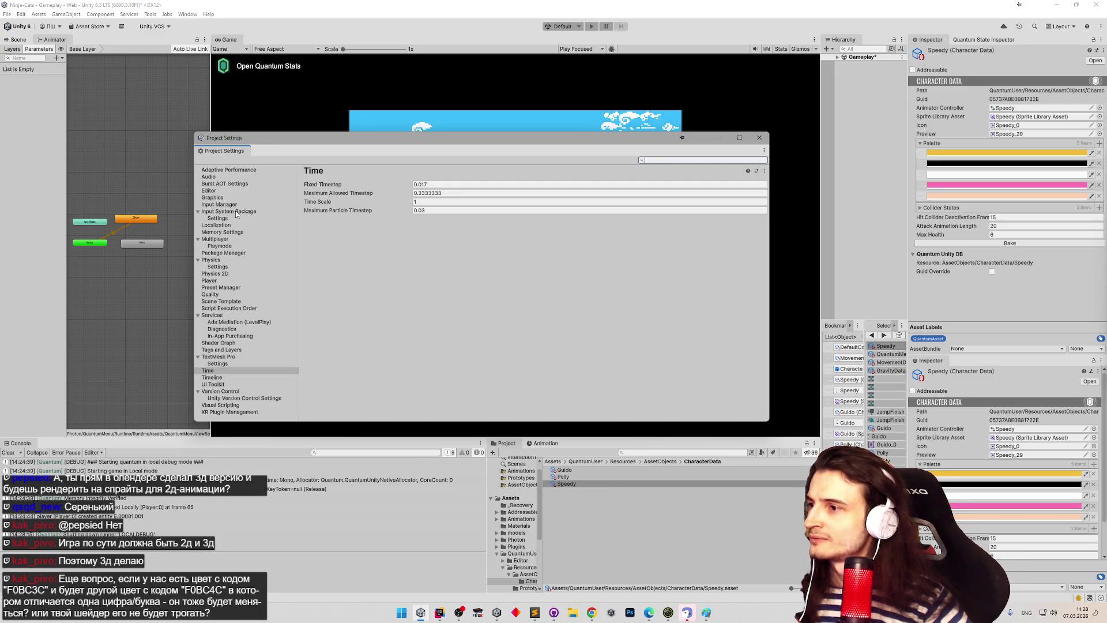
{"action": "left_click", "coordinate": [210, 281]}
{"action": "scroll", "coordinate": [486, 306], "scroll_direction": "down", "scroll_amount": 1}
{"action": "scroll", "coordinate": [486, 306], "scroll_direction": "up", "scroll_amount": 1}
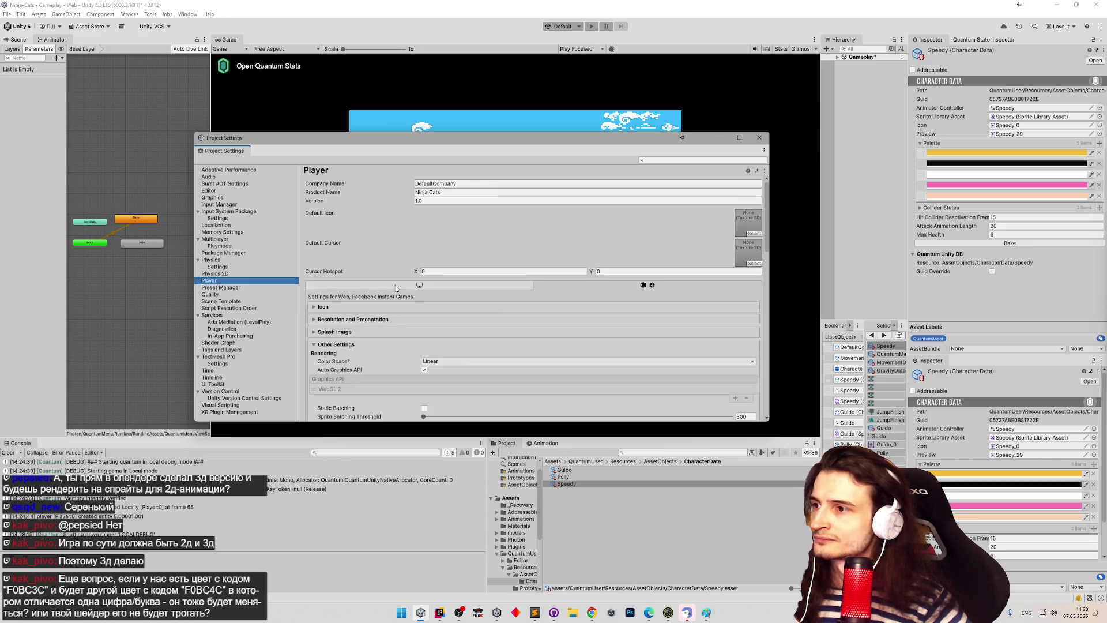
Step: Set the Web default canvas to 1024x896 and enable Run In Background
{"action": "left_click", "coordinate": [315, 319]}
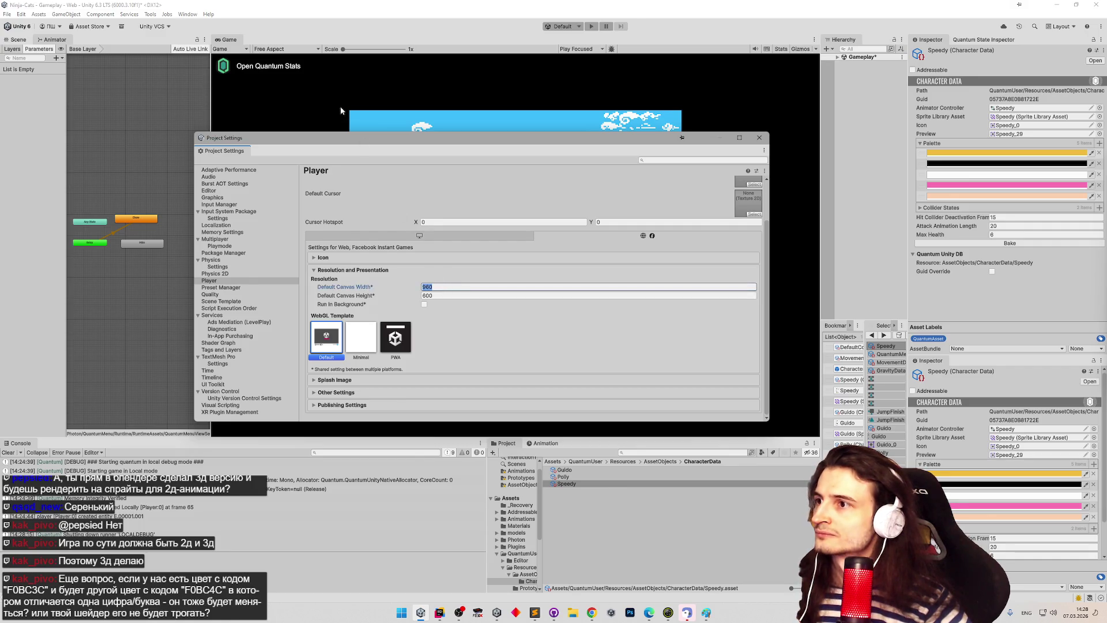
{"action": "left_click", "coordinate": [304, 50]}
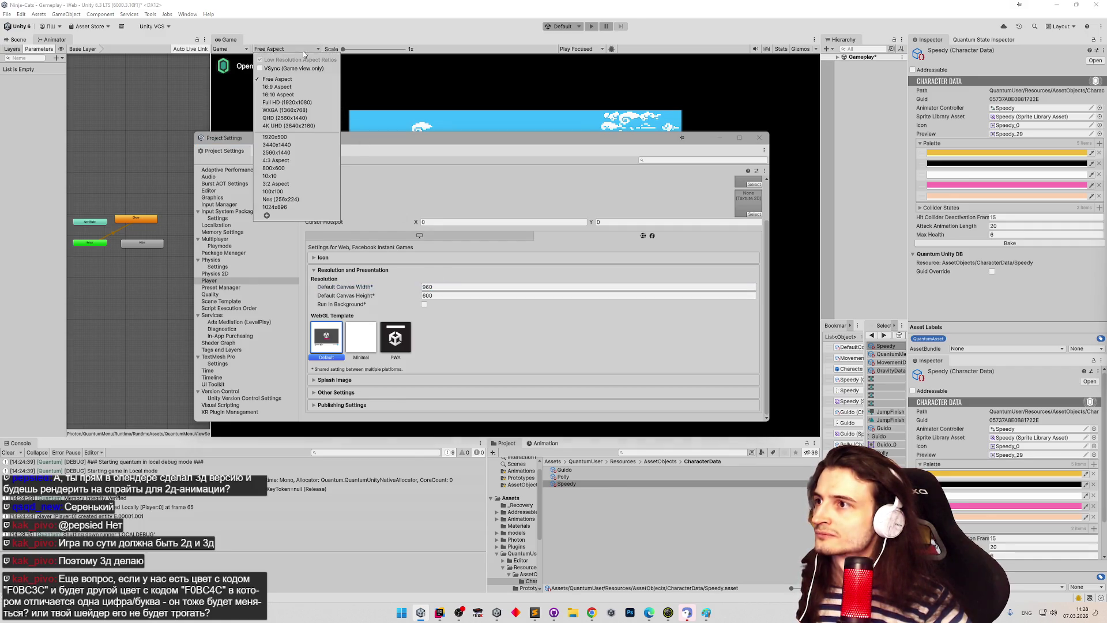
{"action": "left_click", "coordinate": [444, 287]}
{"action": "type", "text": "10"}
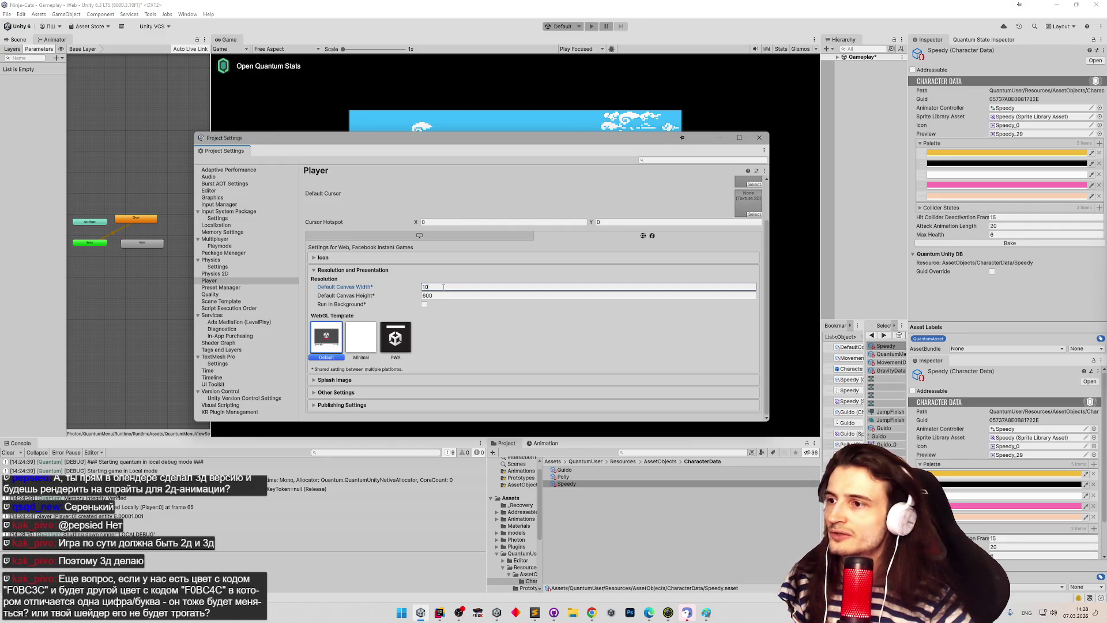
{"action": "type", "text": "24"}
{"action": "left_click", "coordinate": [438, 295]}
{"action": "left_click", "coordinate": [424, 305]}
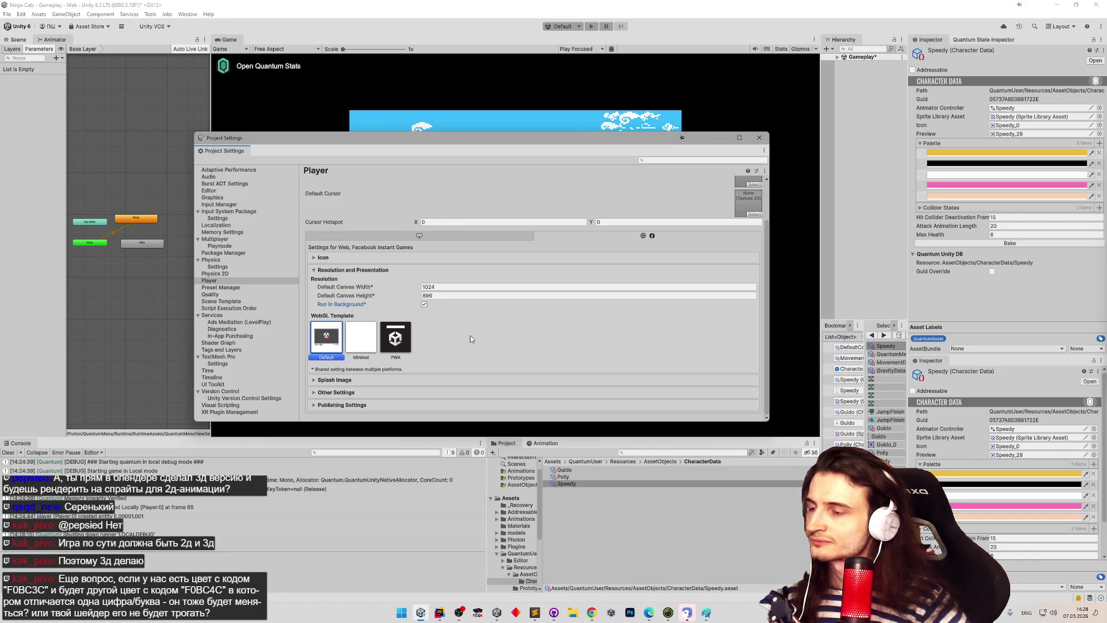
Step: Choose the Minimal WebGL template and expand the Splash Image settings
{"action": "left_click", "coordinate": [362, 340]}
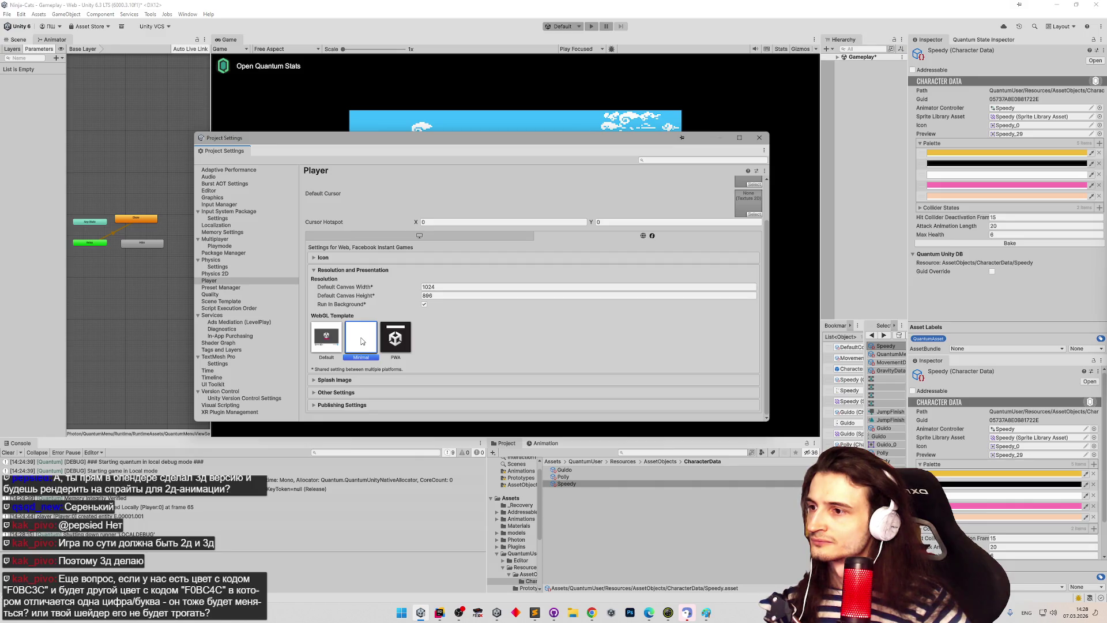
{"action": "left_click", "coordinate": [333, 341]}
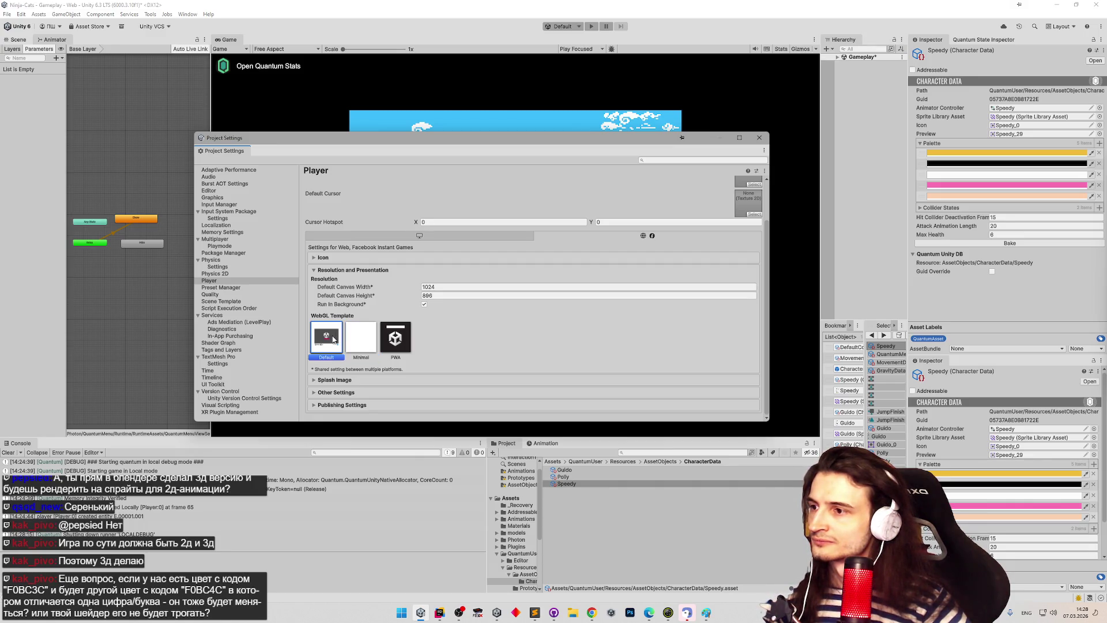
{"action": "left_click", "coordinate": [354, 336]}
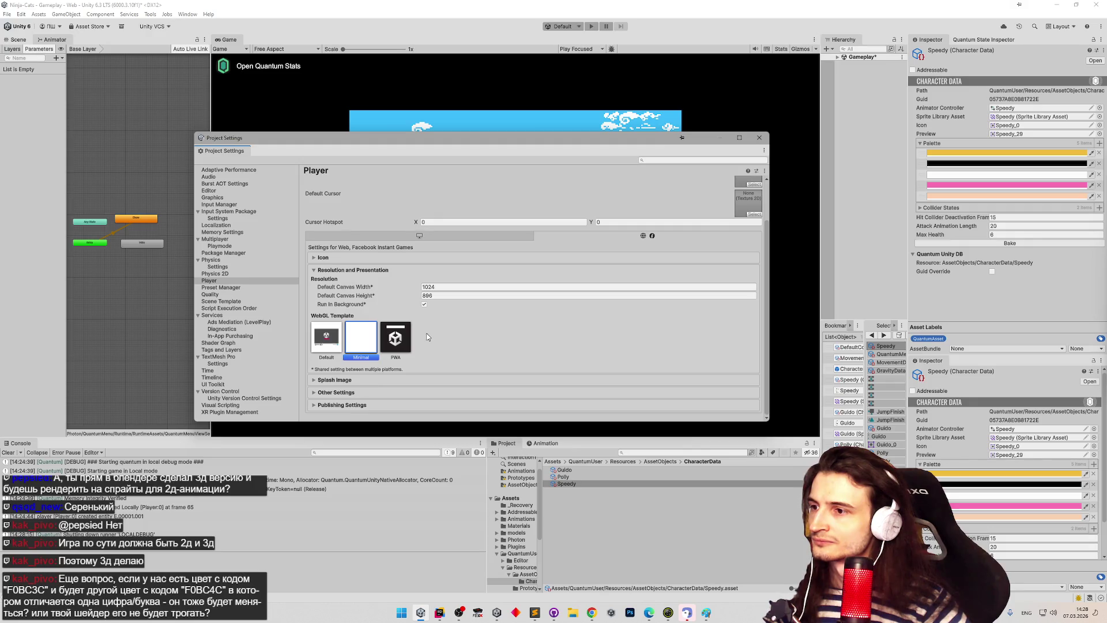
{"action": "left_click", "coordinate": [358, 378]}
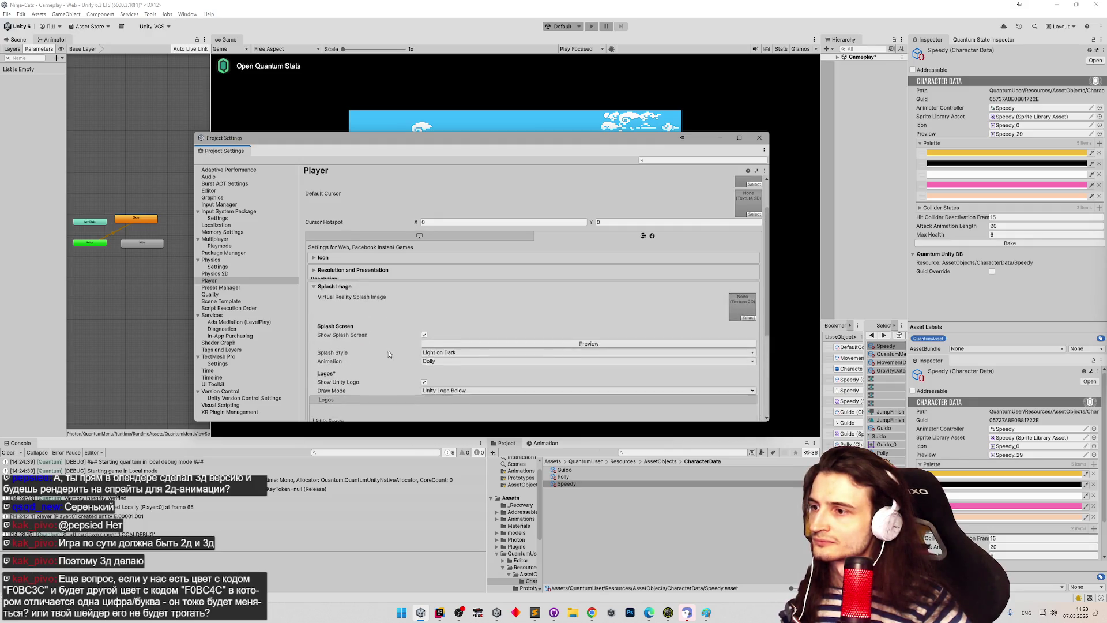
Step: Uncheck Show Unity Logo in the Splash Image settings
{"action": "scroll", "coordinate": [388, 352], "scroll_direction": "down", "scroll_amount": 2}
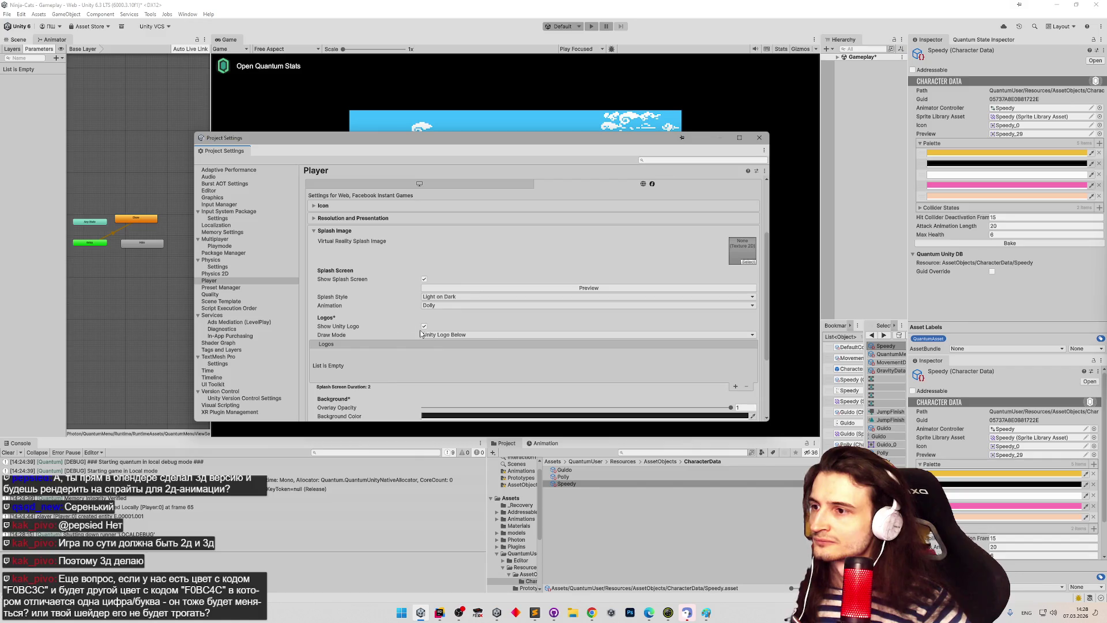
{"action": "left_click", "coordinate": [449, 335]}
{"action": "left_click", "coordinate": [456, 344]}
{"action": "left_click", "coordinate": [425, 326]}
{"action": "scroll", "coordinate": [356, 239], "scroll_direction": "up", "scroll_amount": 3}
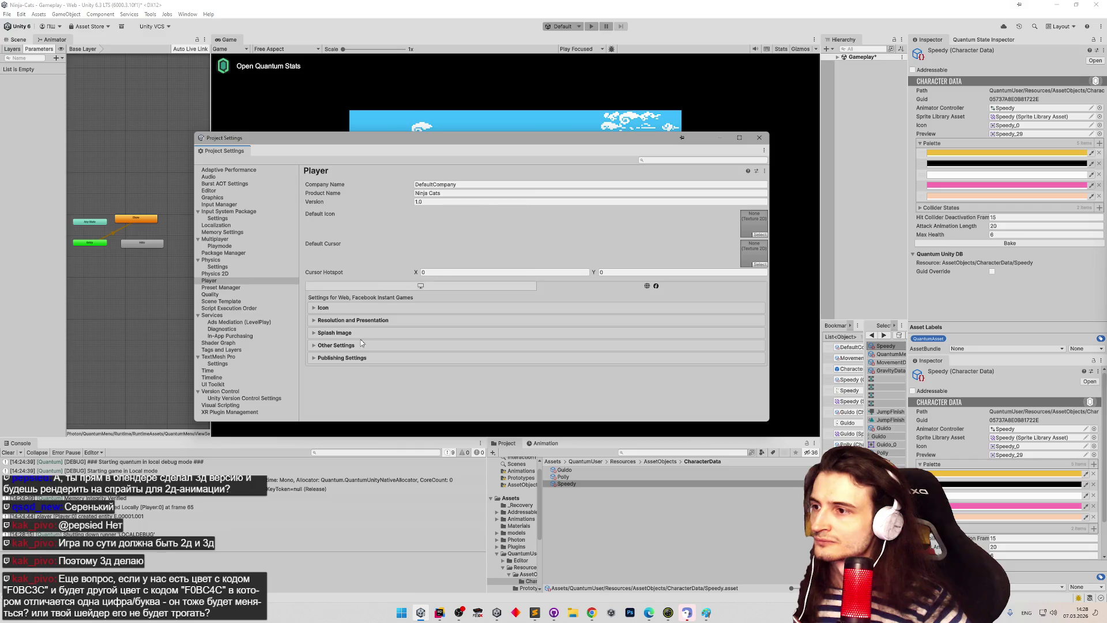
Step: Disable Show Splash Screen, then expand Other Settings to reveal the rendering options
{"action": "scroll", "coordinate": [407, 335], "scroll_direction": "down", "scroll_amount": 3}
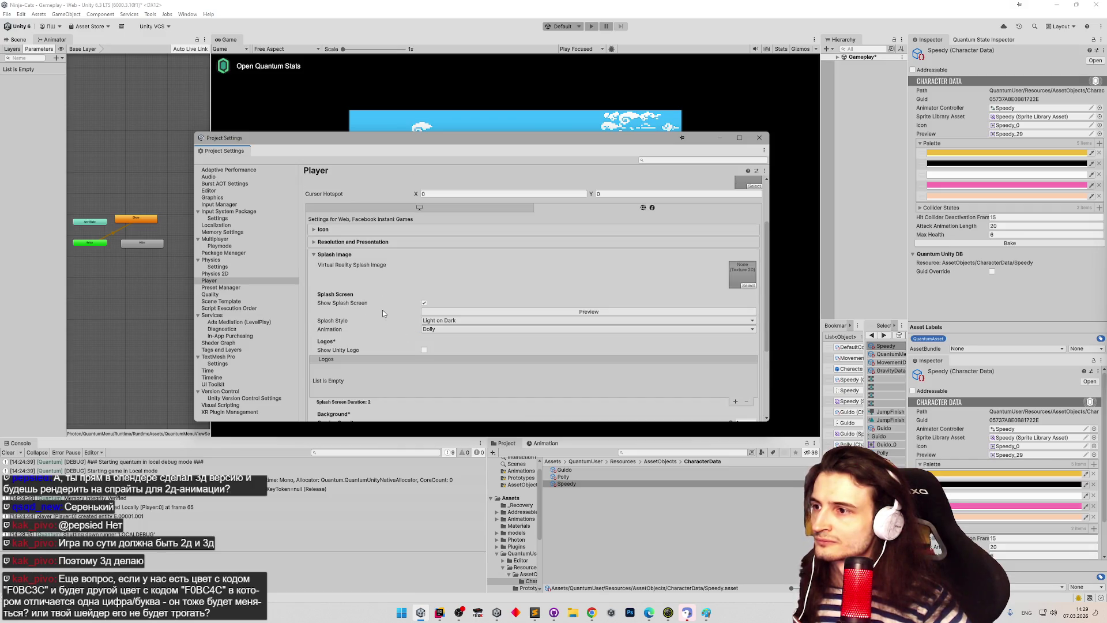
{"action": "left_click", "coordinate": [424, 302]}
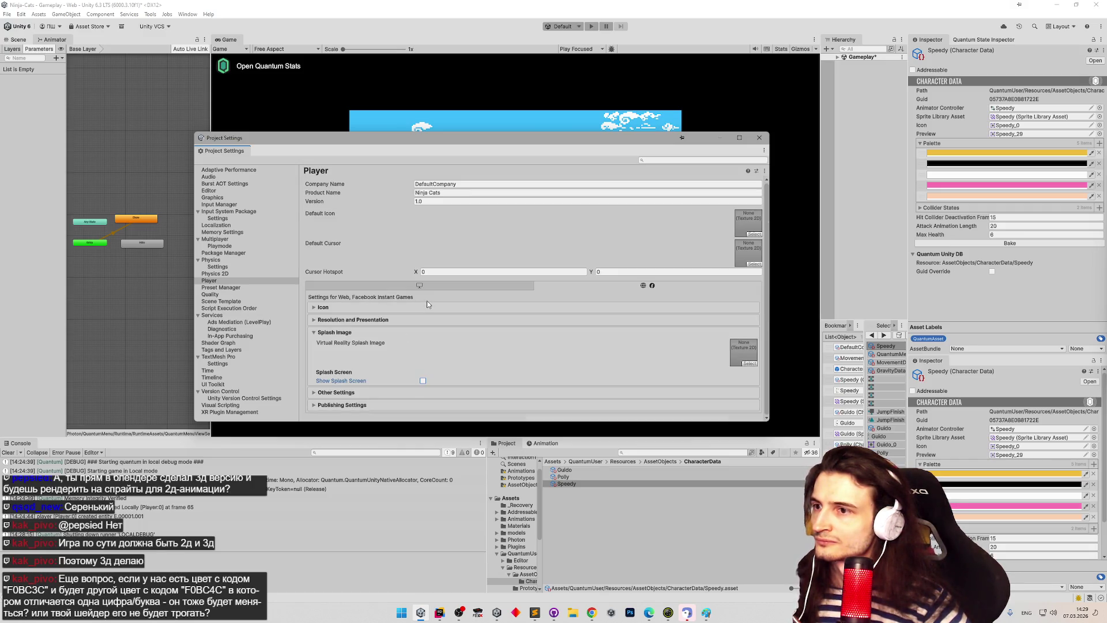
{"action": "left_click", "coordinate": [354, 332]}
{"action": "left_click", "coordinate": [373, 345]}
{"action": "scroll", "coordinate": [376, 338], "scroll_direction": "down", "scroll_amount": 1}
{"action": "scroll", "coordinate": [375, 338], "scroll_direction": "down", "scroll_amount": 4}
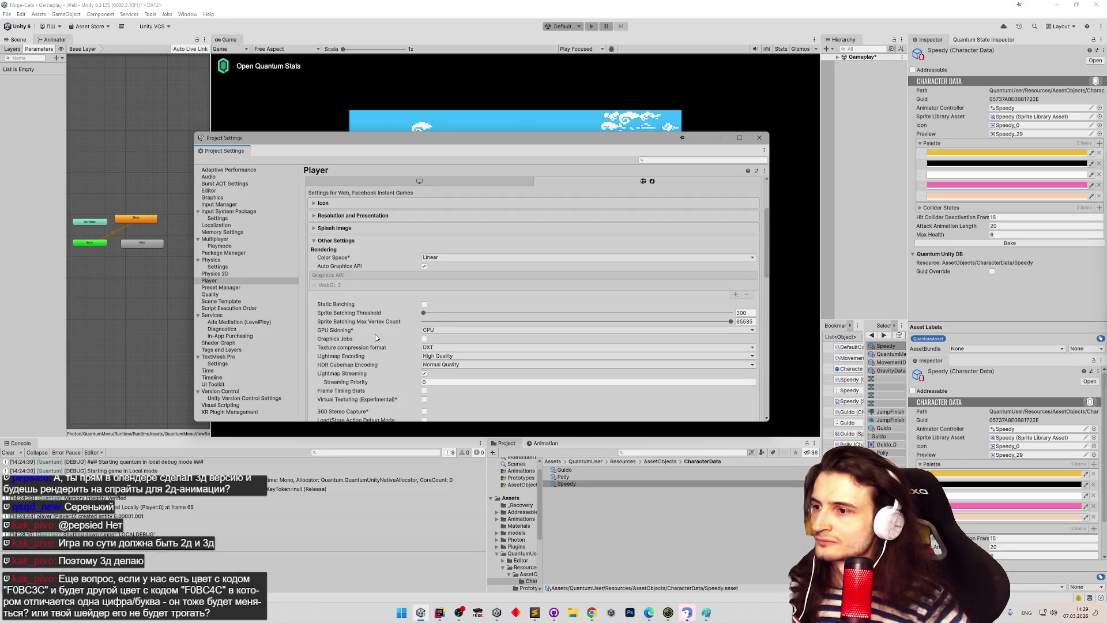
Step: Review the WebGL Publishing Settings, keeping Compression Format on Brotli
{"action": "left_click", "coordinate": [337, 215]}
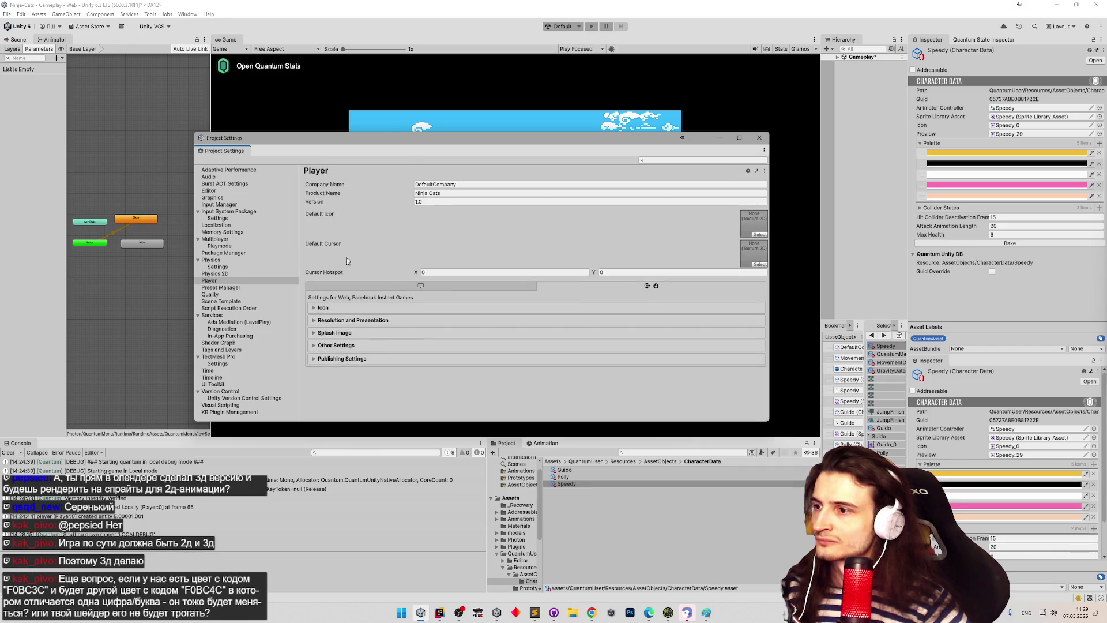
{"action": "left_click", "coordinate": [354, 358]}
{"action": "scroll", "coordinate": [366, 330], "scroll_direction": "down", "scroll_amount": 4}
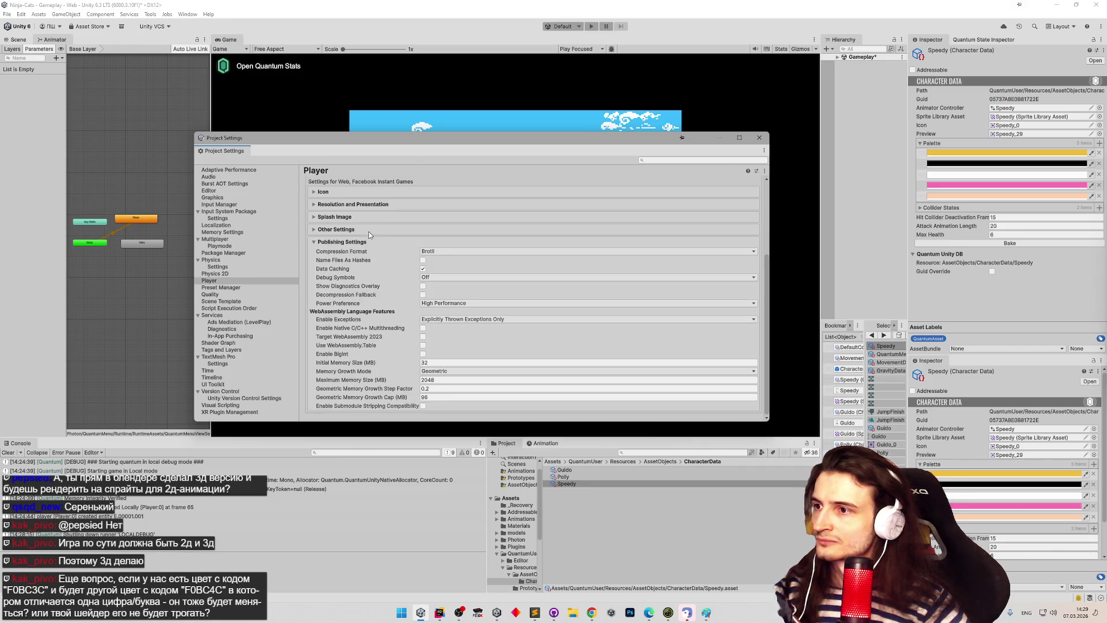
{"action": "left_click", "coordinate": [416, 251]}
{"action": "left_click", "coordinate": [404, 256]}
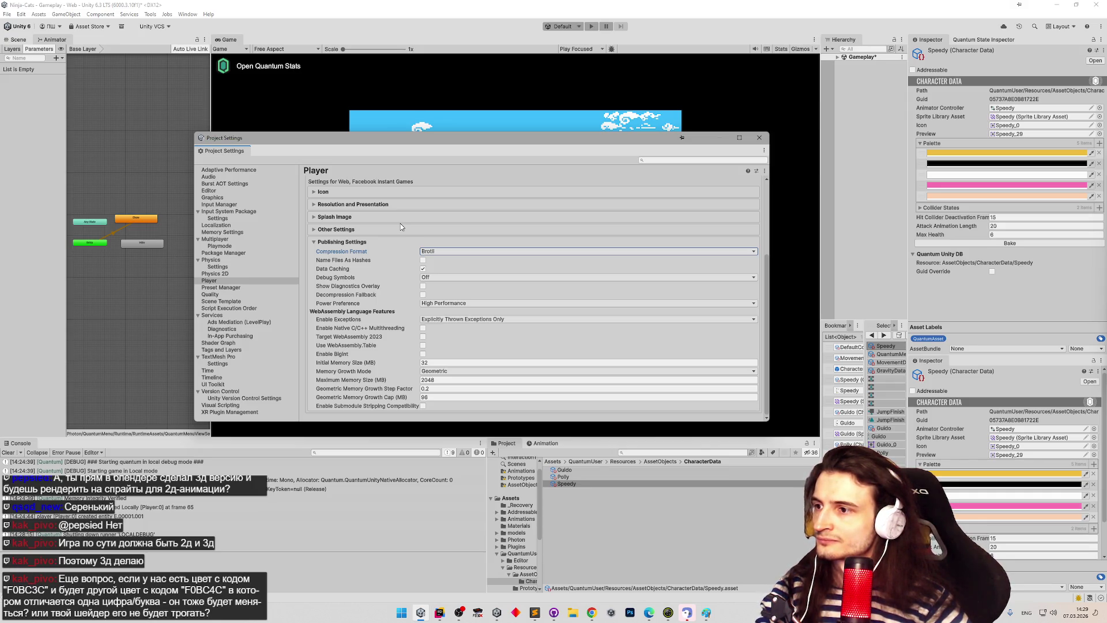
{"action": "left_click", "coordinate": [350, 242]}
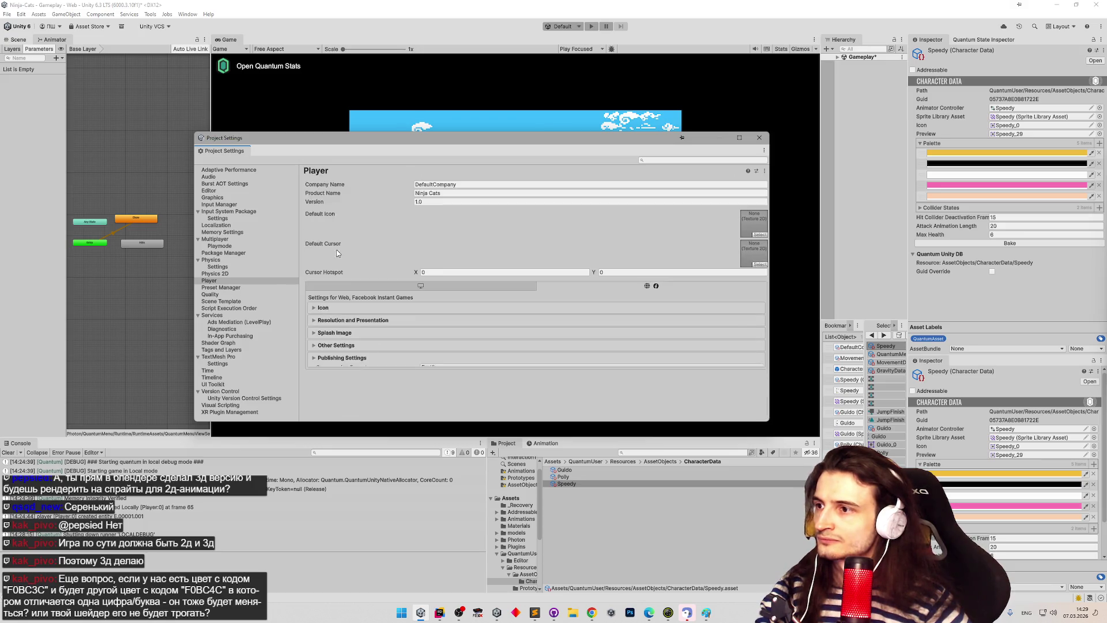
Step: Check the Resolution and Presentation settings, then go back to the Game view of the level
{"action": "left_click", "coordinate": [329, 320]}
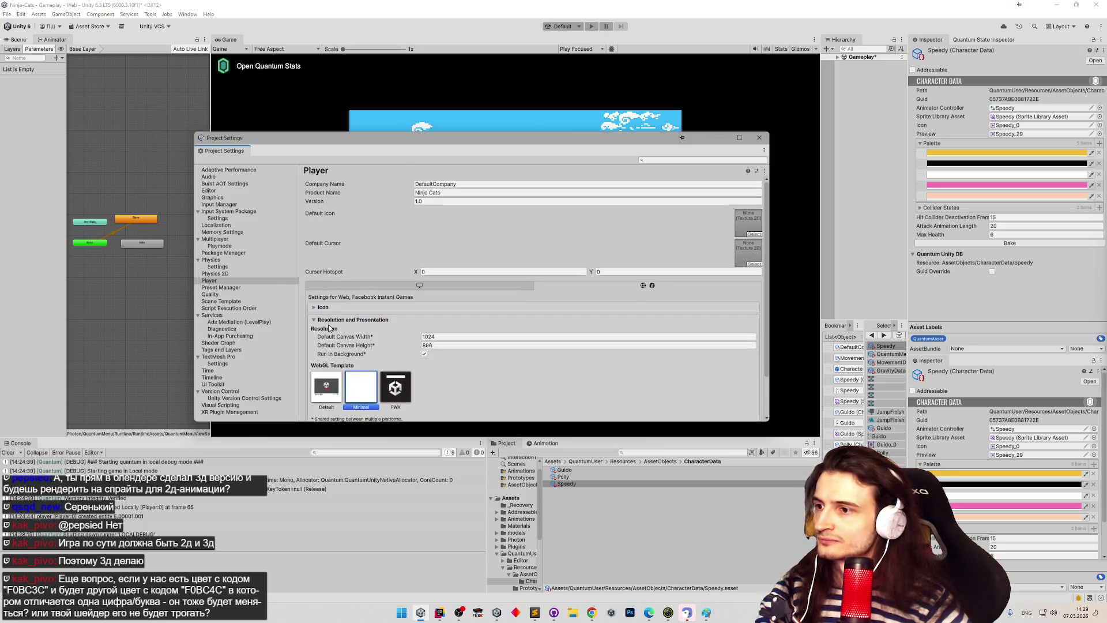
{"action": "scroll", "coordinate": [339, 312], "scroll_direction": "down", "scroll_amount": 2}
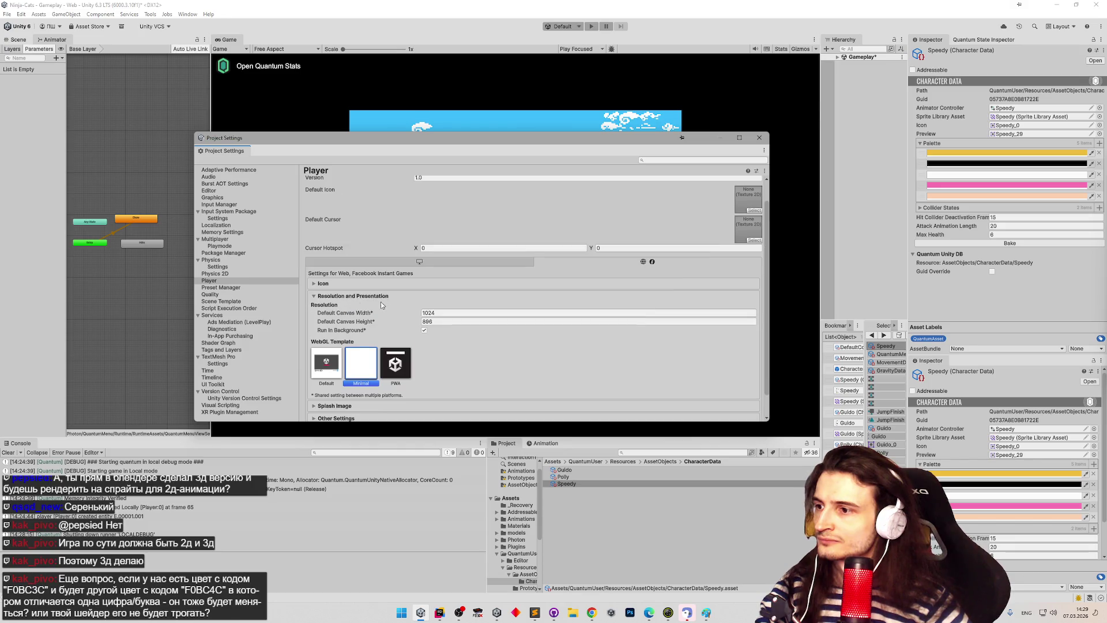
{"action": "left_click", "coordinate": [340, 295]}
{"action": "left_click", "coordinate": [528, 462]}
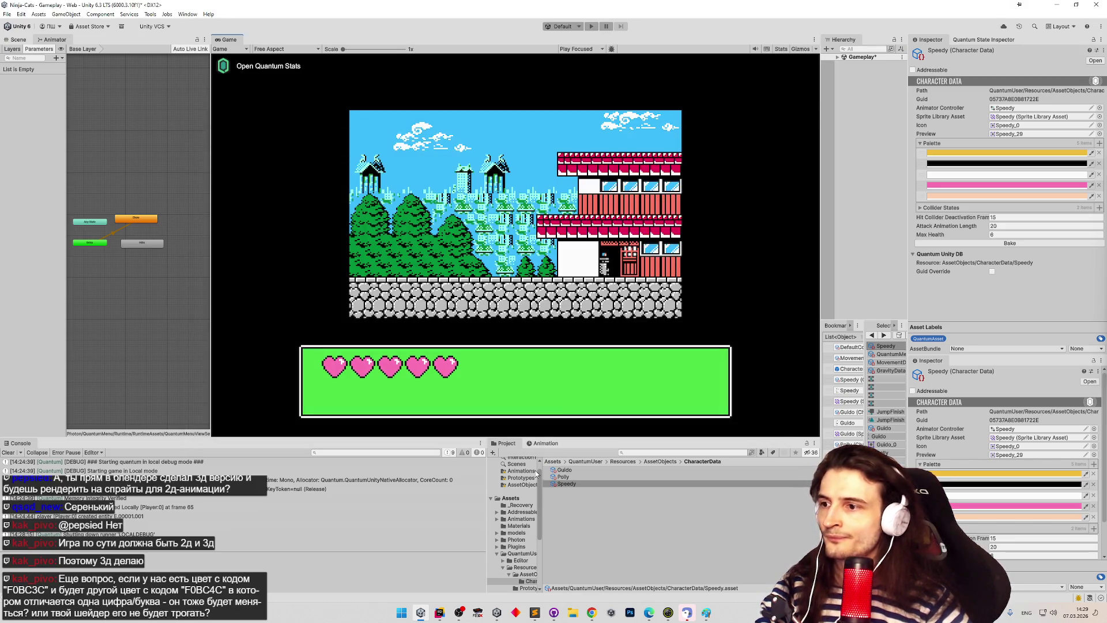
{"action": "left_click", "coordinate": [20, 14]}
{"action": "mouse_move", "coordinate": [26, 15]}
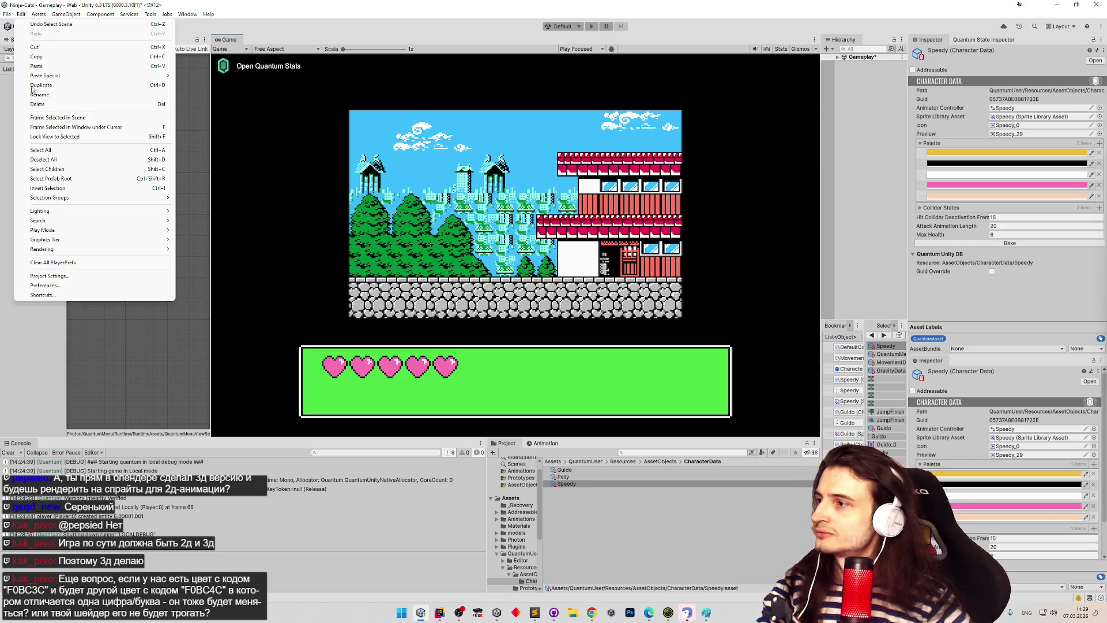
{"action": "left_click", "coordinate": [70, 282]}
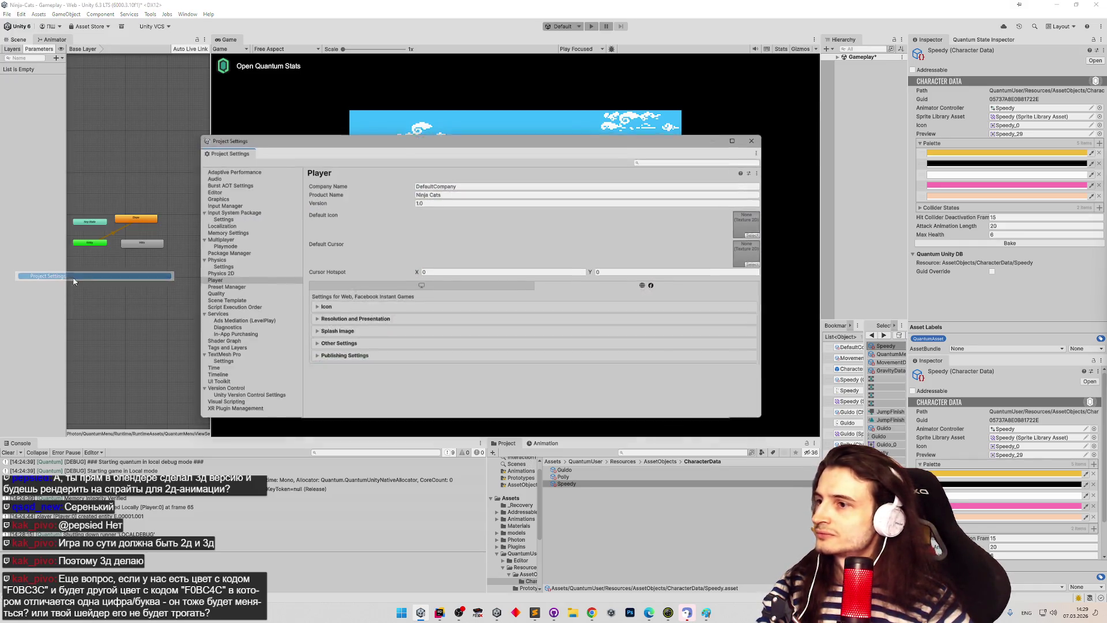
{"action": "left_click", "coordinate": [372, 320]}
{"action": "scroll", "coordinate": [478, 312], "scroll_direction": "down", "scroll_amount": 2}
{"action": "scroll", "coordinate": [478, 311], "scroll_direction": "down", "scroll_amount": 2}
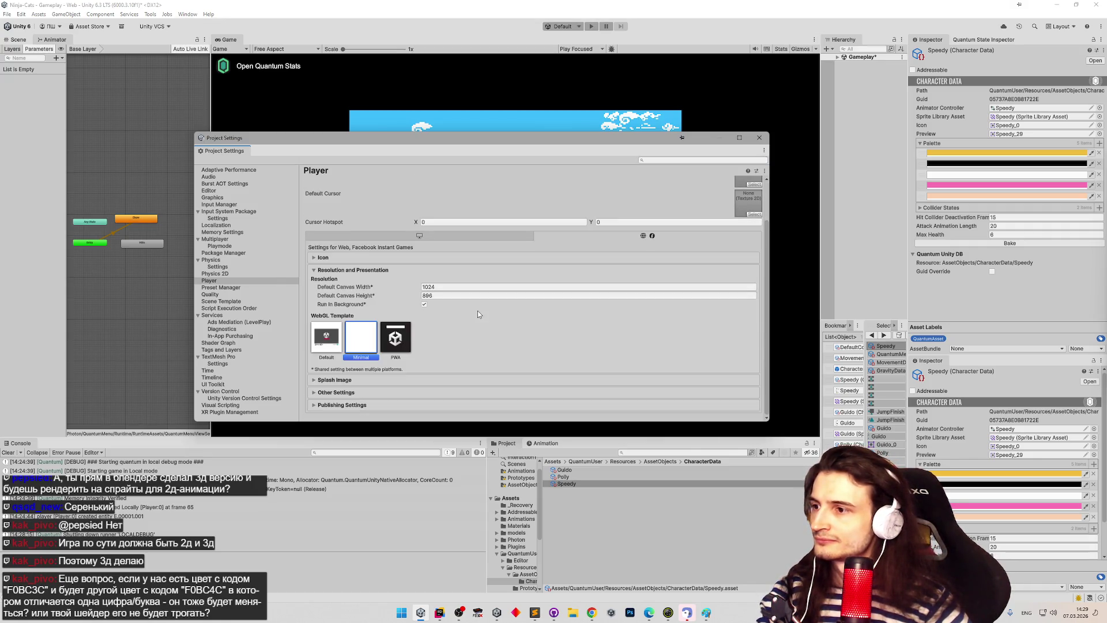
{"action": "left_click", "coordinate": [336, 392]}
{"action": "left_click", "coordinate": [353, 270]}
{"action": "scroll", "coordinate": [377, 311], "scroll_direction": "down", "scroll_amount": 2}
{"action": "scroll", "coordinate": [377, 311], "scroll_direction": "up", "scroll_amount": 2}
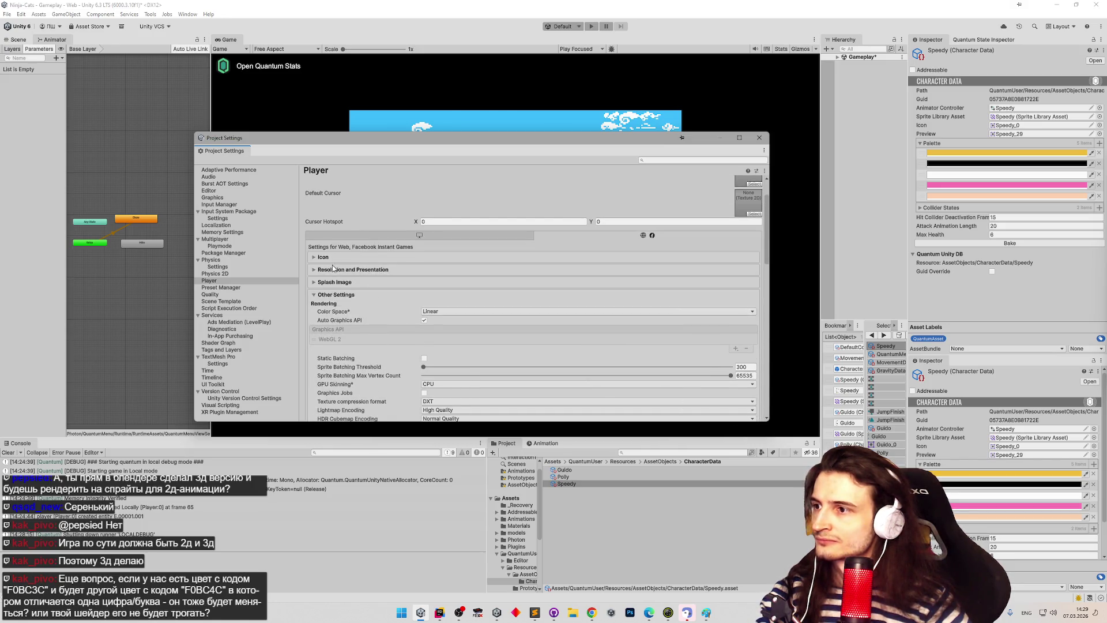
{"action": "left_click", "coordinate": [369, 291]}
{"action": "left_click", "coordinate": [353, 270]}
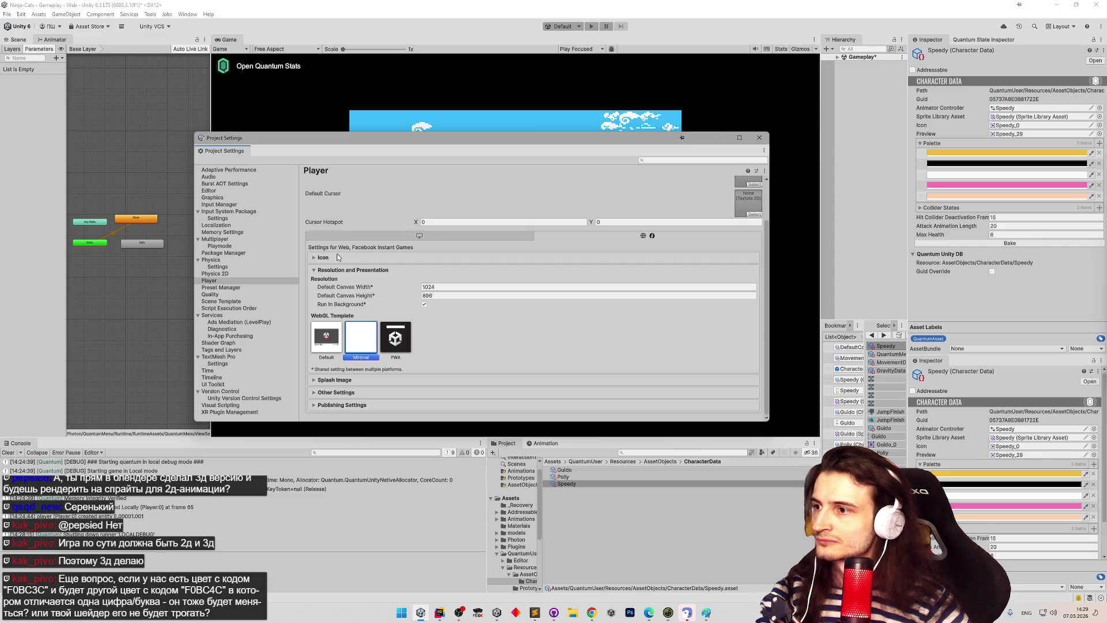
{"action": "left_click", "coordinate": [336, 257]}
{"action": "left_click", "coordinate": [323, 308]}
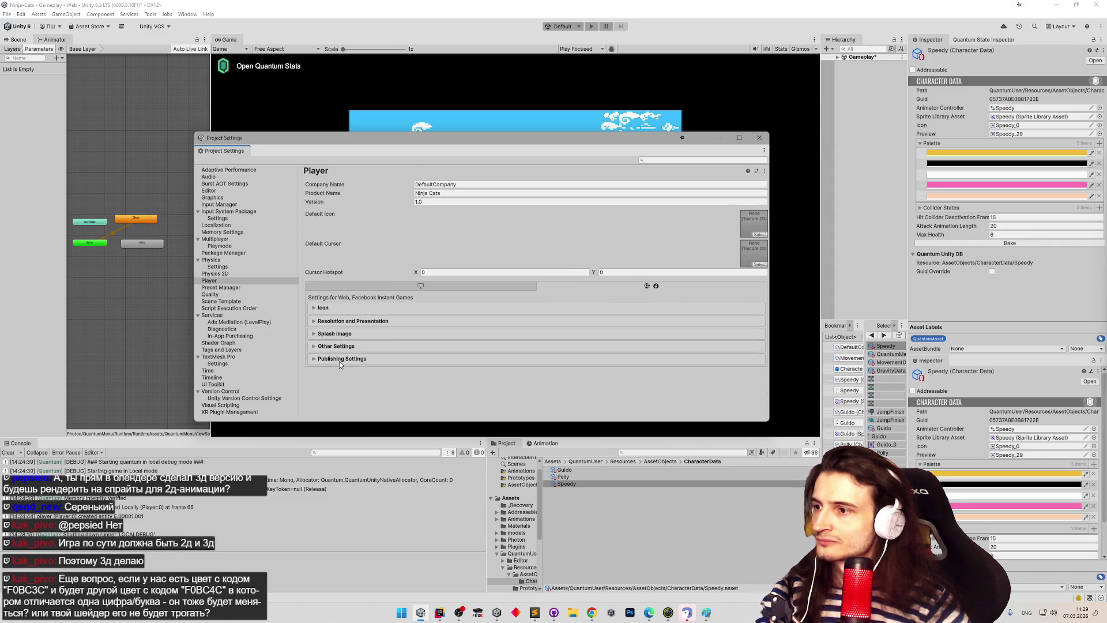
{"action": "left_click", "coordinate": [342, 357]}
{"action": "scroll", "coordinate": [432, 333], "scroll_direction": "down", "scroll_amount": 3}
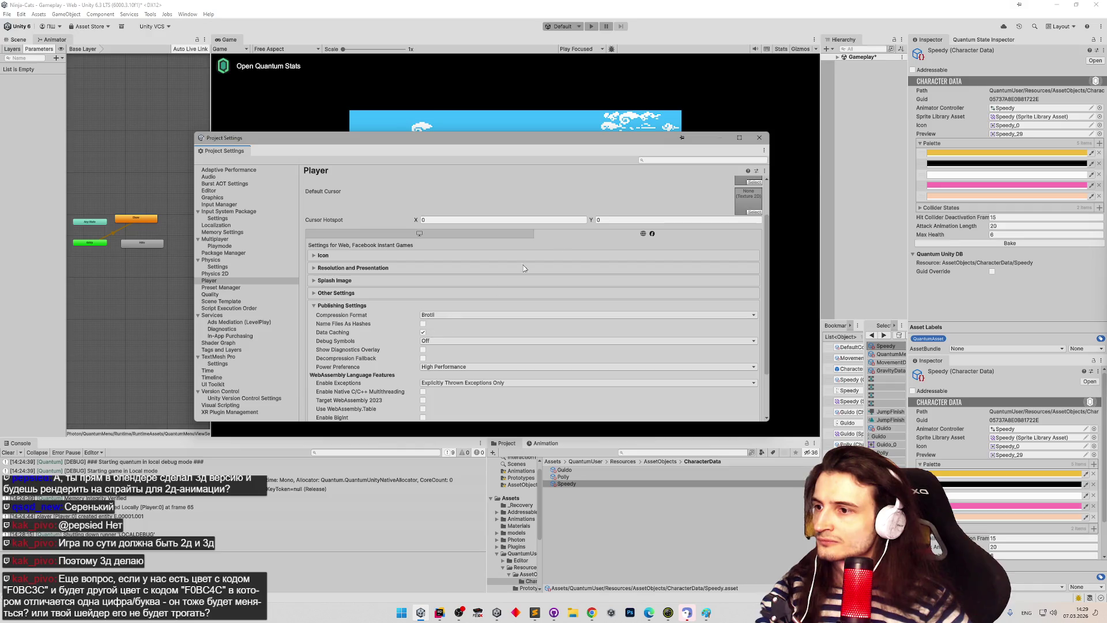
{"action": "left_click", "coordinate": [758, 138]}
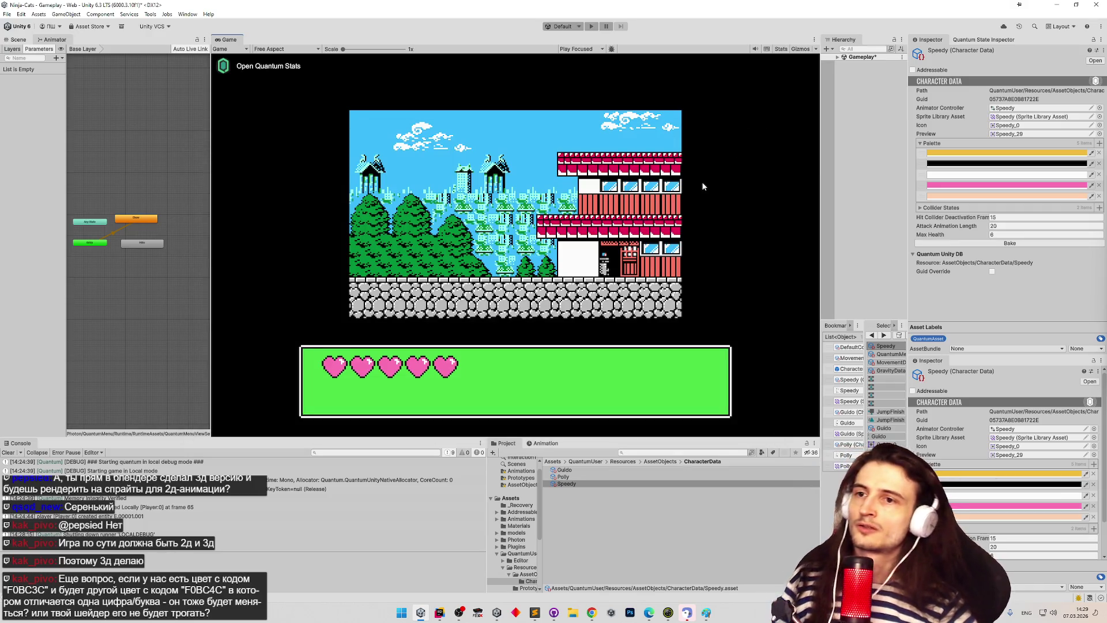
Step: Expand the Gameplay scene in the Hierarchy and drag its splitter left to widen the panel
{"action": "left_click", "coordinate": [837, 57]}
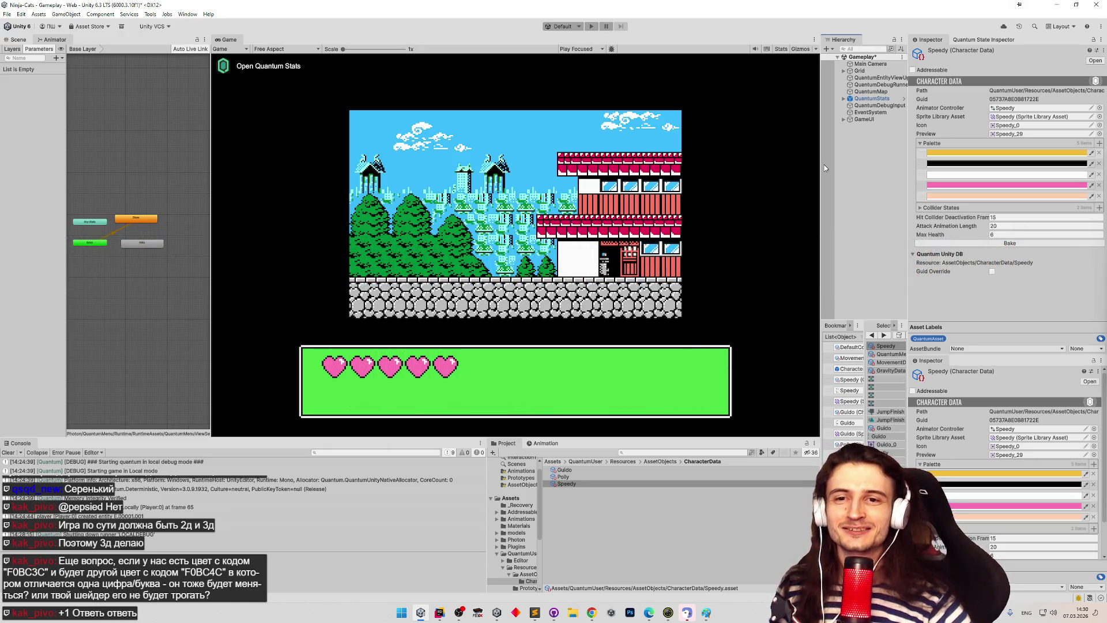
{"action": "left_click_drag", "start_coordinate": [823, 162], "coordinate": [767, 168]}
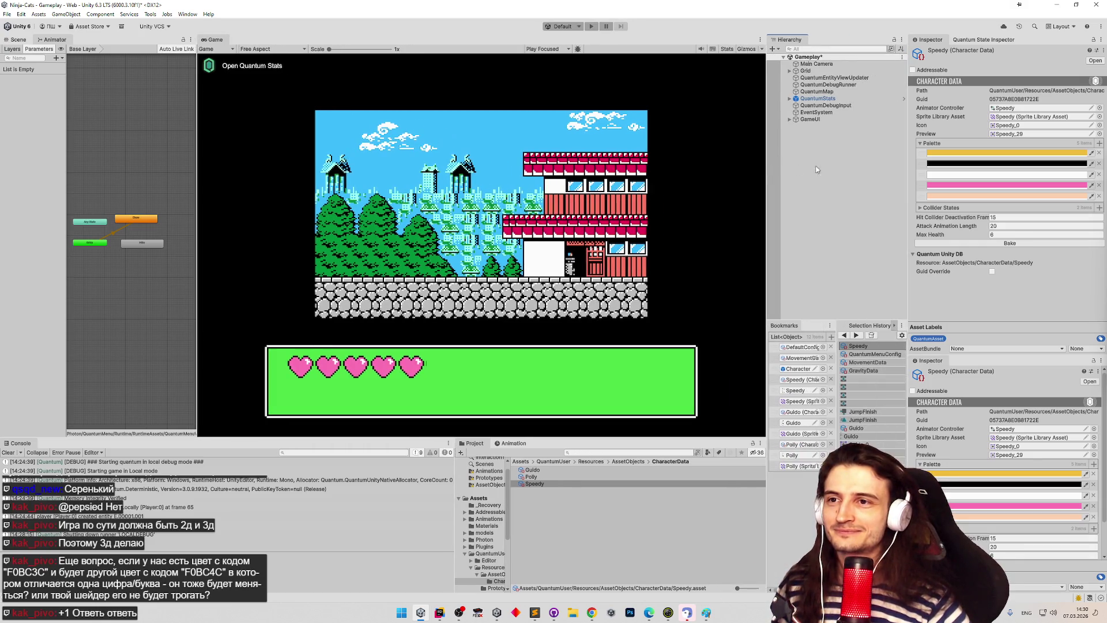
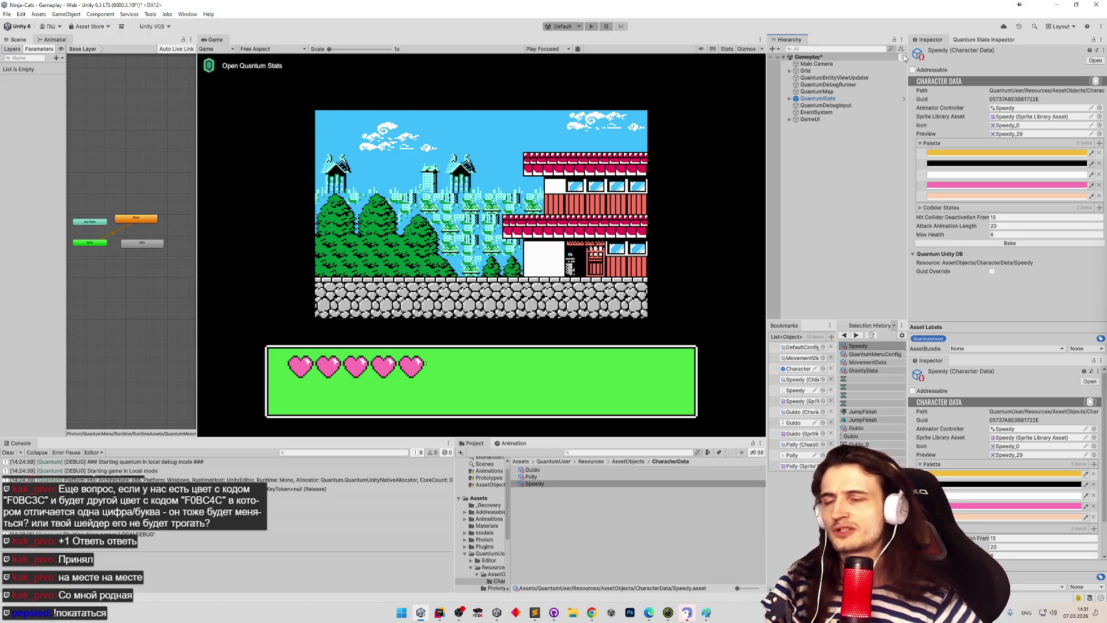
Step: Check the colour-codes chat in Telegram Web, then return to Unity
{"action": "left_click", "coordinate": [591, 612]}
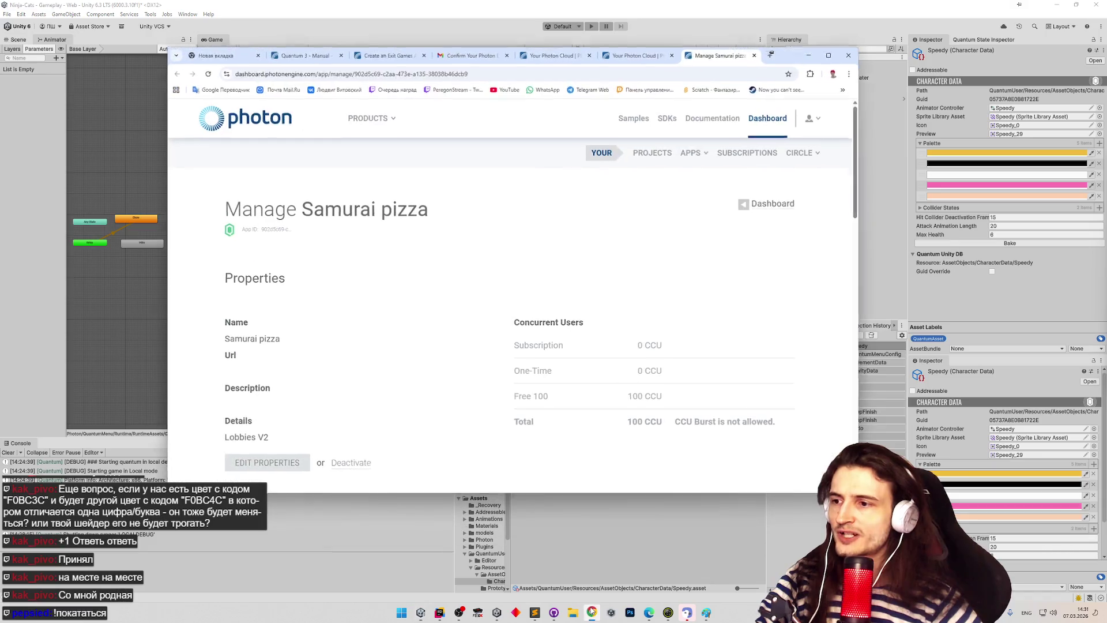
{"action": "left_click", "coordinate": [592, 89]}
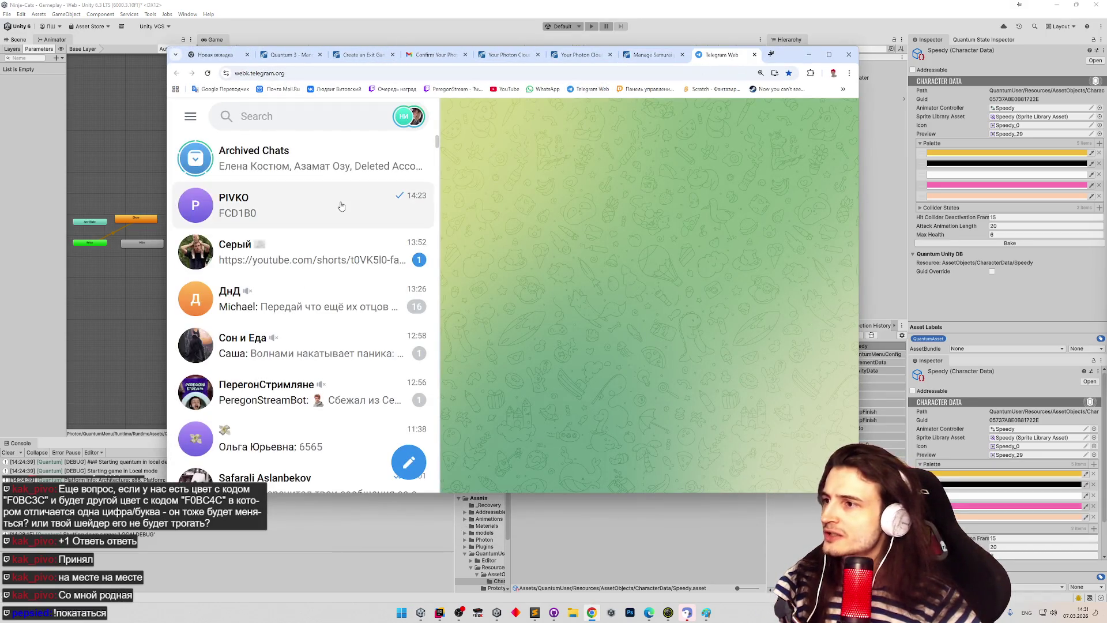
{"action": "left_click", "coordinate": [341, 206]}
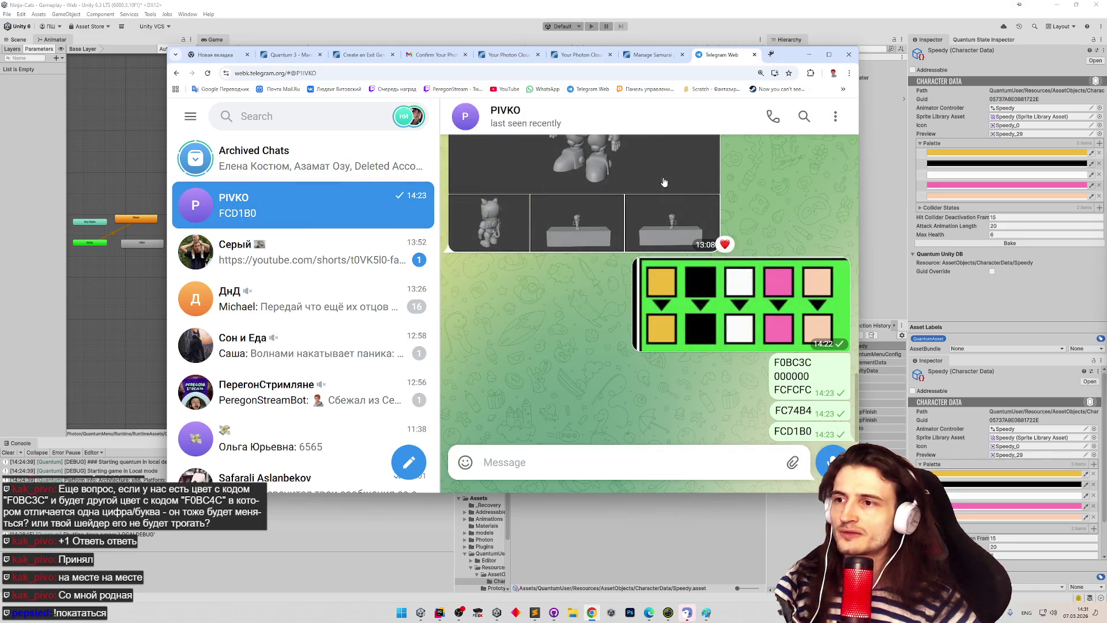
{"action": "left_click", "coordinate": [809, 54]}
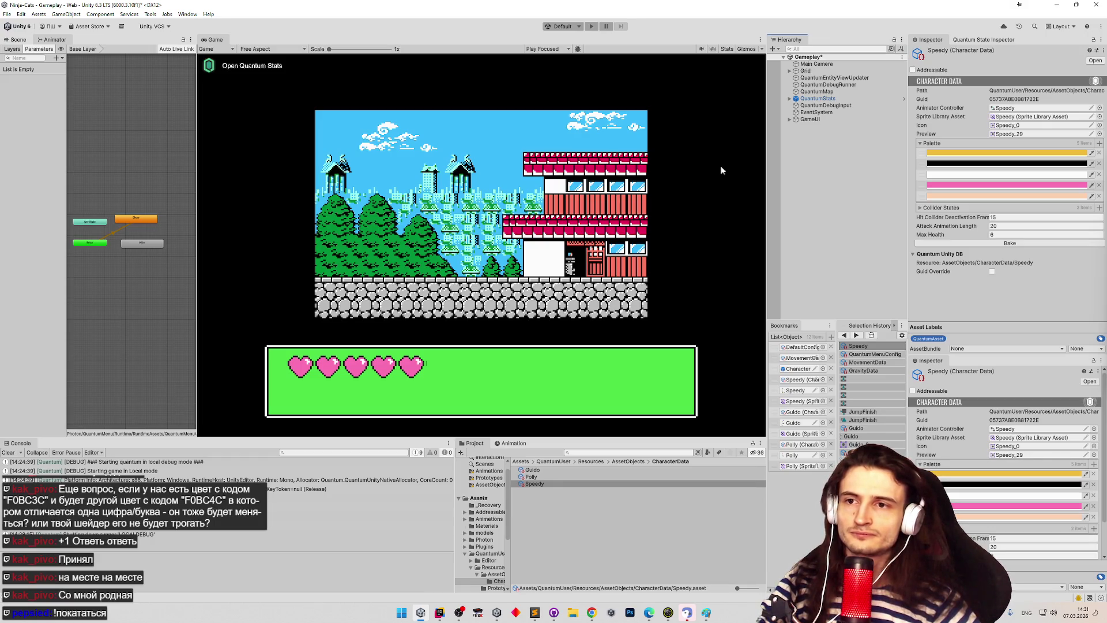
Step: Collapse the character's Palette foldout in the Inspector and glance at the tasks.todo list
{"action": "left_click", "coordinate": [919, 144]}
{"action": "left_click", "coordinate": [920, 143]}
{"action": "left_click", "coordinate": [920, 143]}
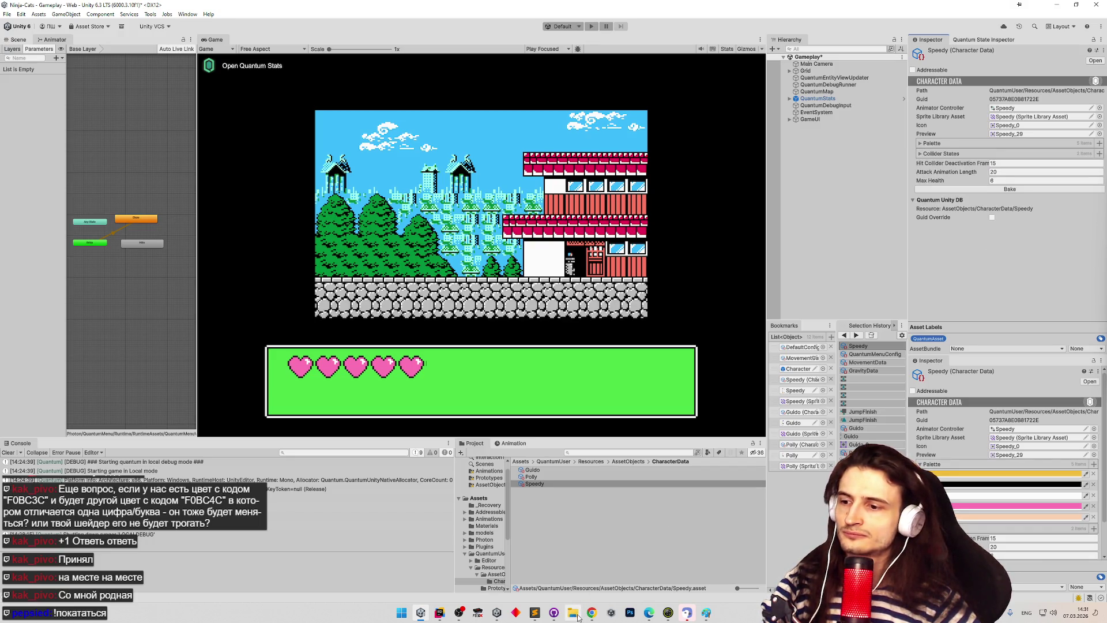
{"action": "left_click", "coordinate": [536, 612]}
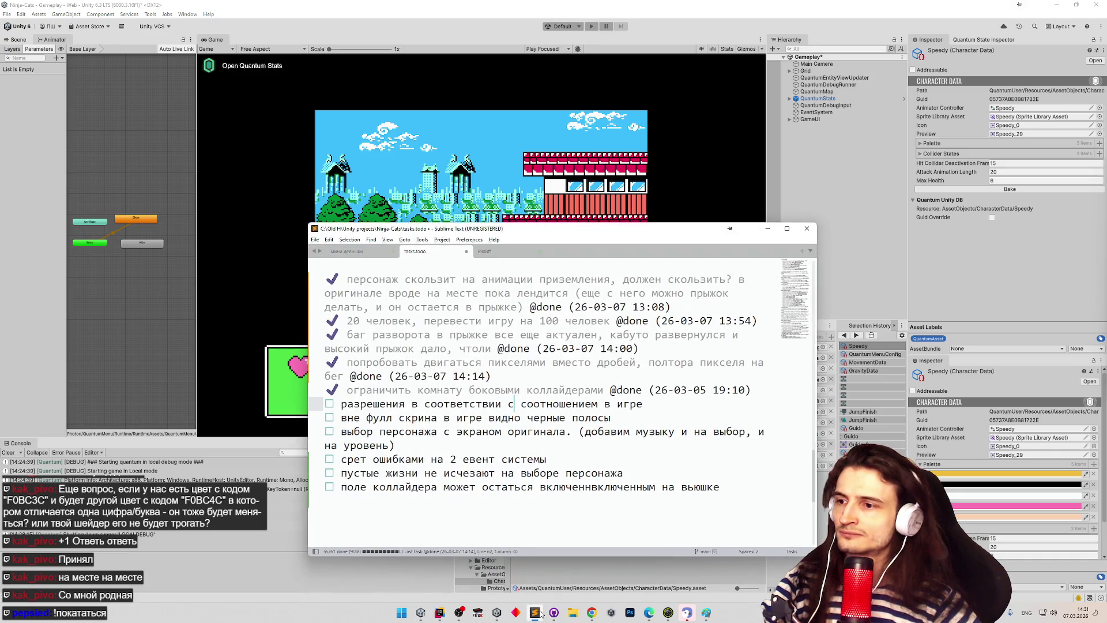
{"action": "left_click", "coordinate": [541, 614]}
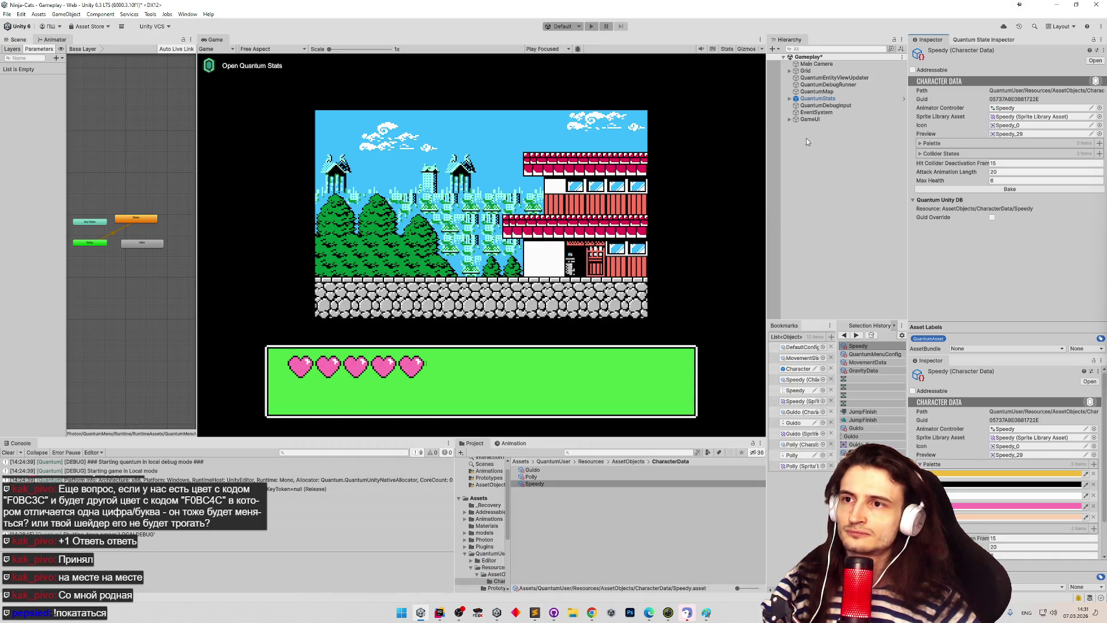
Step: Set the Game view resolution to Nes 256x224, then to 1024x896
{"action": "left_click", "coordinate": [271, 49]}
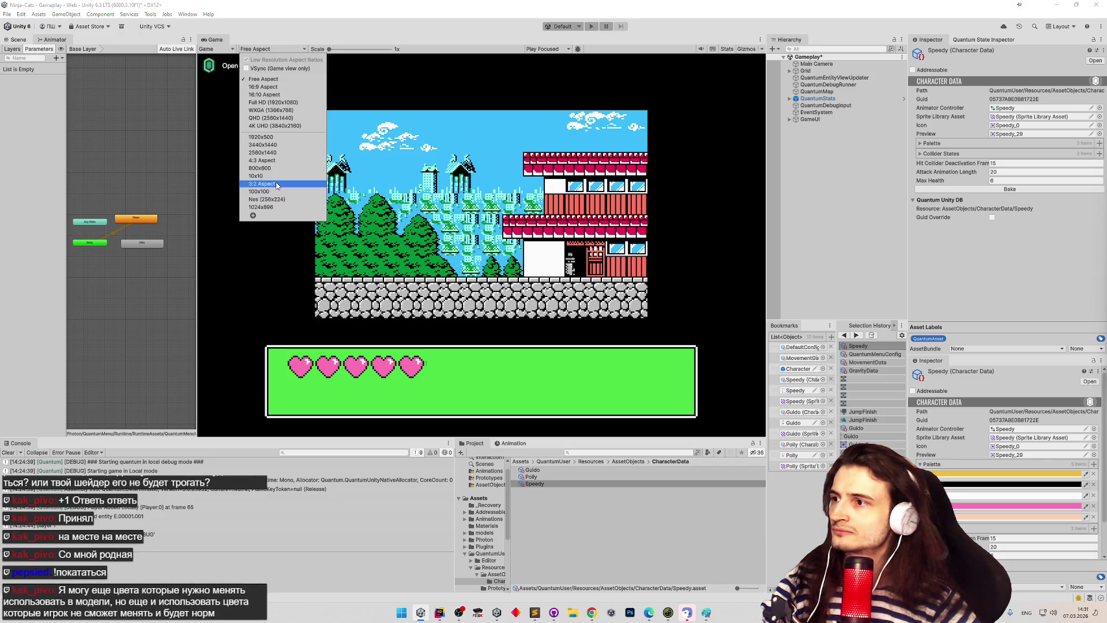
{"action": "left_click", "coordinate": [270, 198]}
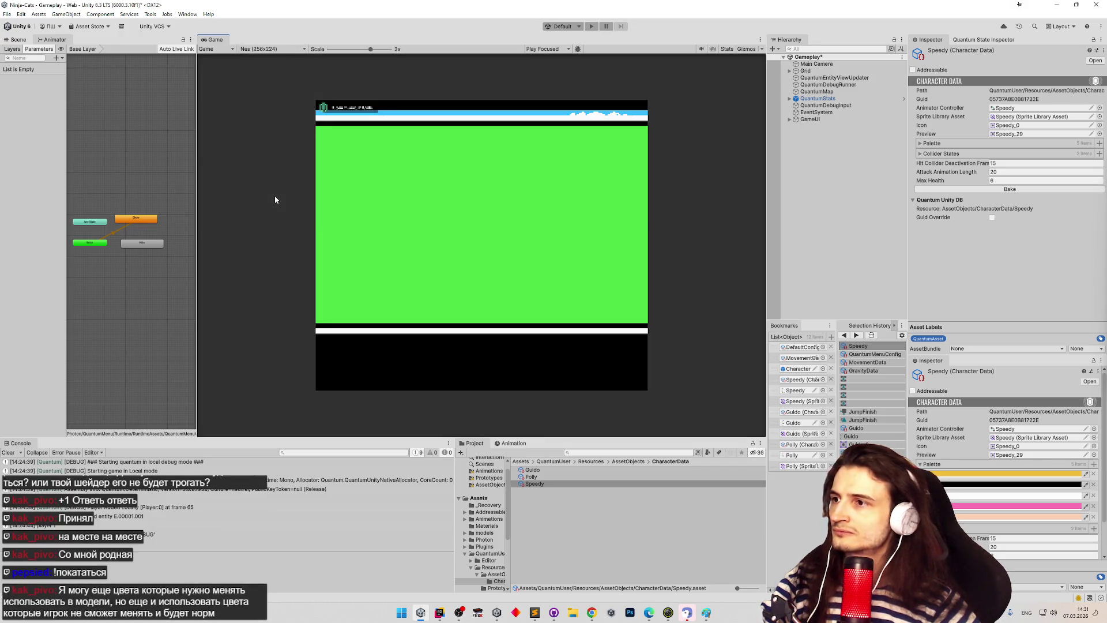
{"action": "left_click", "coordinate": [268, 49]}
{"action": "left_click", "coordinate": [270, 206]}
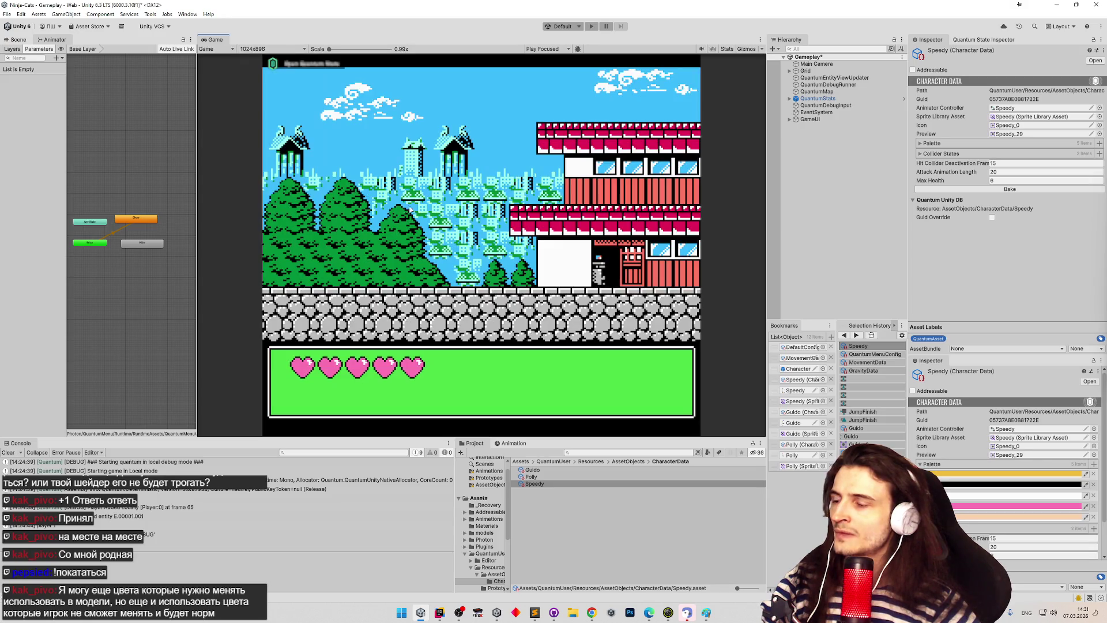
Step: On GameUI's Canvas Scaler, try Constant Physical Size, then switch to Scale With Screen Size
{"action": "left_click", "coordinate": [817, 120]}
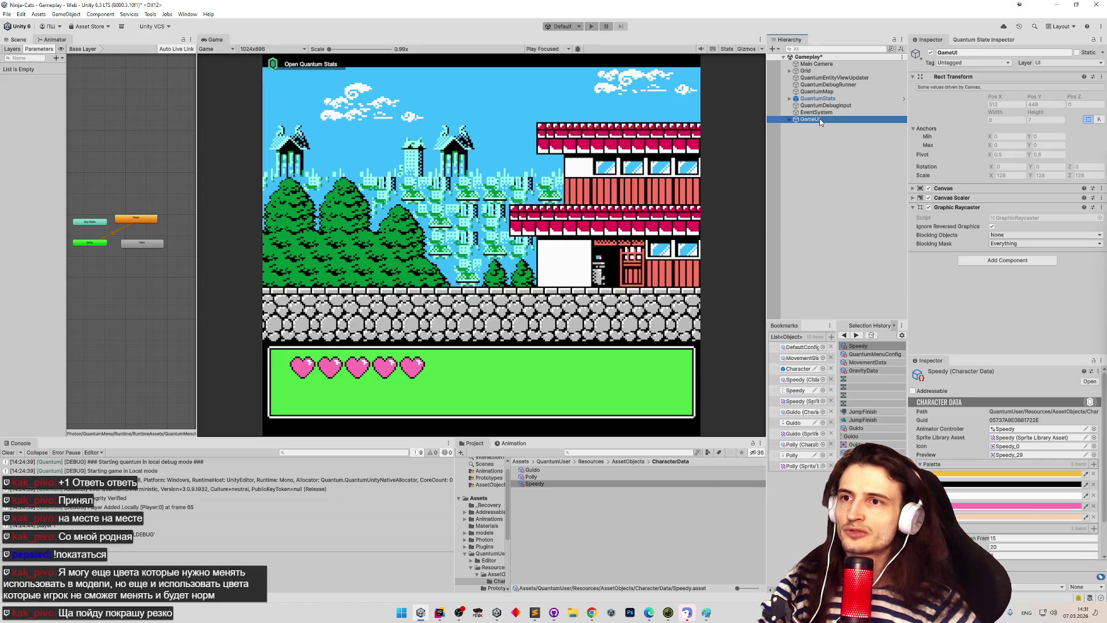
{"action": "left_click", "coordinate": [913, 198]}
{"action": "left_click", "coordinate": [1021, 208]}
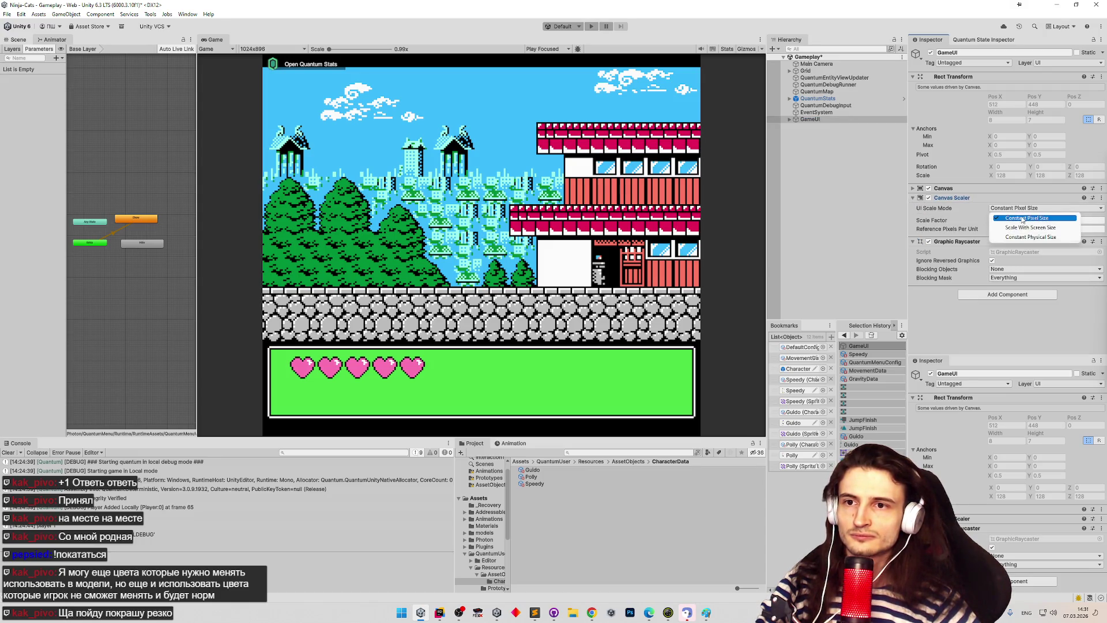
{"action": "left_click", "coordinate": [1020, 236]}
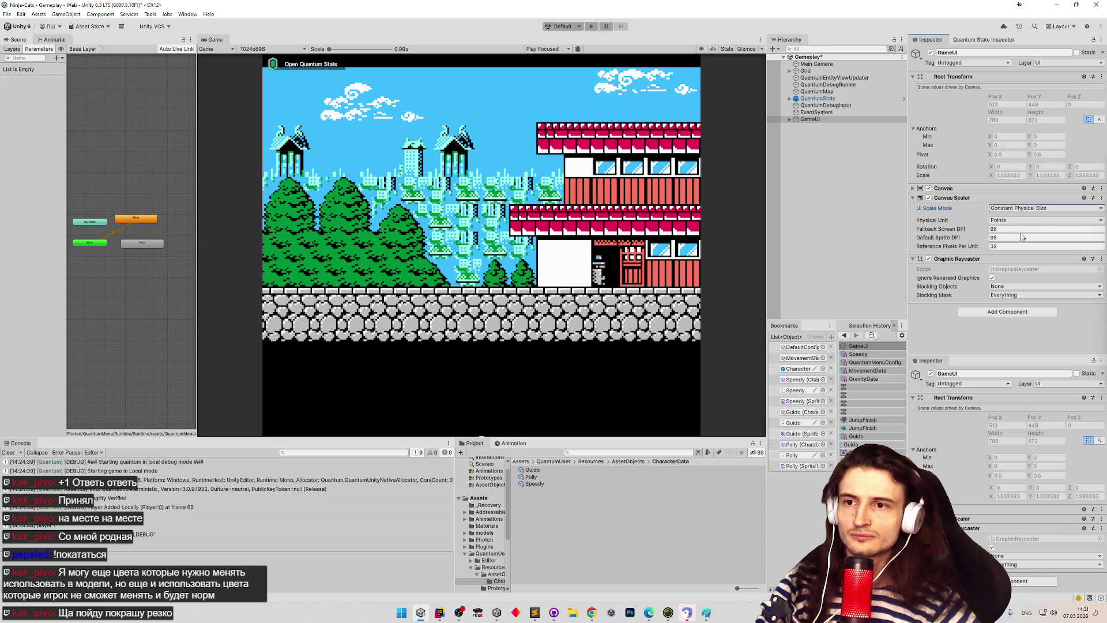
{"action": "left_click", "coordinate": [1021, 208]}
{"action": "left_click", "coordinate": [1019, 225]}
Step: Set reference resolution 1024 x 896 and shift the match, then undo back to Constant Physical Size
{"action": "left_click", "coordinate": [1010, 220]}
{"action": "type", "text": "1024"}
{"action": "key", "text": "Tab"}
{"action": "type", "text": "896"}
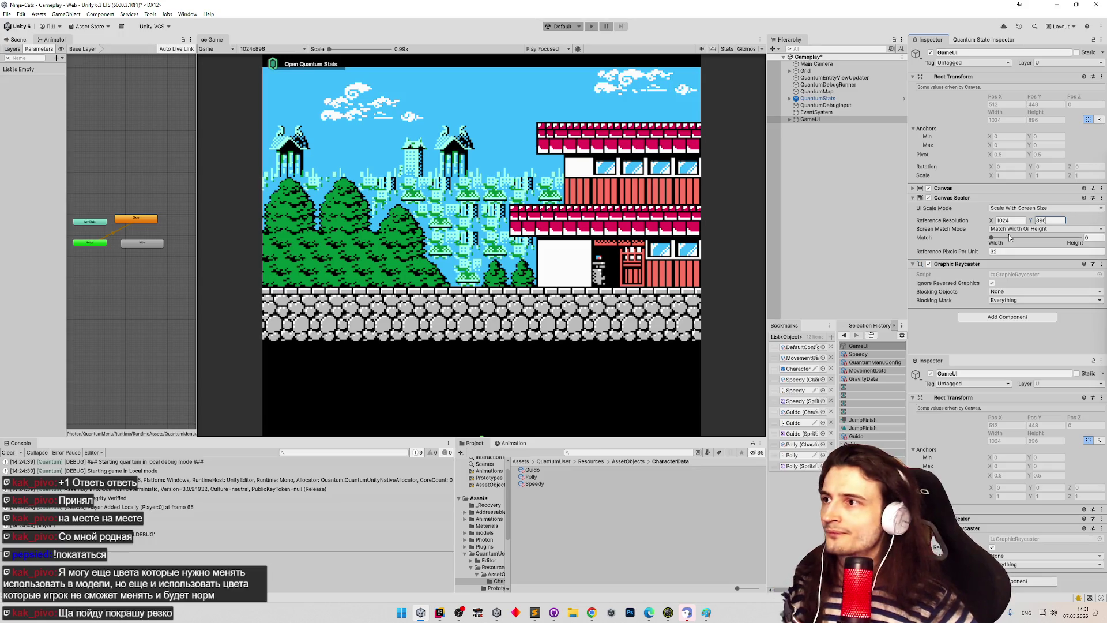
{"action": "mouse_move", "coordinate": [1008, 237]}
{"action": "left_mouse_down"}
{"action": "mouse_move", "coordinate": [1065, 237]}
{"action": "mouse_move", "coordinate": [996, 237]}
{"action": "mouse_move", "coordinate": [1071, 251]}
{"action": "mouse_move", "coordinate": [744, 251]}
{"action": "mouse_move", "coordinate": [409, 275]}
{"action": "mouse_move", "coordinate": [233, 268]}
{"action": "mouse_move", "coordinate": [888, 284]}
{"action": "left_mouse_up"}
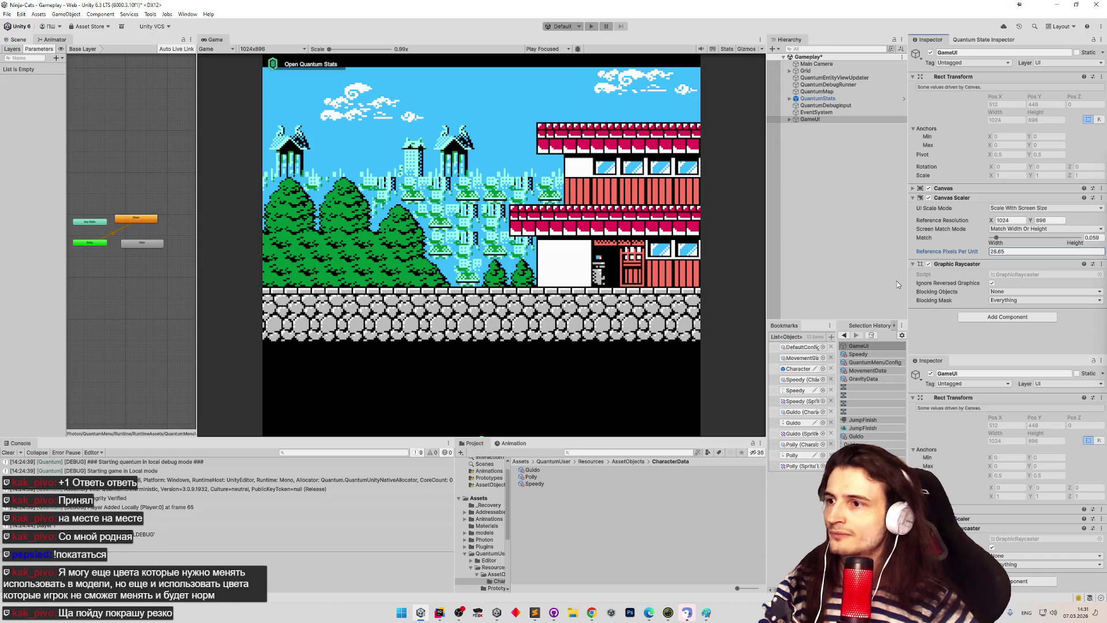
{"action": "key", "text": "ctrl+z"}
{"action": "key", "text": "ctrl+z"}
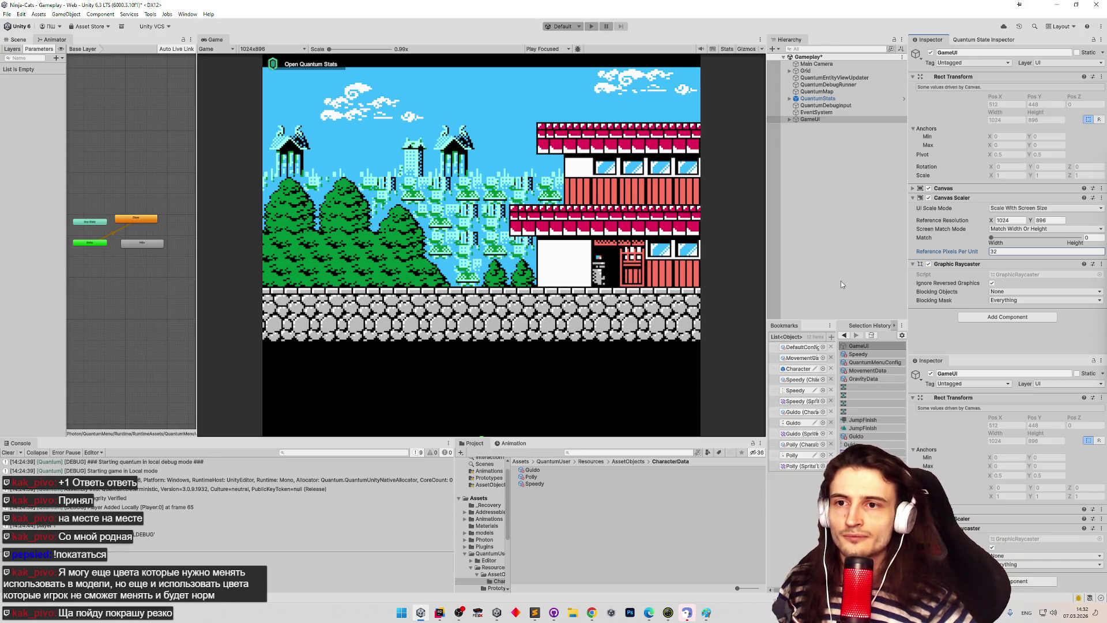
{"action": "key", "text": "ctrl+z"}
{"action": "key", "text": "ctrl+z"}
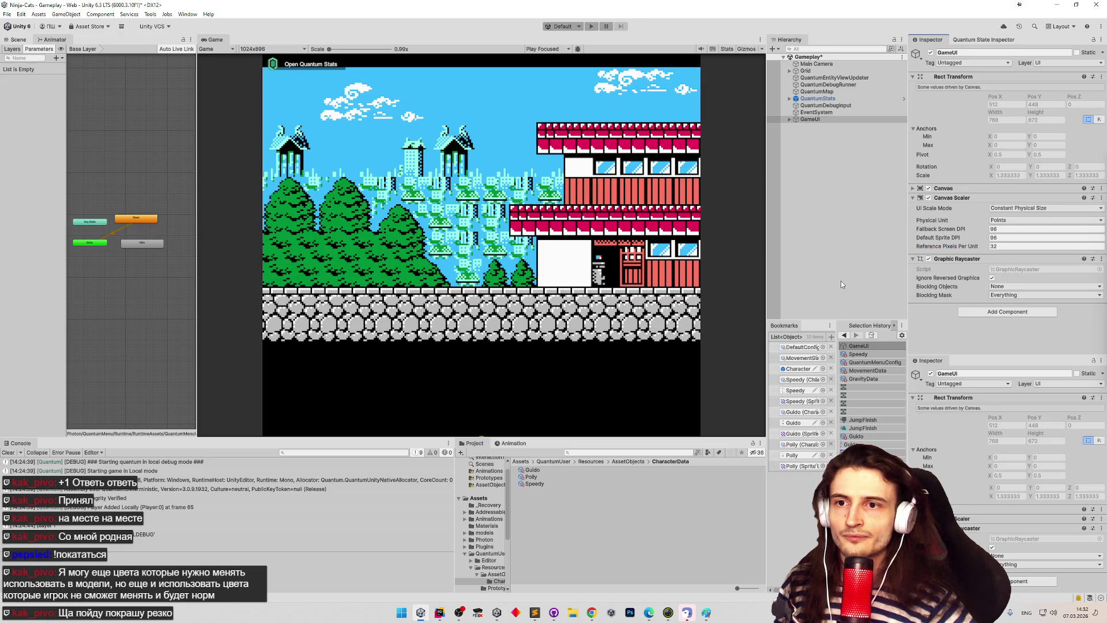
{"action": "left_click", "coordinate": [810, 119]}
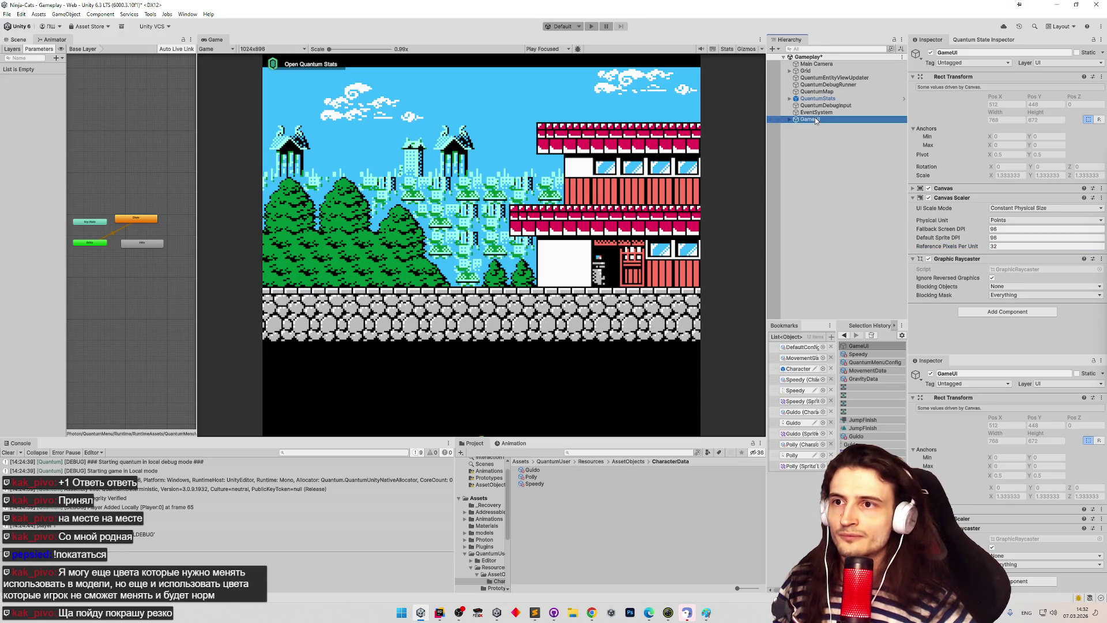
Step: Show and enlarge the Scene view, framing the GameUI canvas and its green BottomPanel
{"action": "left_click", "coordinate": [20, 41]}
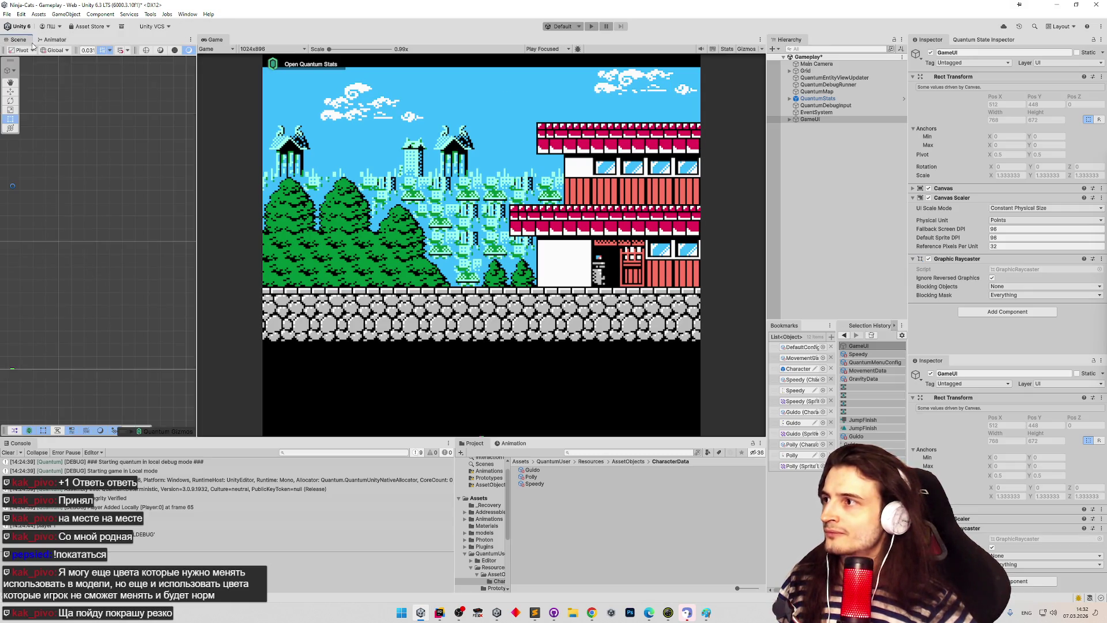
{"action": "left_click_drag", "start_coordinate": [194, 126], "coordinate": [448, 130]}
{"action": "scroll", "coordinate": [352, 198], "scroll_direction": "up", "scroll_amount": 5}
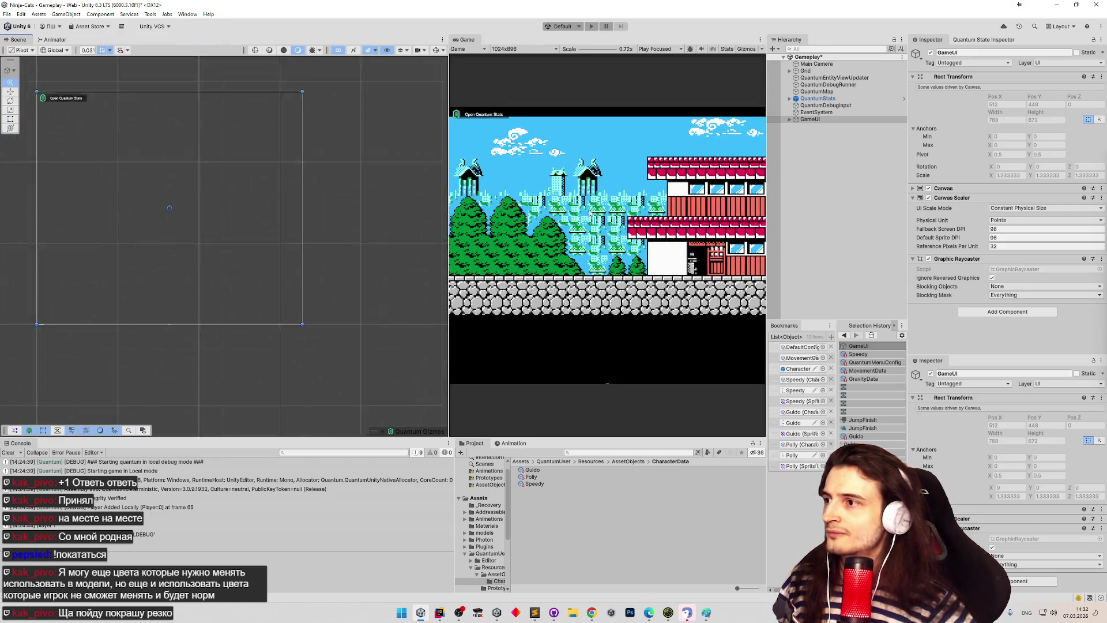
{"action": "double_click", "coordinate": [834, 119]}
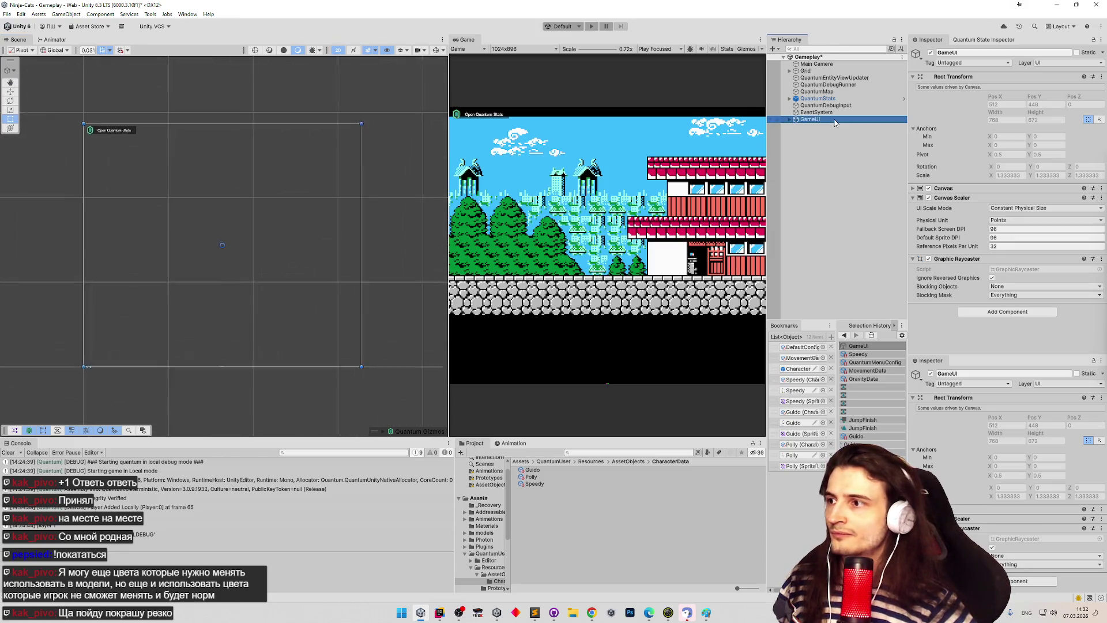
{"action": "left_click", "coordinate": [790, 120]}
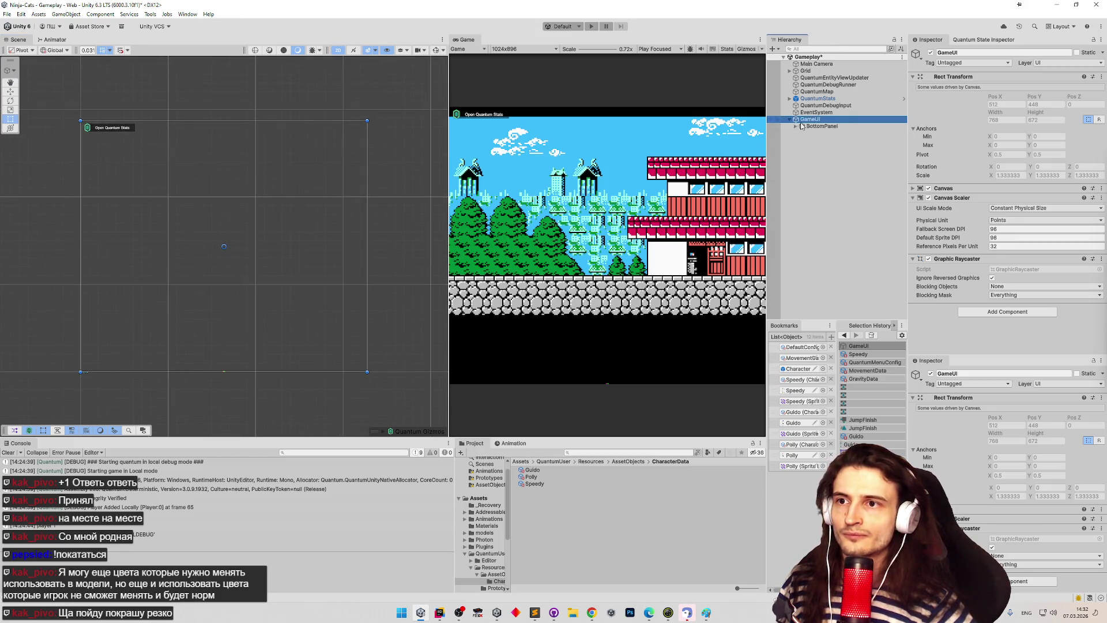
{"action": "left_click", "coordinate": [814, 126]}
{"action": "double_click", "coordinate": [816, 128]}
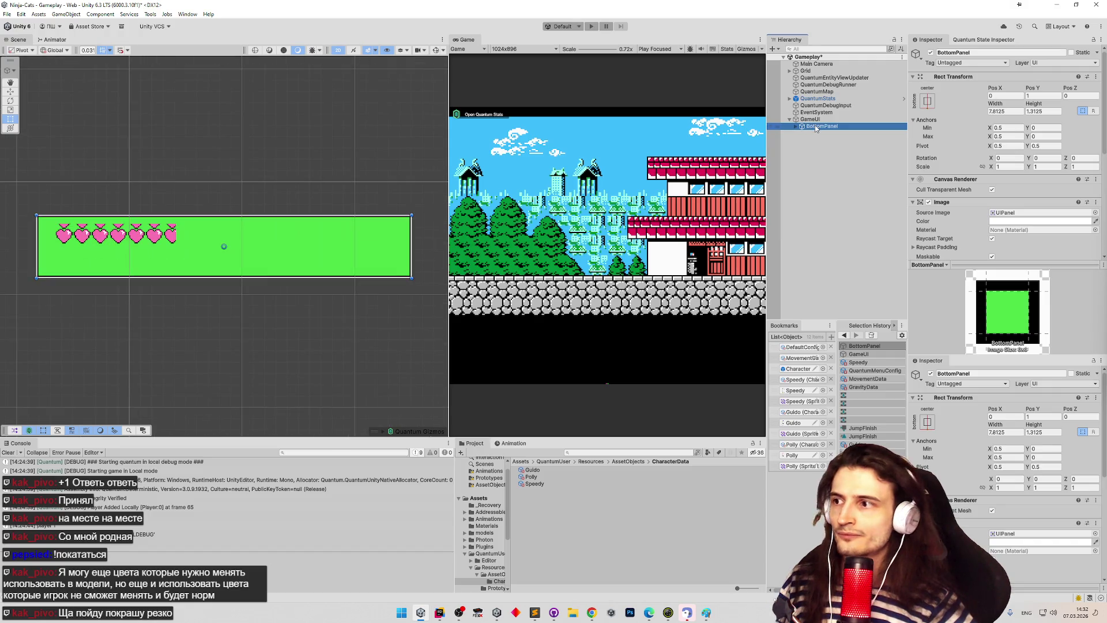
{"action": "scroll", "coordinate": [295, 173], "scroll_direction": "down", "scroll_amount": 10}
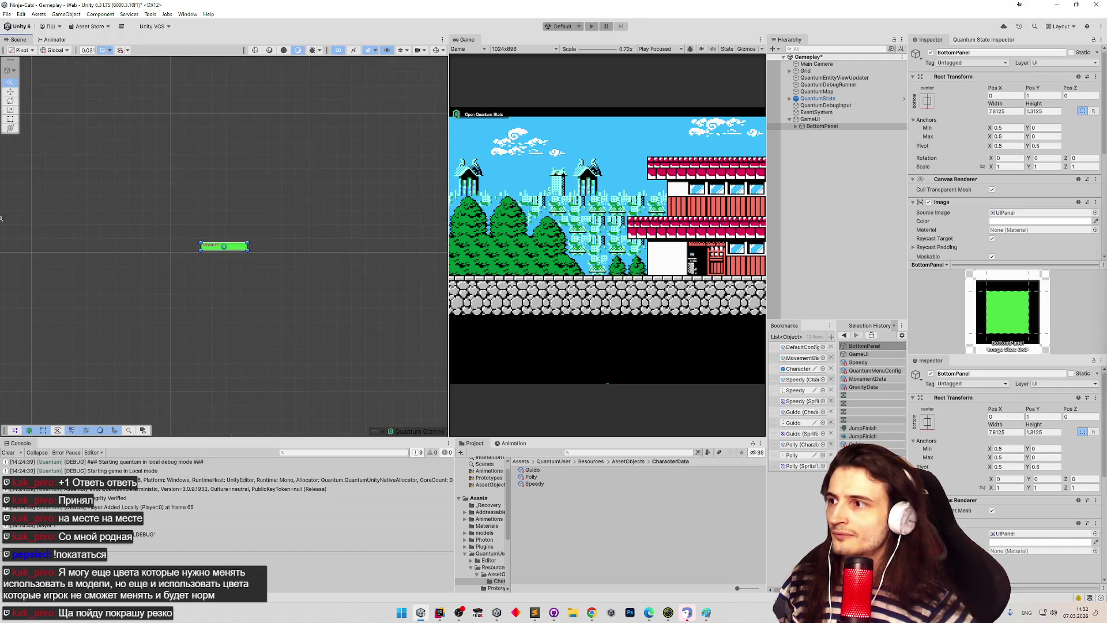
Step: Set the BottomPanel's Pos Y to 0 using the rect transform tool
{"action": "key", "text": "t"}
{"action": "left_click", "coordinate": [1033, 96]}
{"action": "type", "text": "0"}
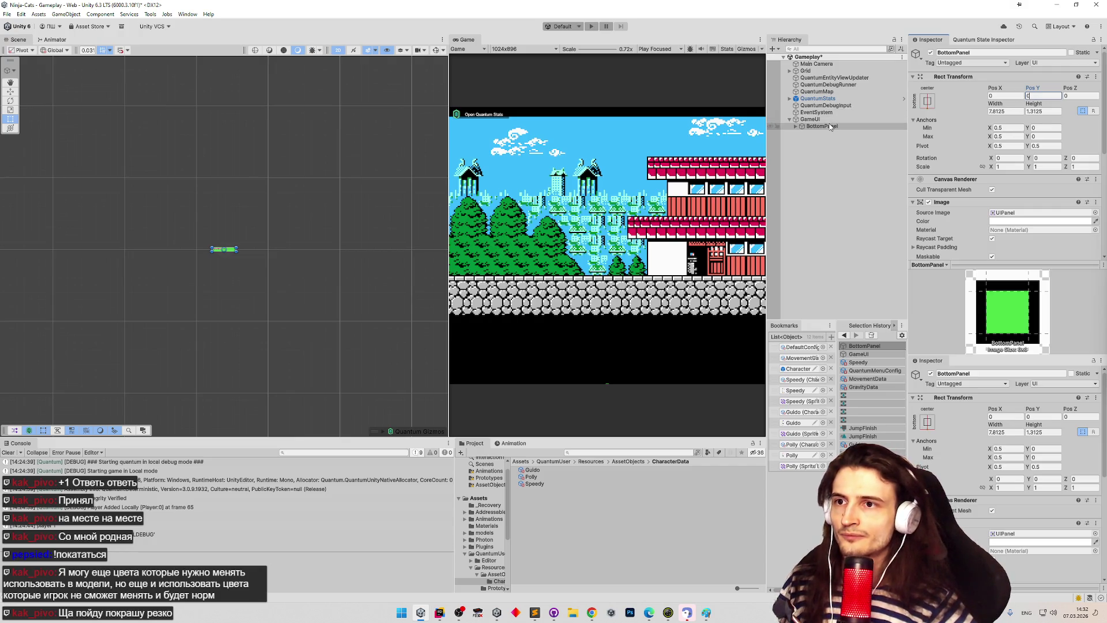
Step: Compare settings by alternating the selection between the GameUI canvas and BottomPanel
{"action": "left_click", "coordinate": [828, 120]}
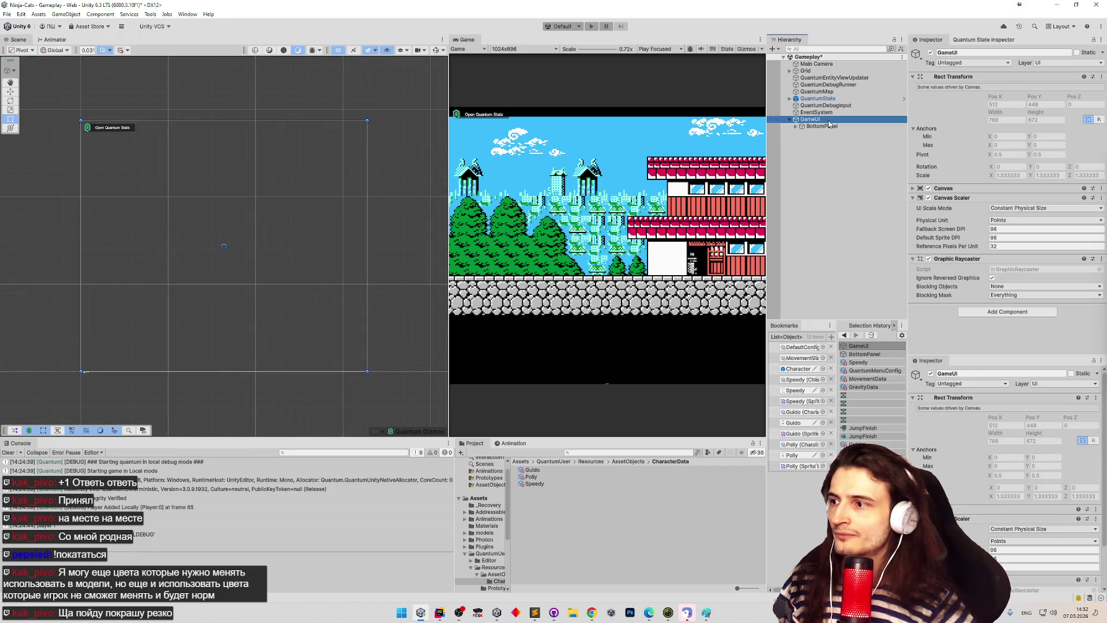
{"action": "left_click", "coordinate": [831, 125]}
{"action": "left_click", "coordinate": [831, 120]}
{"action": "left_click", "coordinate": [831, 125]}
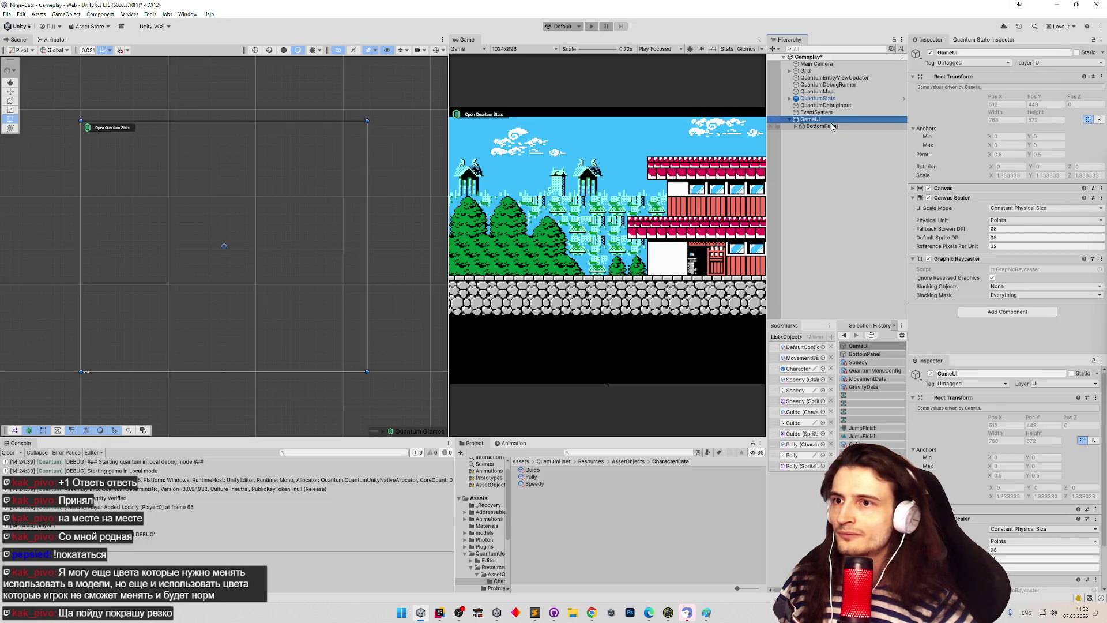
{"action": "left_click", "coordinate": [831, 119]}
{"action": "left_click", "coordinate": [835, 126]}
{"action": "left_click", "coordinate": [831, 120]}
{"action": "left_click", "coordinate": [835, 126]}
{"action": "key", "text": "Up"}
{"action": "key", "text": "Down"}
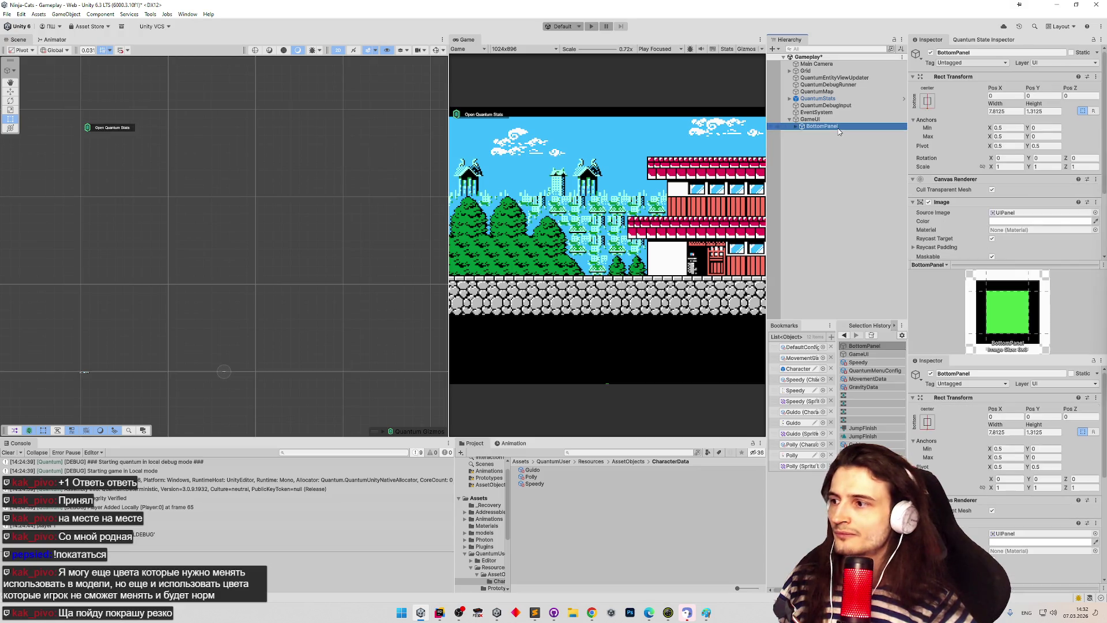
{"action": "key", "text": "Up"}
{"action": "left_click", "coordinate": [838, 127]}
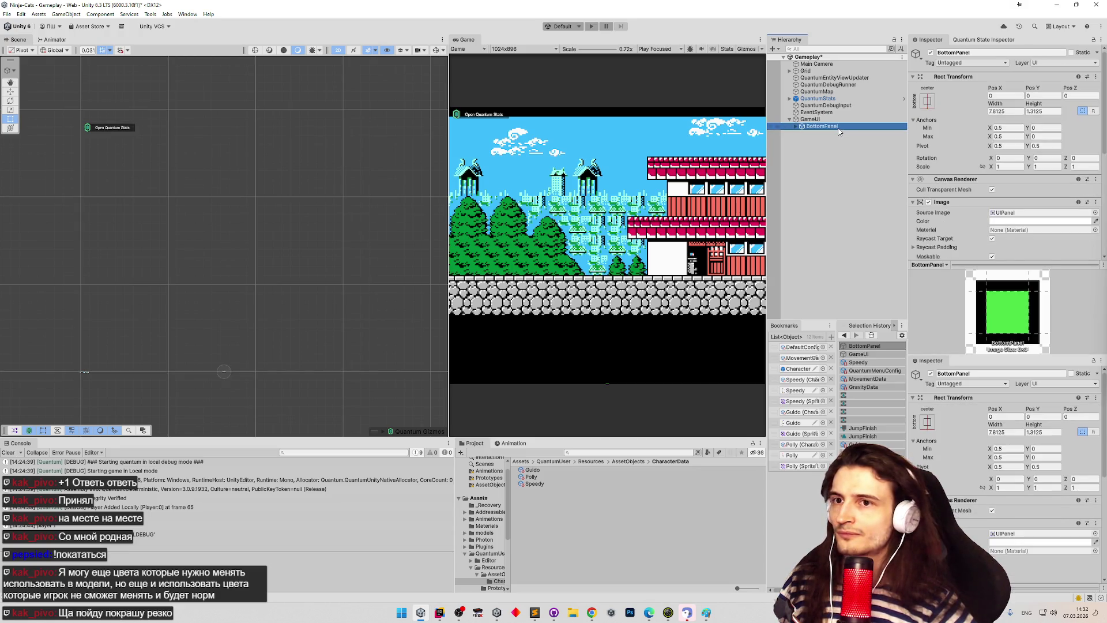
Step: Switch the GameUI Canvas Scaler to Constant Pixel Size
{"action": "left_click", "coordinate": [858, 120]}
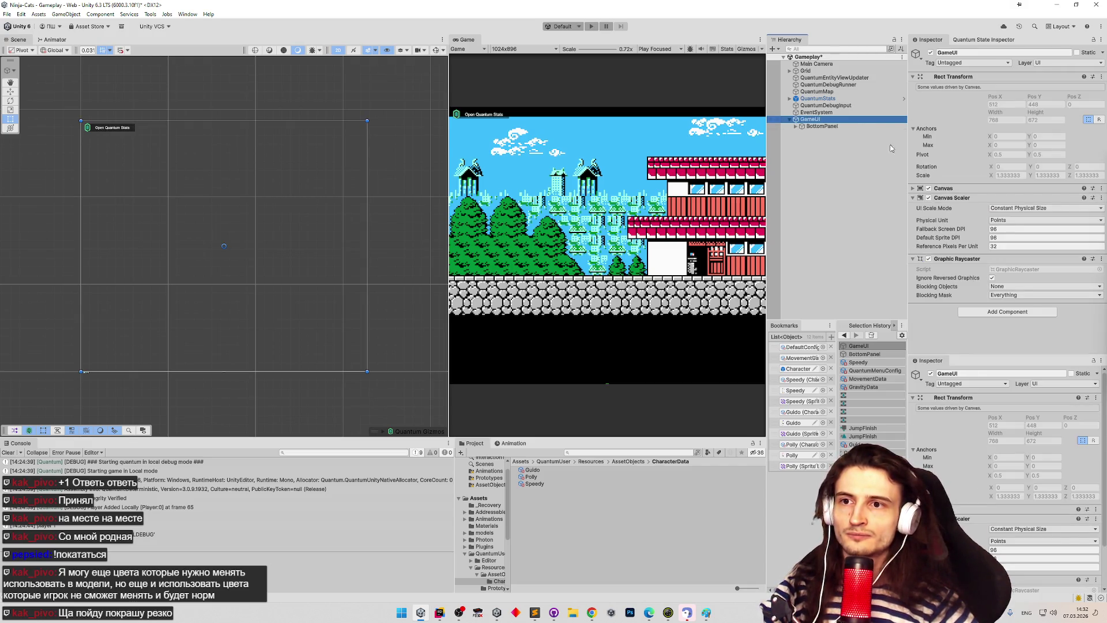
{"action": "left_click", "coordinate": [1014, 209]}
{"action": "left_click", "coordinate": [1017, 218]}
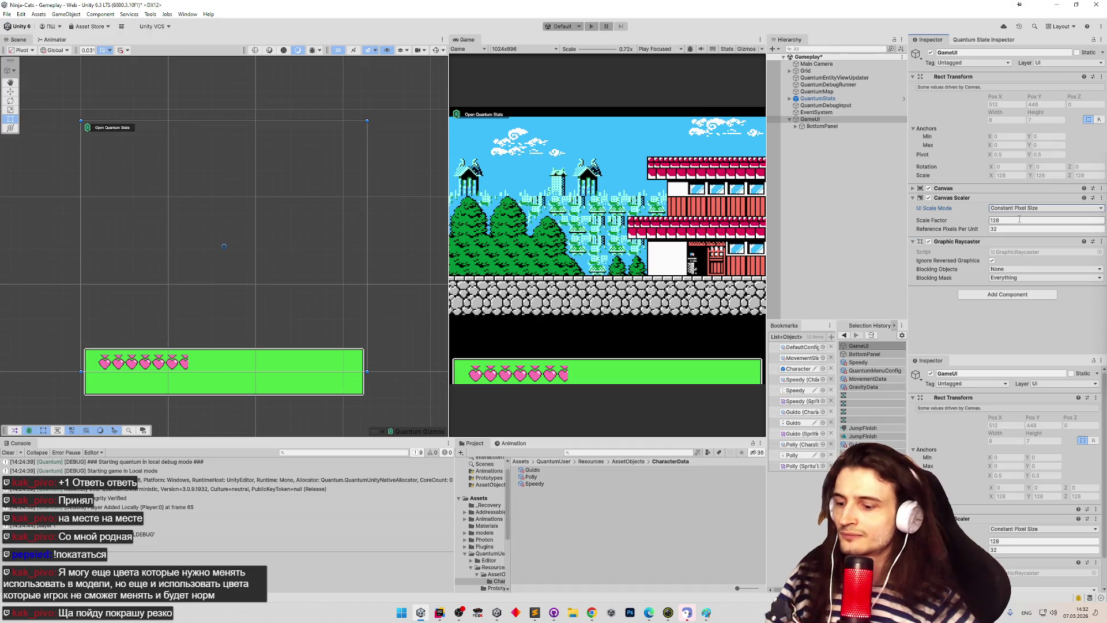
Step: Set the BottomPanel's Pos Y to 1 and save the Gameplay scene
{"action": "left_click", "coordinate": [896, 126]}
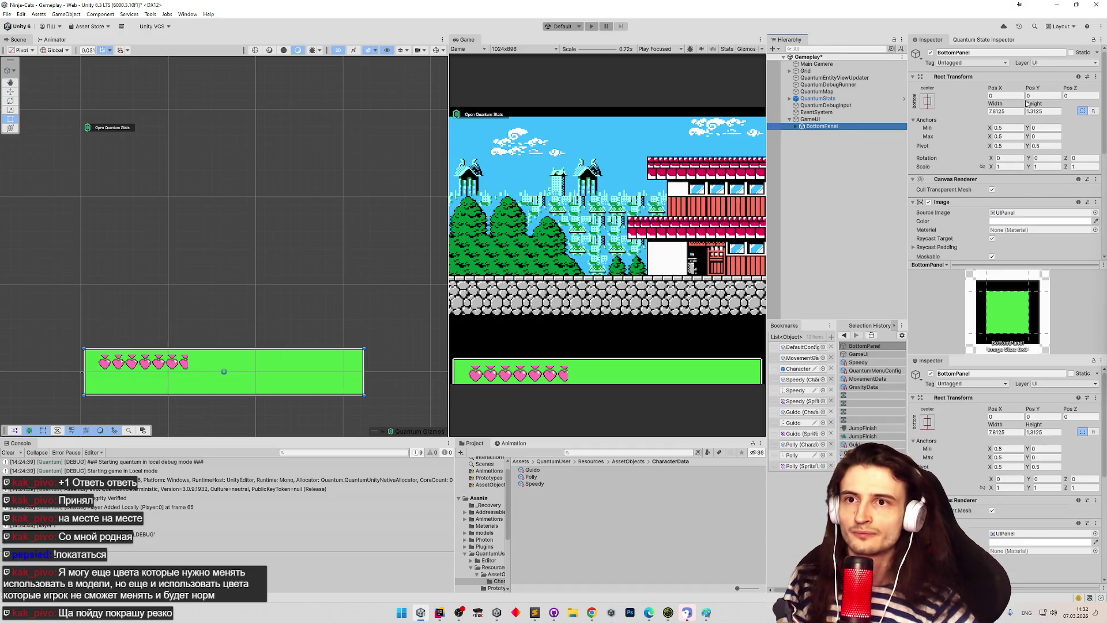
{"action": "left_click", "coordinate": [1034, 96]}
{"action": "type", "text": "1"}
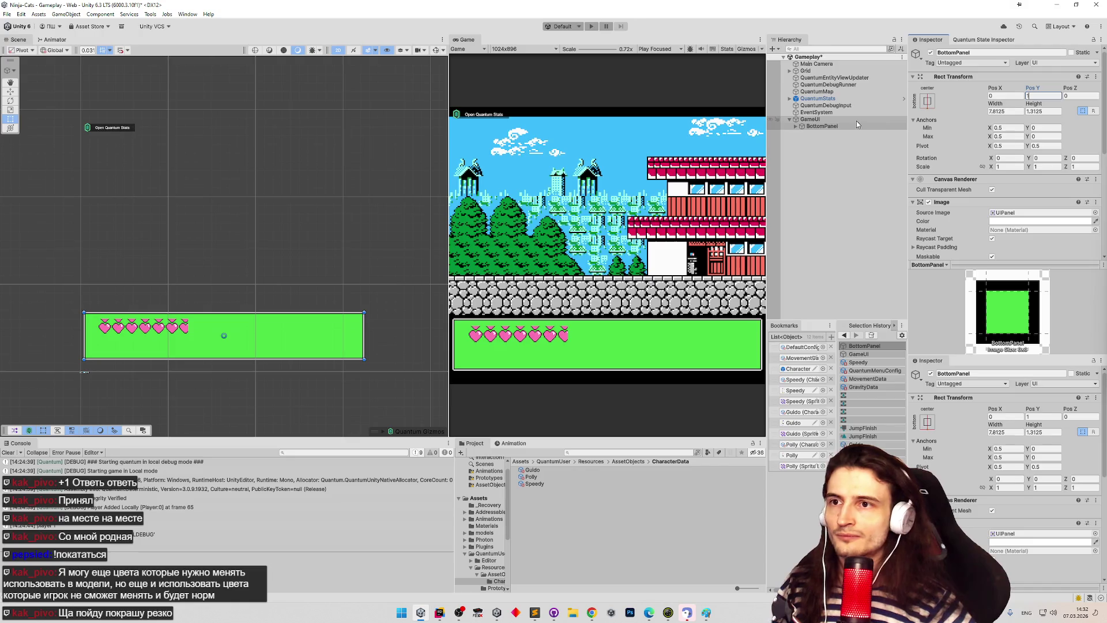
{"action": "left_click", "coordinate": [856, 120]}
{"action": "key", "text": "ctrl+s"}
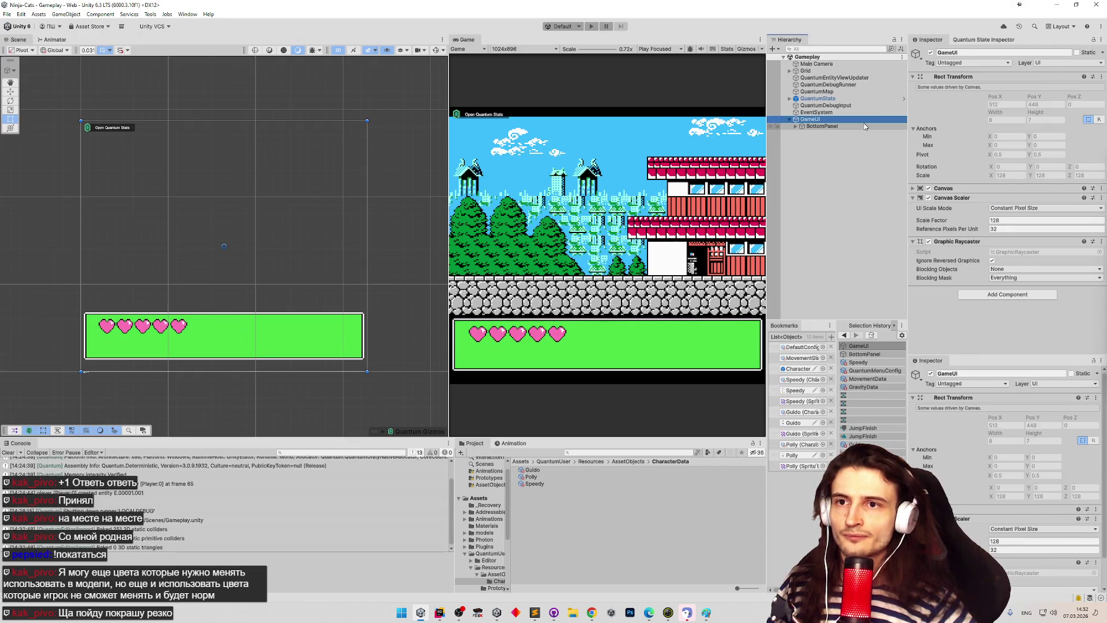
Step: Reselect BottomPanel and drag the Scene/Game splitter left to widen the Game view
{"action": "left_click", "coordinate": [860, 126]}
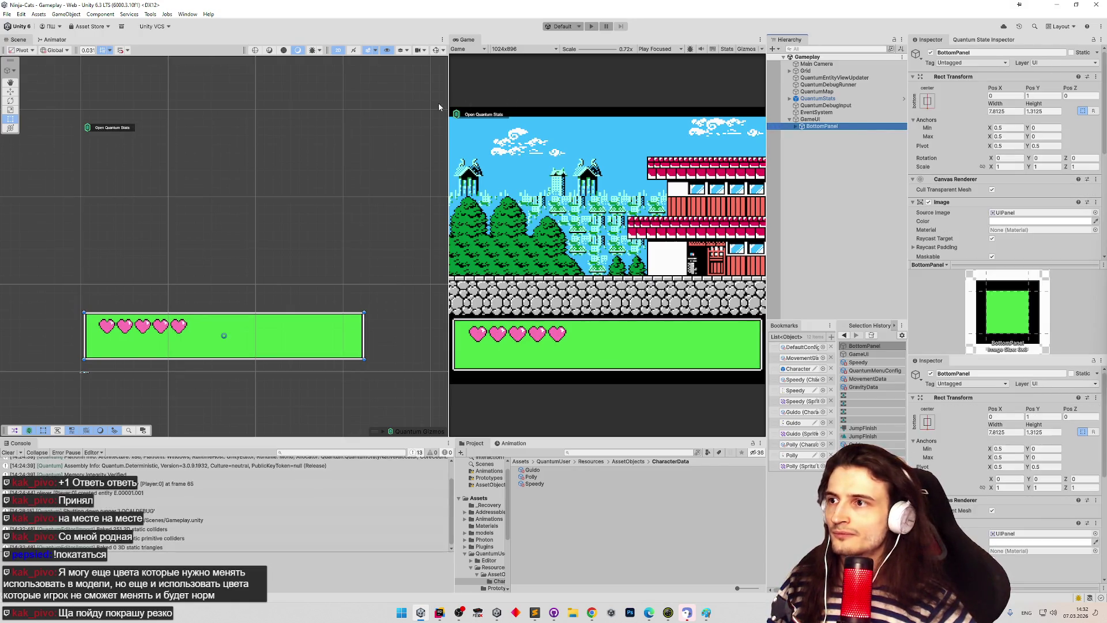
{"action": "mouse_move", "coordinate": [580, 49]}
{"action": "left_mouse_down"}
{"action": "mouse_move", "coordinate": [603, 49]}
{"action": "mouse_move", "coordinate": [587, 49]}
{"action": "left_mouse_up"}
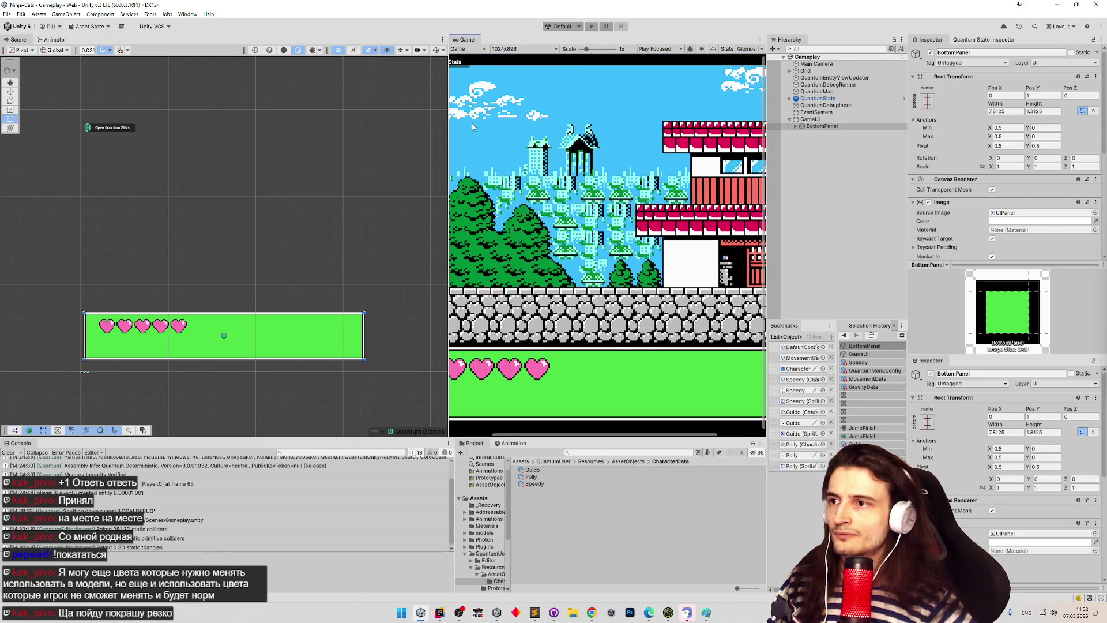
{"action": "left_click_drag", "start_coordinate": [449, 144], "coordinate": [283, 148]}
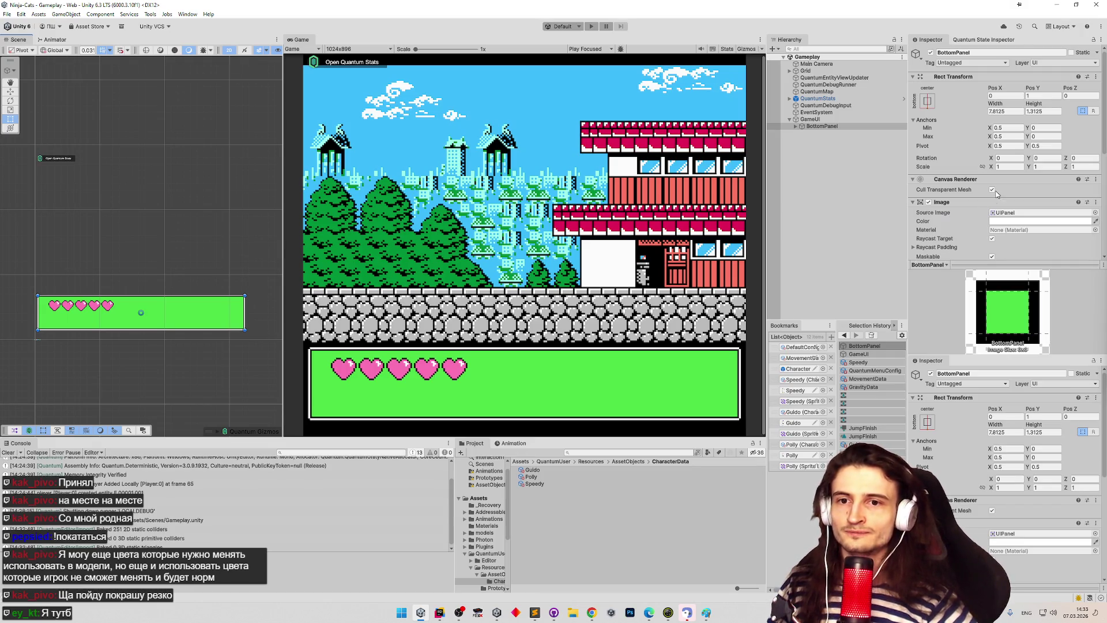
Step: Reselect the GameUI canvas, try raising its scale factor, then undo it
{"action": "scroll", "coordinate": [995, 167], "scroll_direction": "down", "scroll_amount": 2}
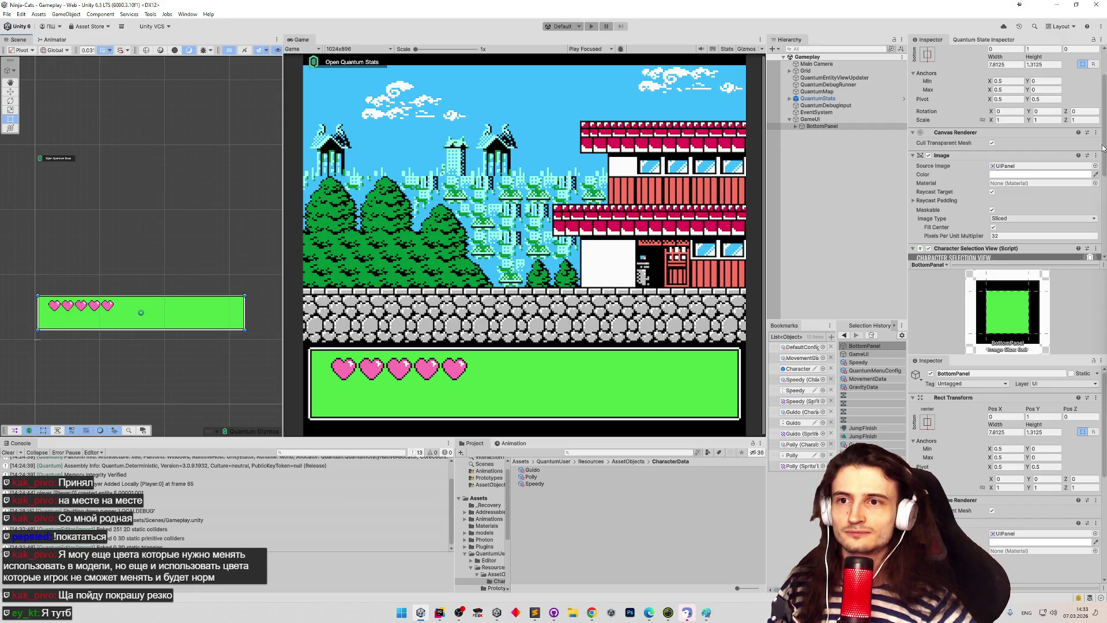
{"action": "scroll", "coordinate": [1102, 148], "scroll_direction": "down", "scroll_amount": 2}
{"action": "left_click", "coordinate": [819, 119]}
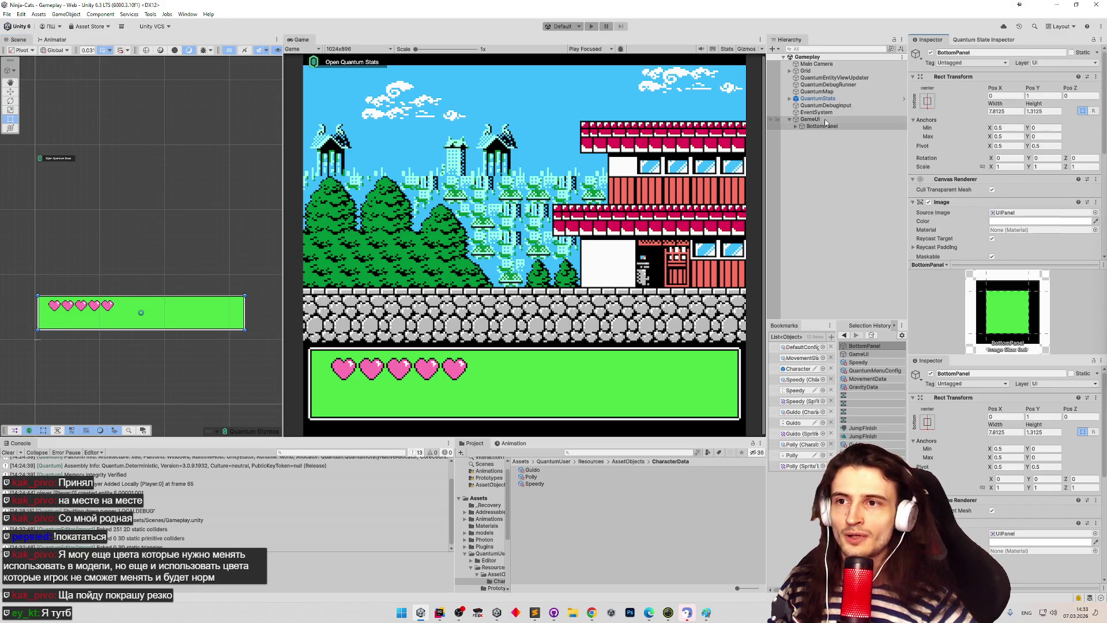
{"action": "left_click", "coordinate": [825, 127]}
{"action": "left_click", "coordinate": [830, 119]}
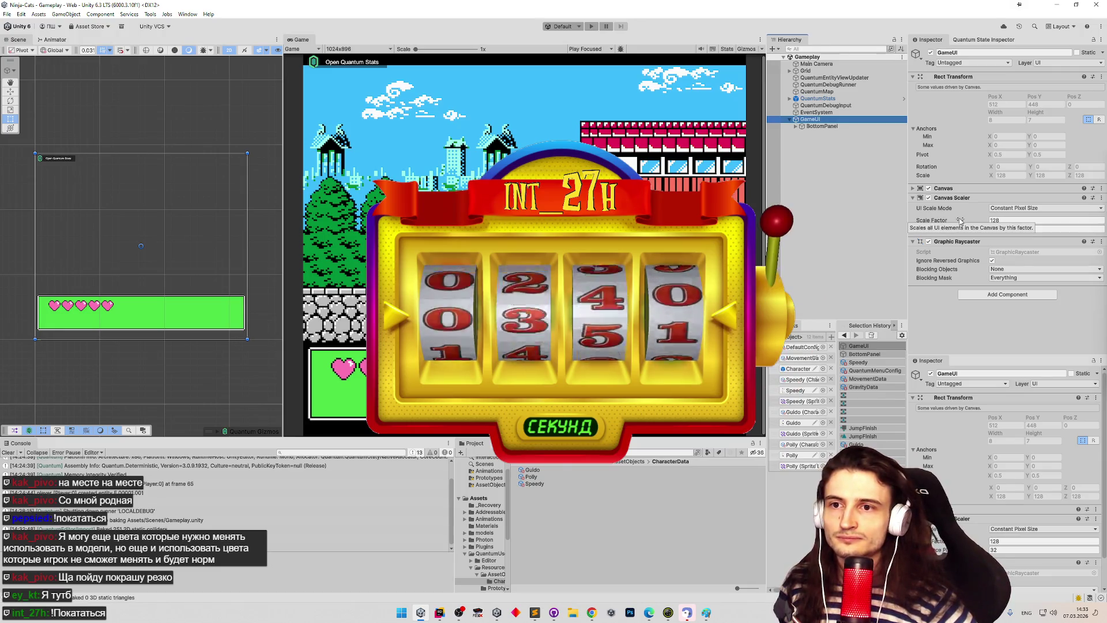
{"action": "mouse_move", "coordinate": [959, 221]}
{"action": "left_mouse_down"}
{"action": "mouse_move", "coordinate": [1010, 224]}
{"action": "mouse_move", "coordinate": [54, 231]}
{"action": "left_mouse_up"}
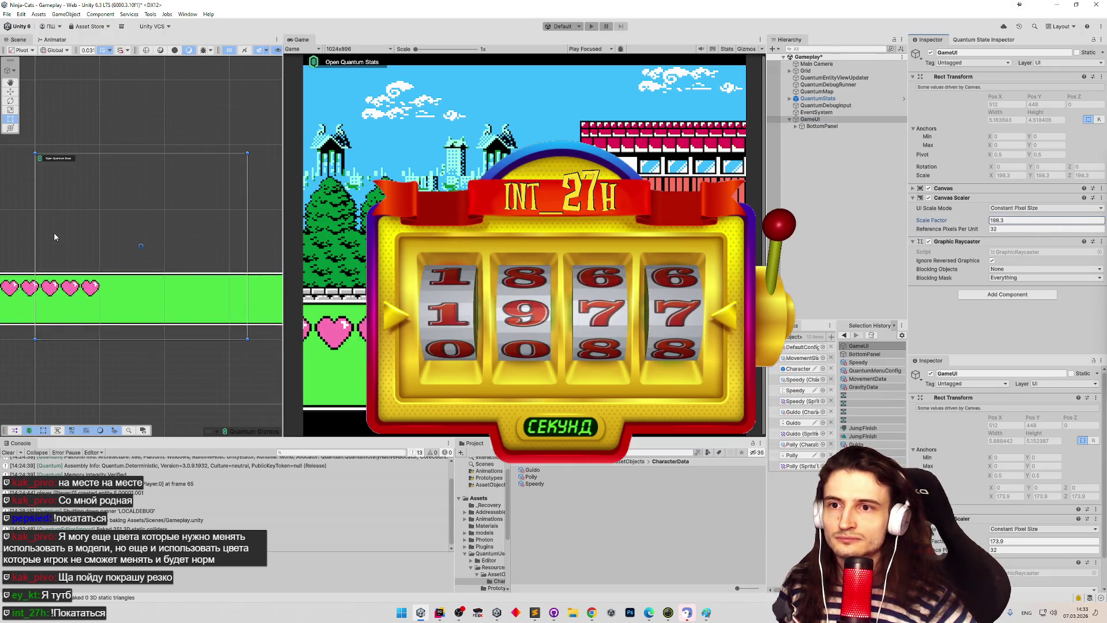
{"action": "key", "text": "ctrl+z"}
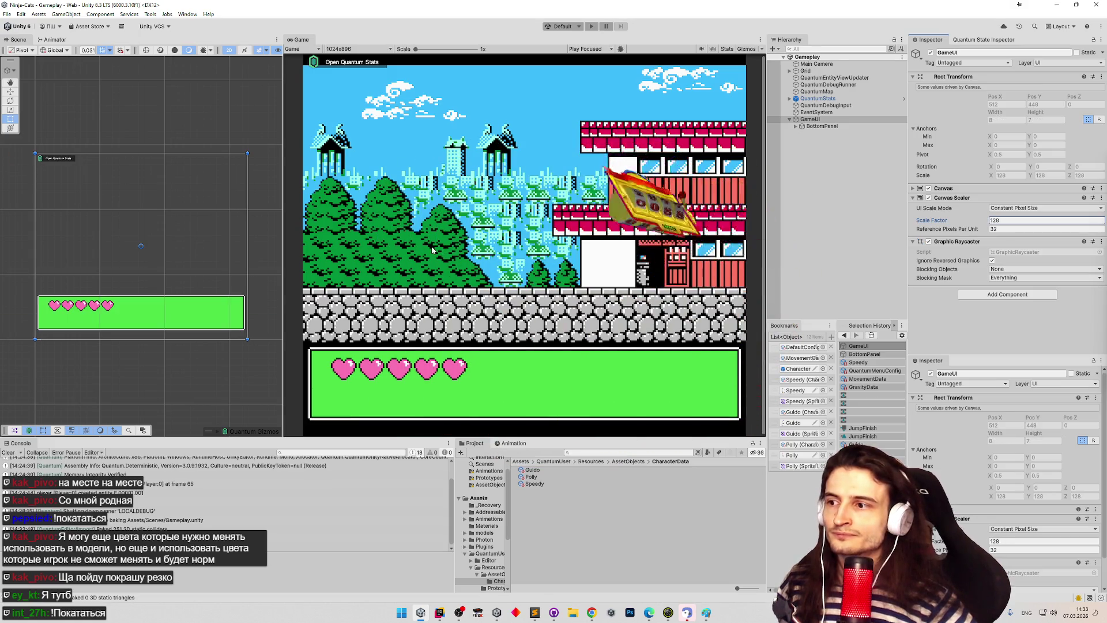
Step: Switch the canvas to Scale With Screen Size and try the Shrink screen match mode
{"action": "left_click", "coordinate": [1006, 208]}
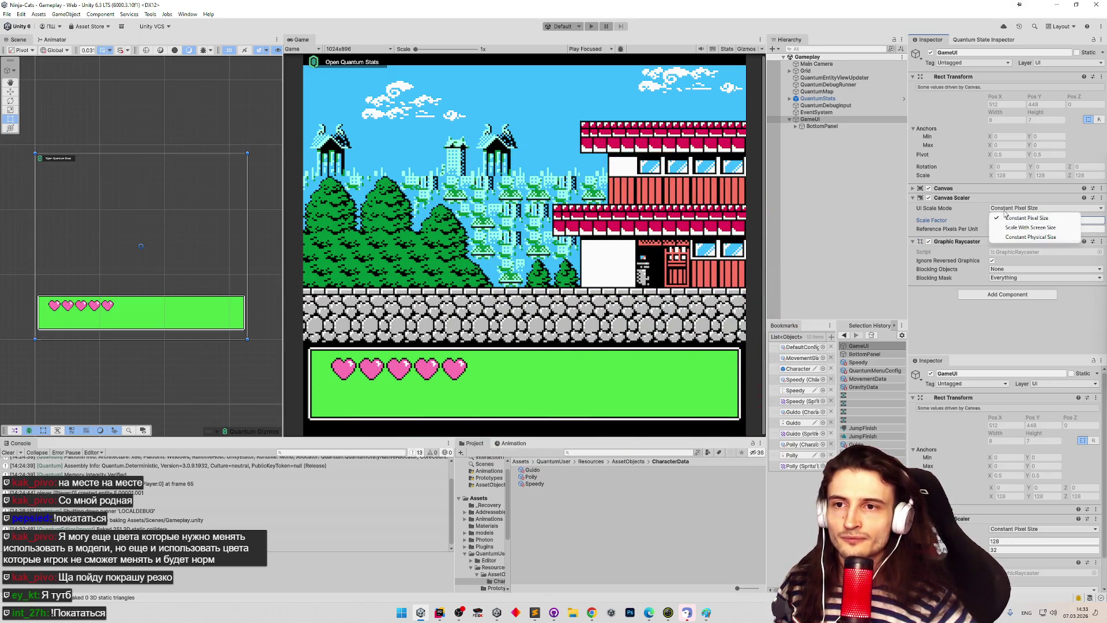
{"action": "left_click", "coordinate": [1003, 230]}
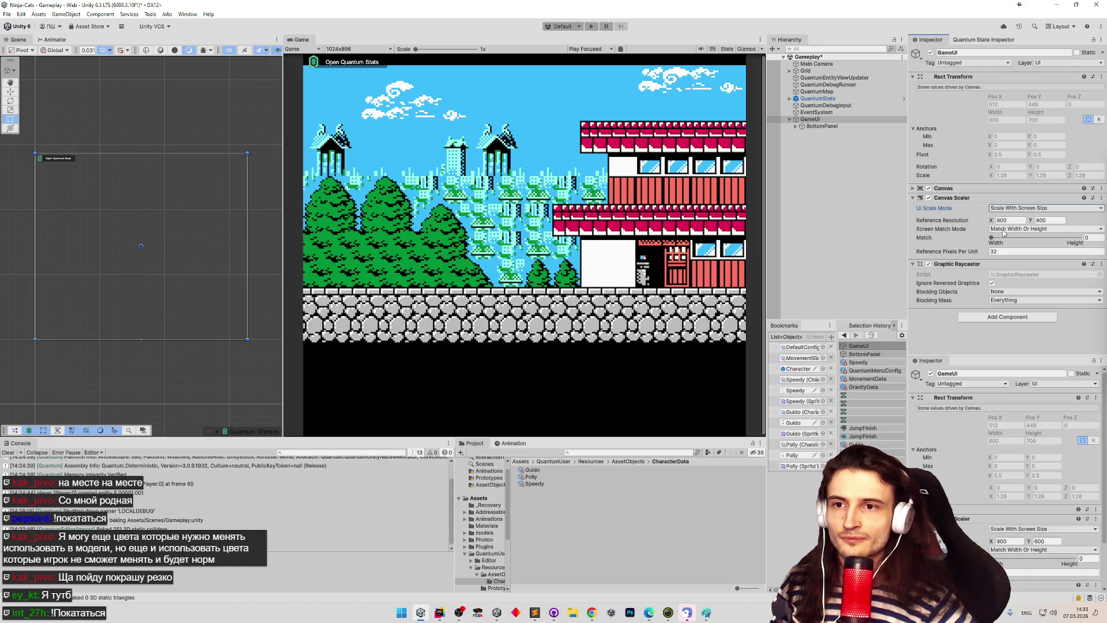
{"action": "mouse_move", "coordinate": [991, 237]}
{"action": "left_mouse_down"}
{"action": "mouse_move", "coordinate": [1078, 237]}
{"action": "mouse_move", "coordinate": [987, 237]}
{"action": "left_mouse_up"}
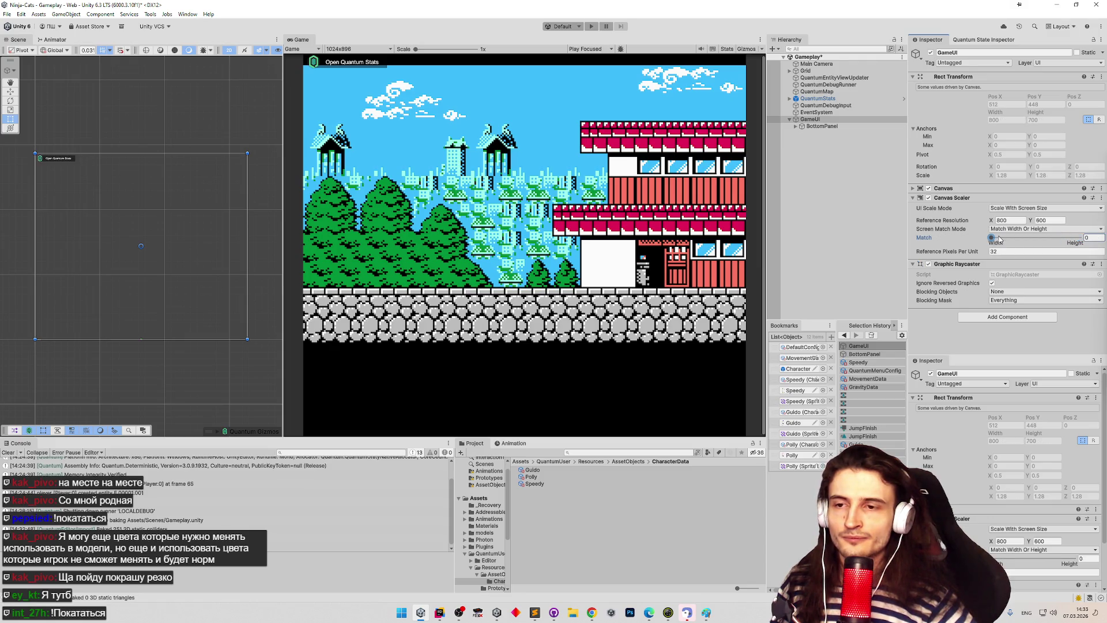
{"action": "left_click", "coordinate": [1014, 229]}
{"action": "left_click", "coordinate": [1014, 257]}
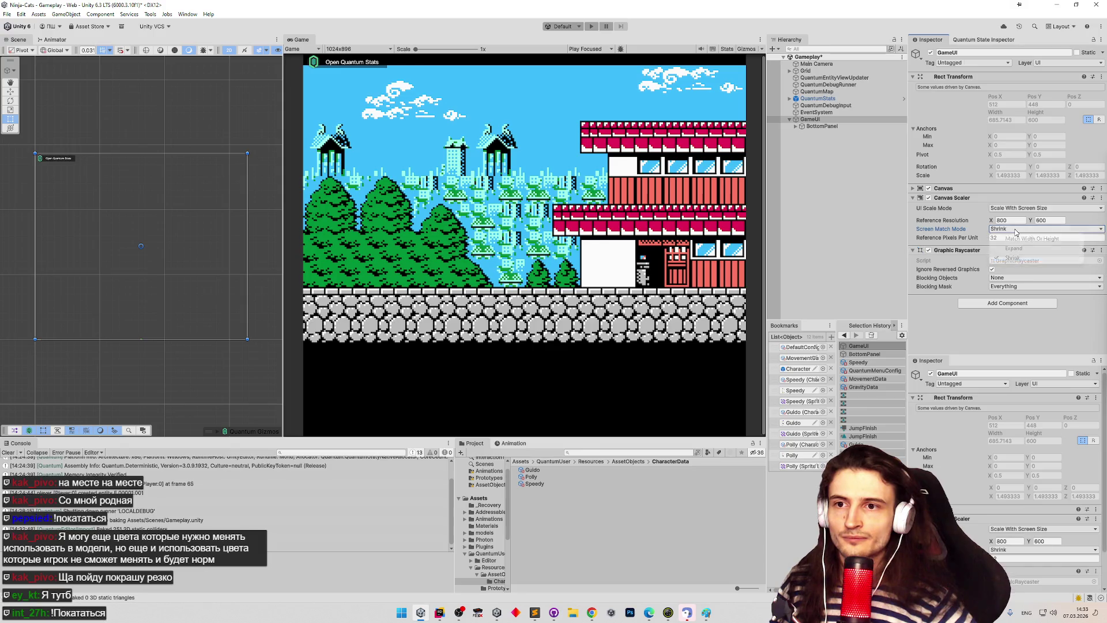
{"action": "left_click", "coordinate": [1014, 228]}
Step: Set reference resolution 8 x 7, Match Width Or Height at 0.623, and preview at Free Aspect
{"action": "left_click", "coordinate": [1014, 219]}
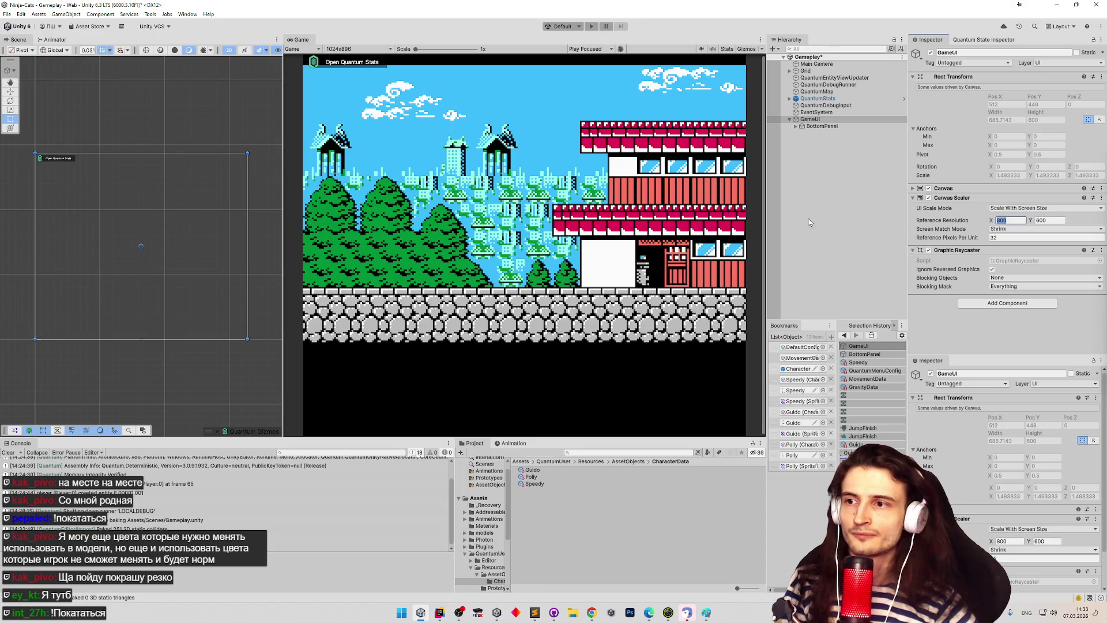
{"action": "type", "text": "10"}
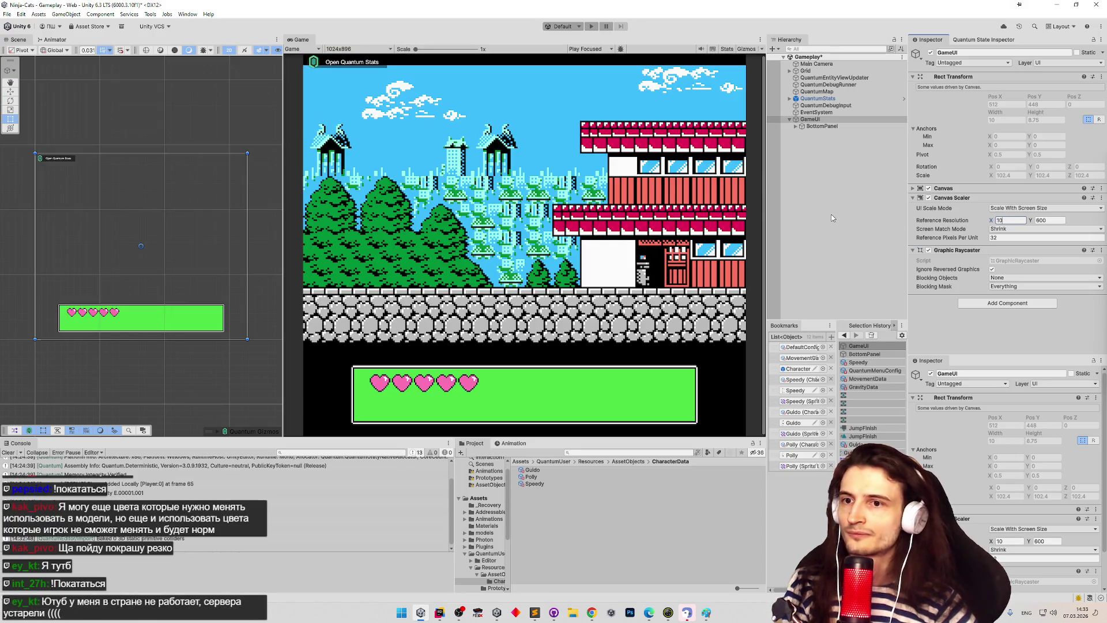
{"action": "type", "text": "24"}
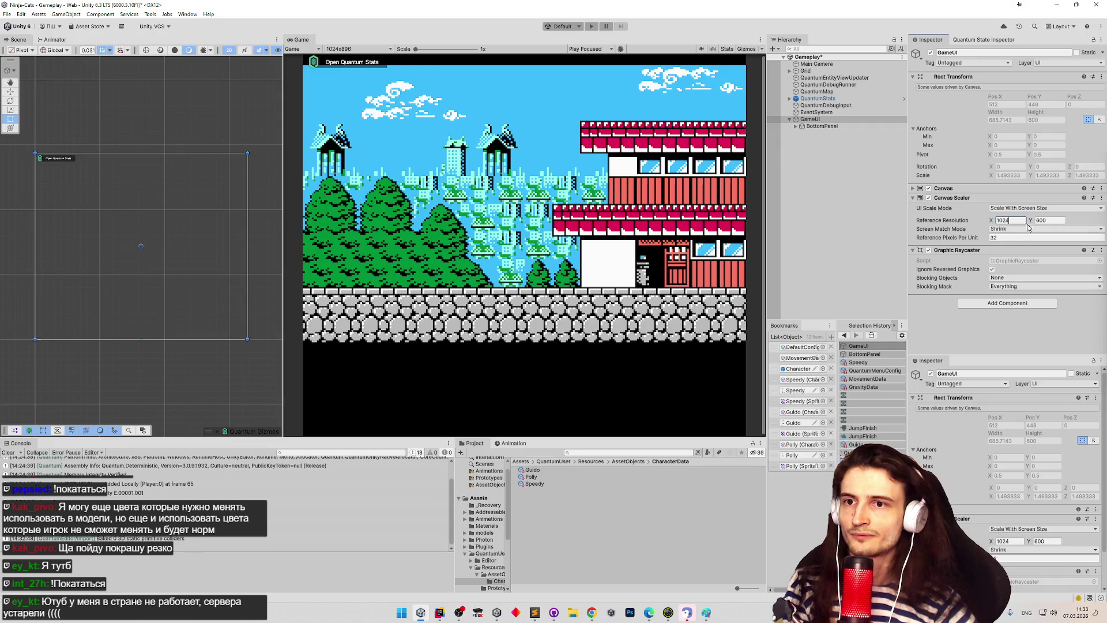
{"action": "type", "text": "896"}
{"action": "left_click", "coordinate": [1016, 220]}
{"action": "type", "text": "8"}
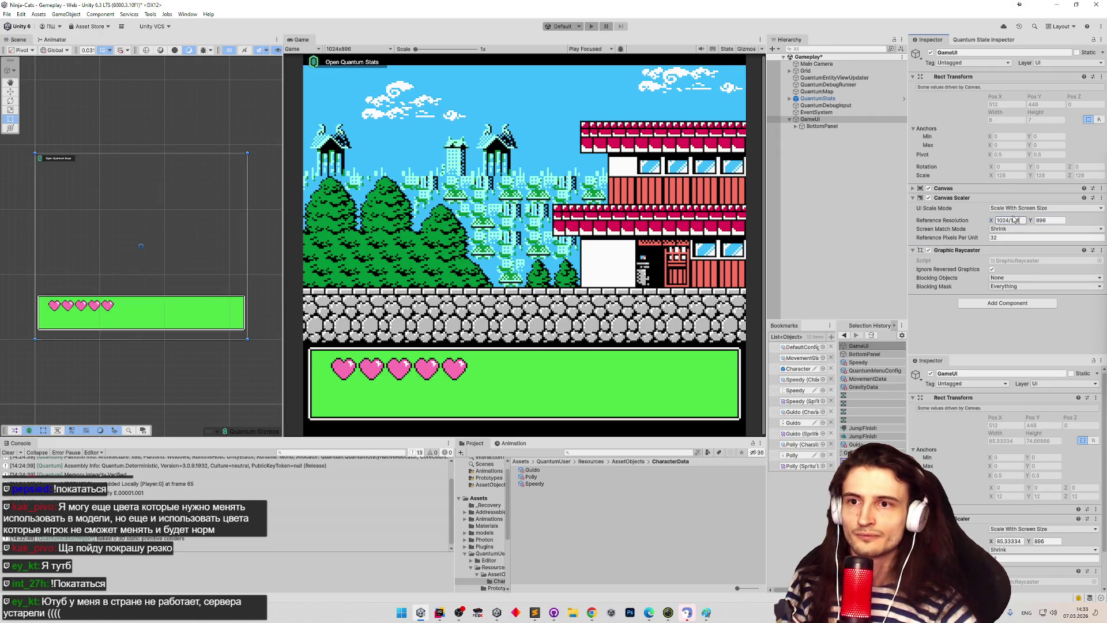
{"action": "left_click", "coordinate": [1054, 220]}
{"action": "left_click", "coordinate": [1052, 238]}
{"action": "left_click", "coordinate": [1040, 229]}
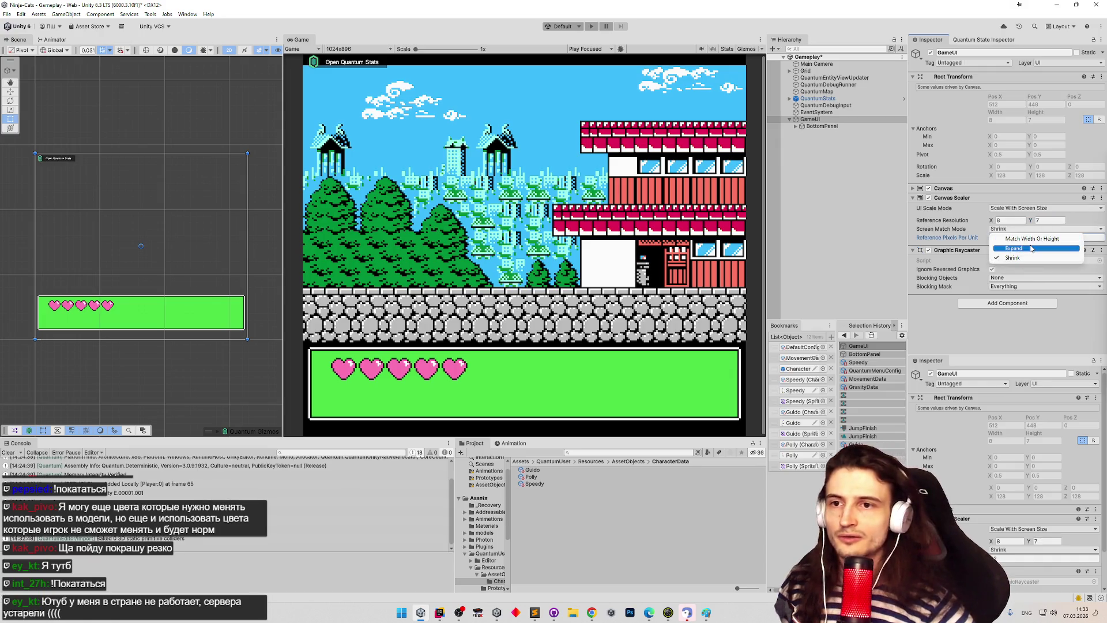
{"action": "left_click", "coordinate": [1031, 239]}
{"action": "mouse_move", "coordinate": [1012, 238]}
{"action": "left_mouse_down"}
{"action": "mouse_move", "coordinate": [1062, 240]}
{"action": "mouse_move", "coordinate": [1045, 238]}
{"action": "left_mouse_up"}
{"action": "left_click", "coordinate": [340, 49]}
{"action": "left_click", "coordinate": [346, 58]}
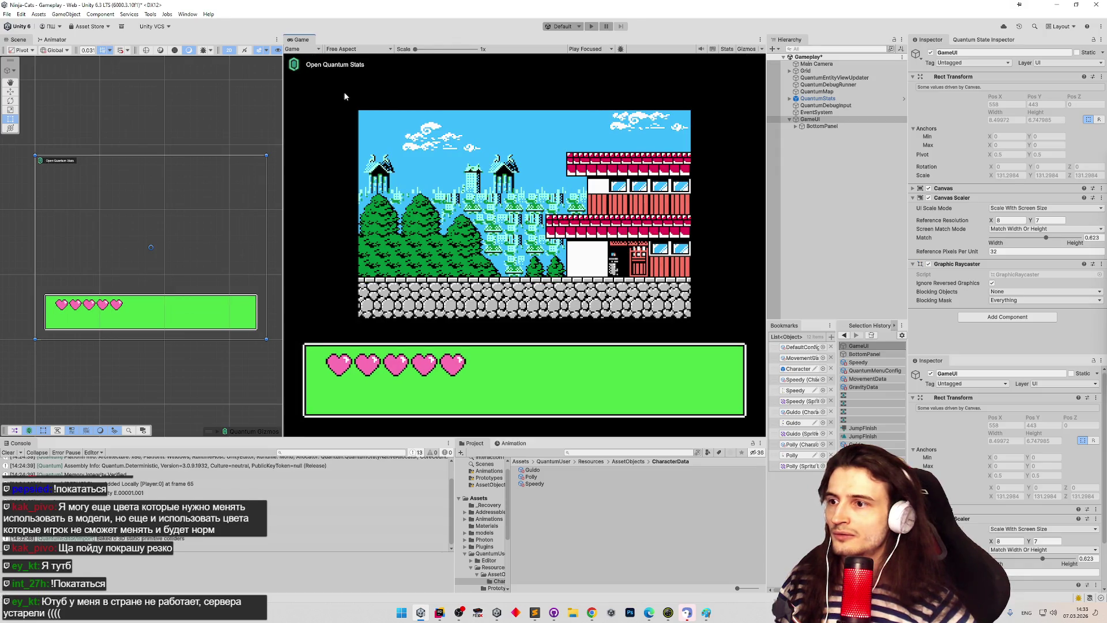
Step: Set the Canvas Scaler Match to 1 and enlarge the Game view to watch the hearts panel scale
{"action": "mouse_move", "coordinate": [284, 110]}
{"action": "left_mouse_down"}
{"action": "mouse_move", "coordinate": [190, 112]}
{"action": "mouse_move", "coordinate": [271, 116]}
{"action": "left_mouse_up"}
{"action": "mouse_move", "coordinate": [617, 436]}
{"action": "left_mouse_down"}
{"action": "mouse_move", "coordinate": [625, 484]}
{"action": "mouse_move", "coordinate": [631, 453]}
{"action": "mouse_move", "coordinate": [620, 395]}
{"action": "mouse_move", "coordinate": [614, 450]}
{"action": "mouse_move", "coordinate": [612, 384]}
{"action": "mouse_move", "coordinate": [611, 474]}
{"action": "mouse_move", "coordinate": [612, 248]}
{"action": "mouse_move", "coordinate": [624, 186]}
{"action": "mouse_move", "coordinate": [691, 109]}
{"action": "mouse_move", "coordinate": [683, 86]}
{"action": "mouse_move", "coordinate": [674, 213]}
{"action": "mouse_move", "coordinate": [671, 149]}
{"action": "left_mouse_up"}
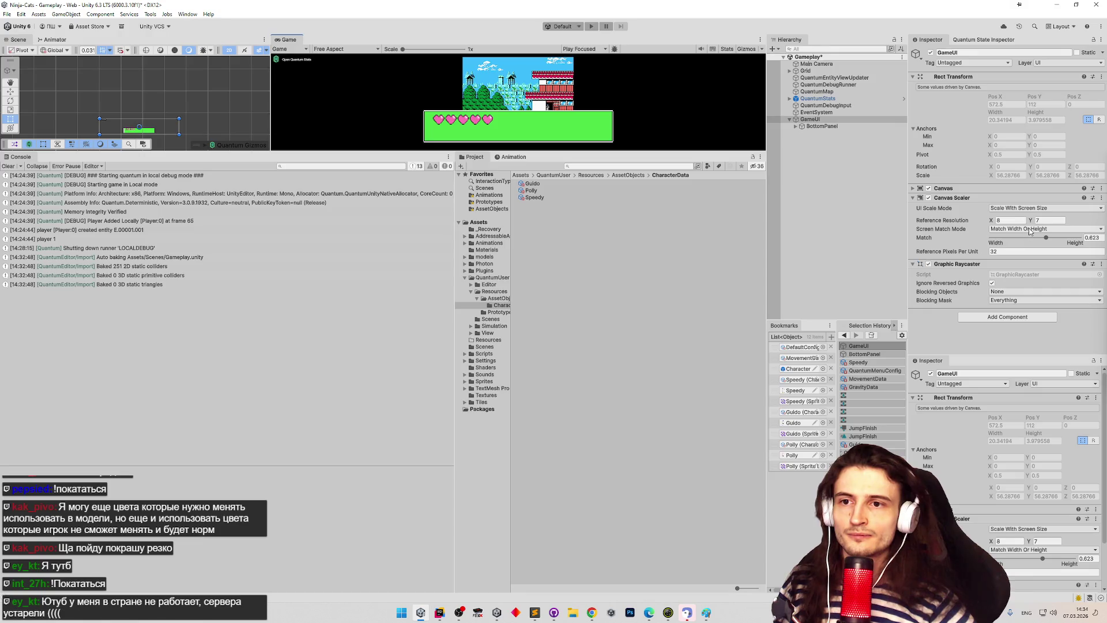
{"action": "mouse_move", "coordinate": [1046, 239]}
{"action": "left_mouse_down"}
{"action": "mouse_move", "coordinate": [951, 232]}
{"action": "mouse_move", "coordinate": [1101, 229]}
{"action": "left_mouse_up"}
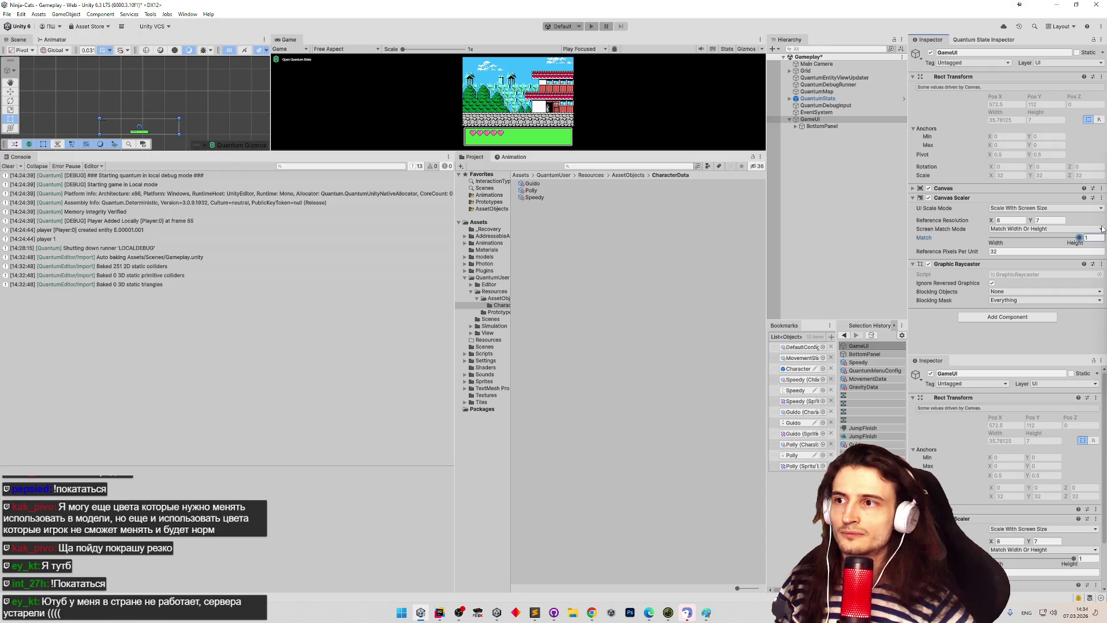
{"action": "mouse_move", "coordinate": [627, 151]}
{"action": "left_mouse_down"}
{"action": "mouse_move", "coordinate": [628, 464]}
{"action": "mouse_move", "coordinate": [627, 245]}
{"action": "mouse_move", "coordinate": [639, 456]}
{"action": "mouse_move", "coordinate": [623, 296]}
{"action": "left_mouse_up"}
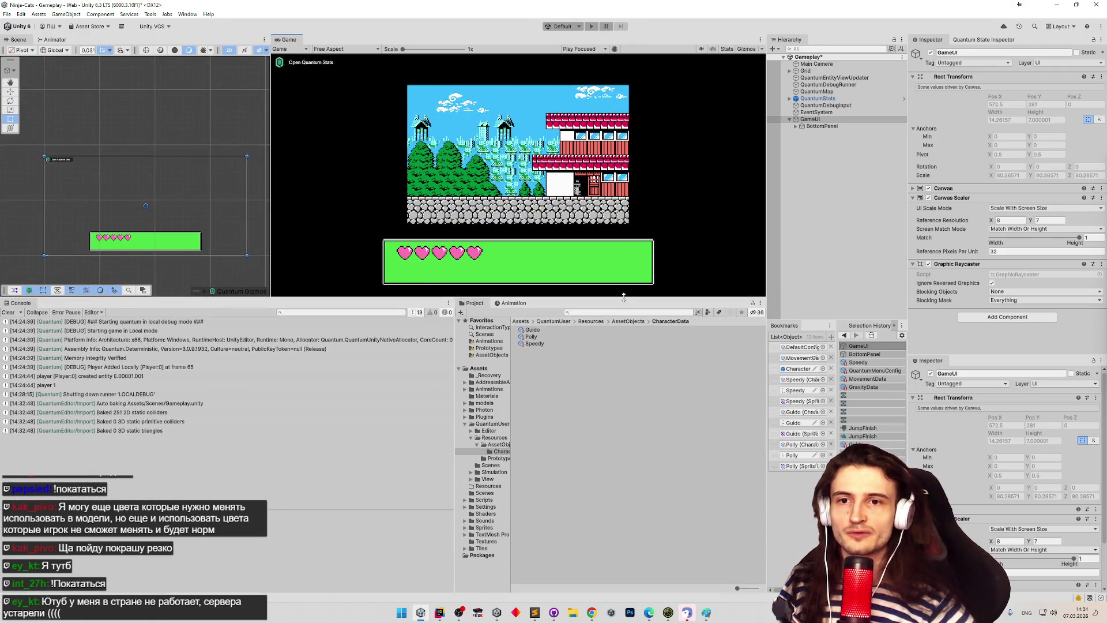
{"action": "left_click_drag", "start_coordinate": [623, 296], "coordinate": [616, 344]}
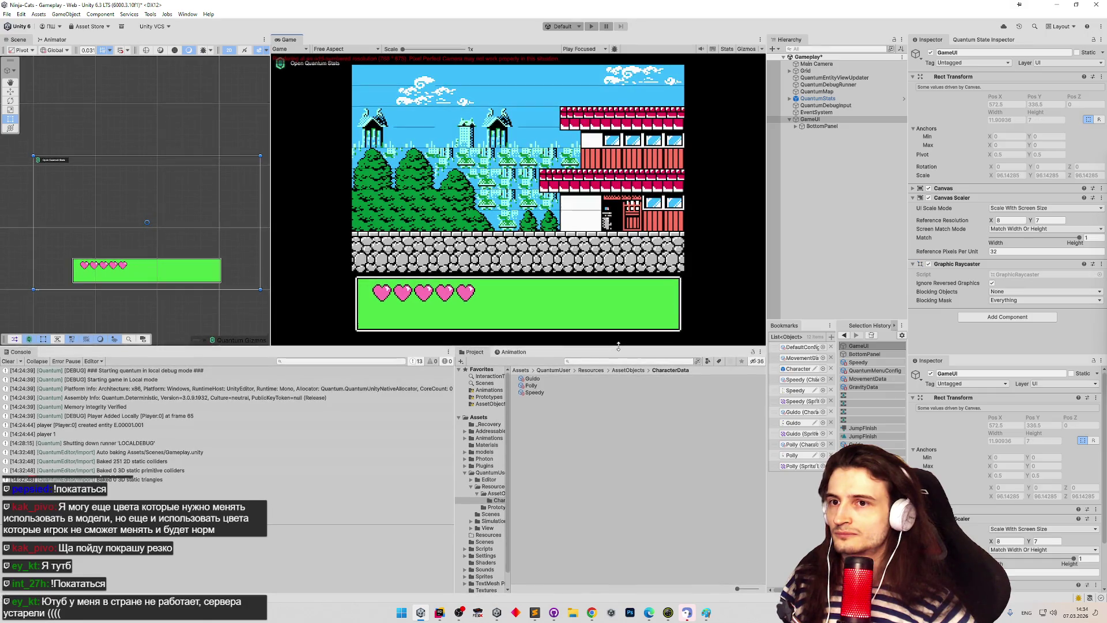
{"action": "mouse_move", "coordinate": [618, 344]}
{"action": "left_mouse_down"}
{"action": "mouse_move", "coordinate": [628, 438]}
{"action": "mouse_move", "coordinate": [647, 356]}
{"action": "mouse_move", "coordinate": [639, 451]}
{"action": "left_mouse_up"}
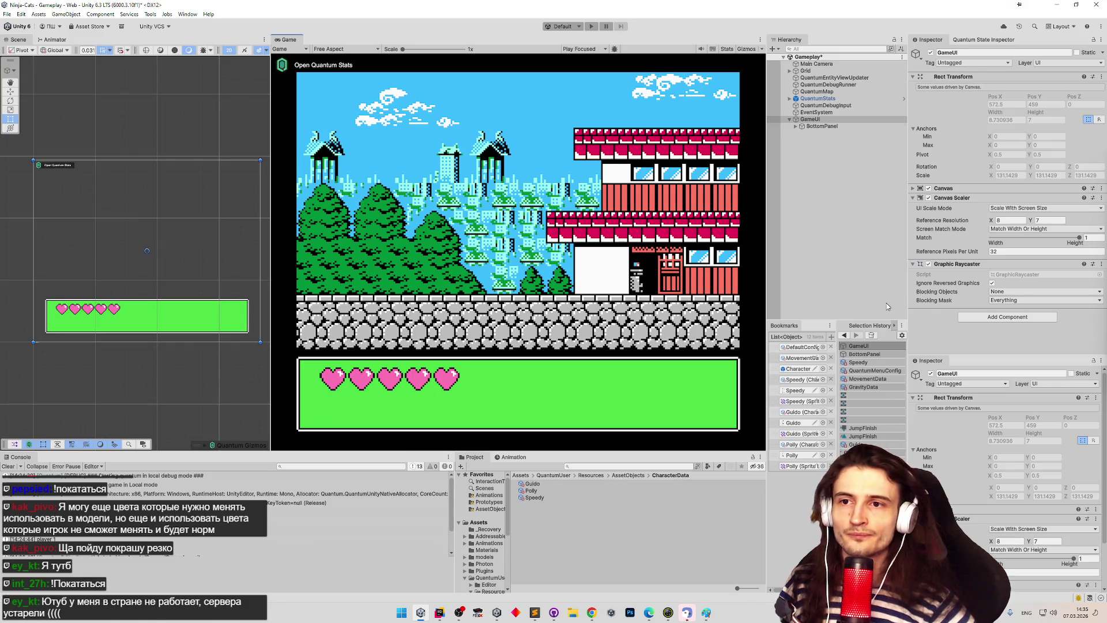
{"action": "left_click", "coordinate": [1014, 209]}
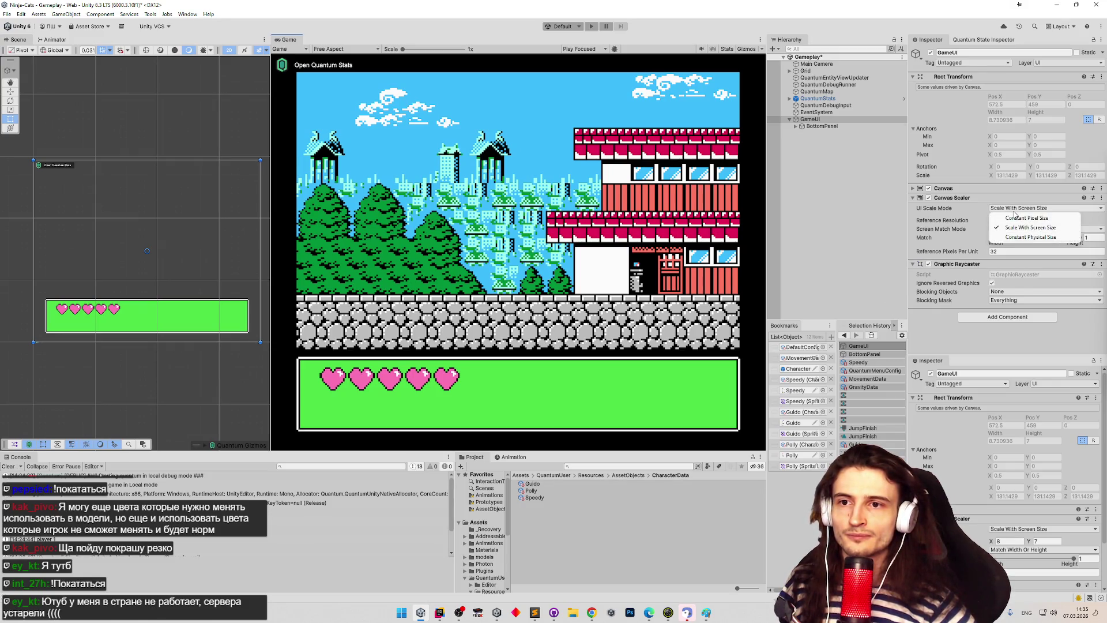
Step: Switch the GameUI canvas Render Mode to Camera, then back to Screen Space - Overlay
{"action": "left_click", "coordinate": [902, 259]}
{"action": "left_click", "coordinate": [836, 119]}
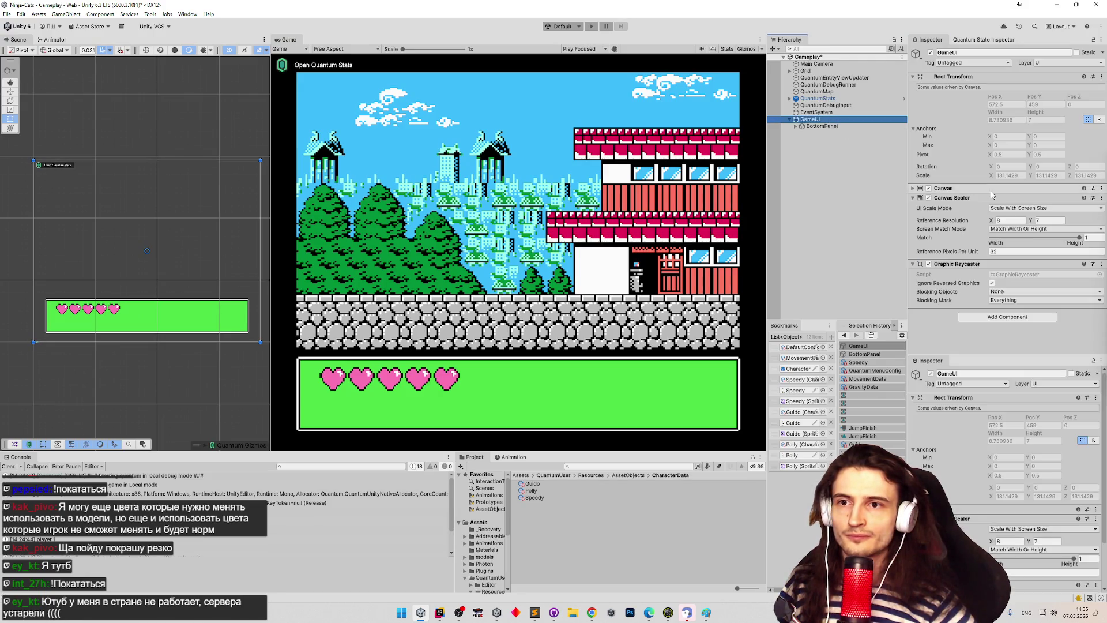
{"action": "left_click", "coordinate": [990, 189]}
{"action": "left_click", "coordinate": [1024, 198]}
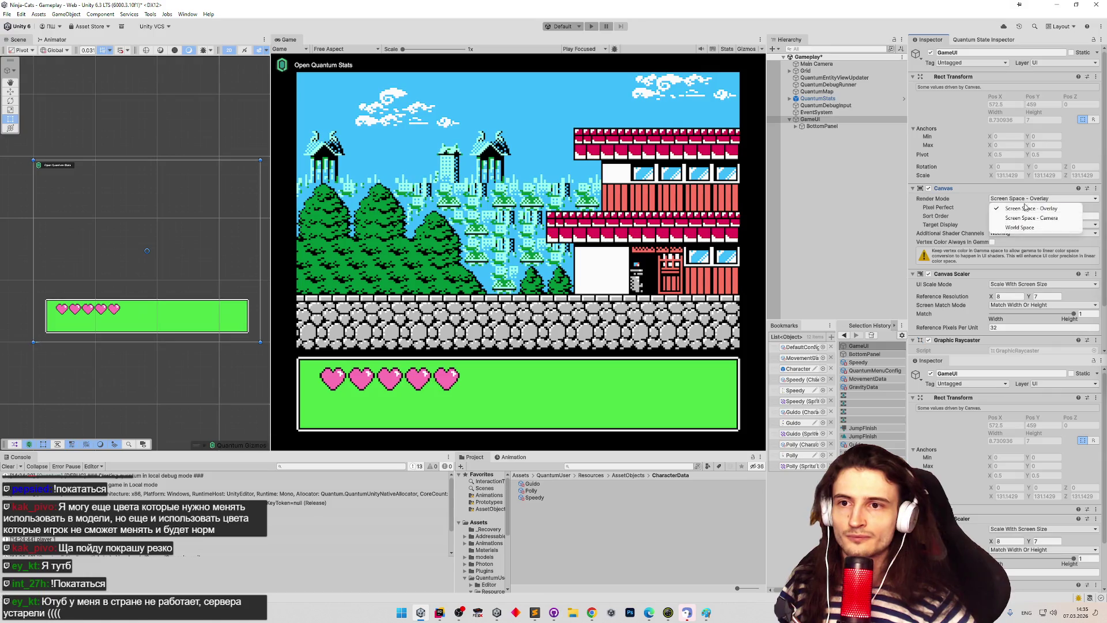
{"action": "left_click", "coordinate": [1031, 218]}
{"action": "left_click_drag", "start_coordinate": [617, 448], "coordinate": [617, 256]}
{"action": "left_click", "coordinate": [1036, 198]}
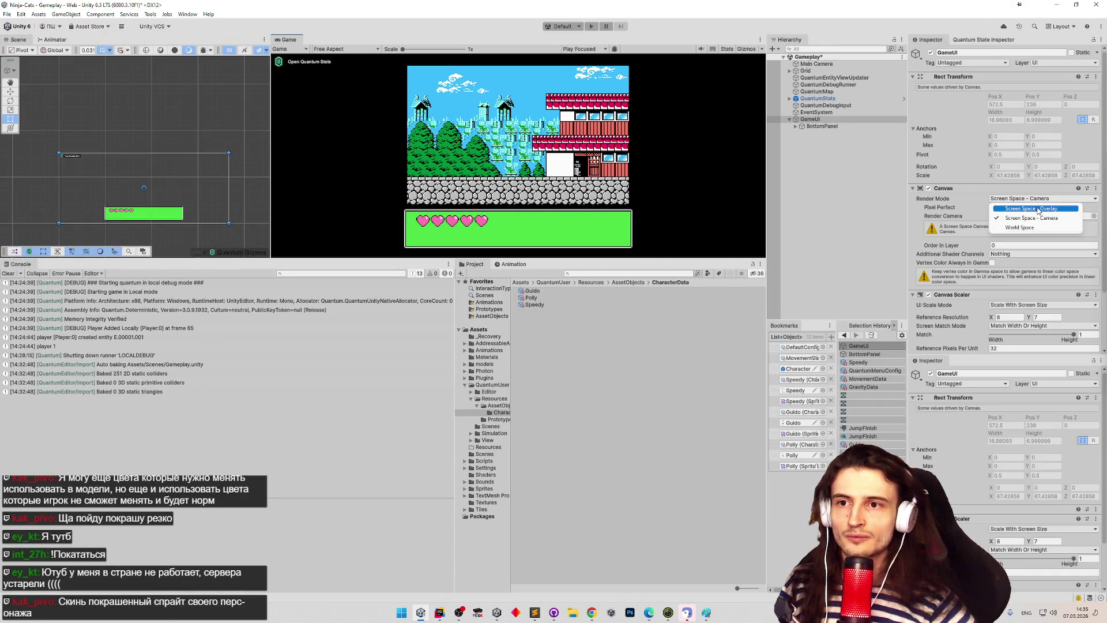
{"action": "left_click", "coordinate": [1037, 209]}
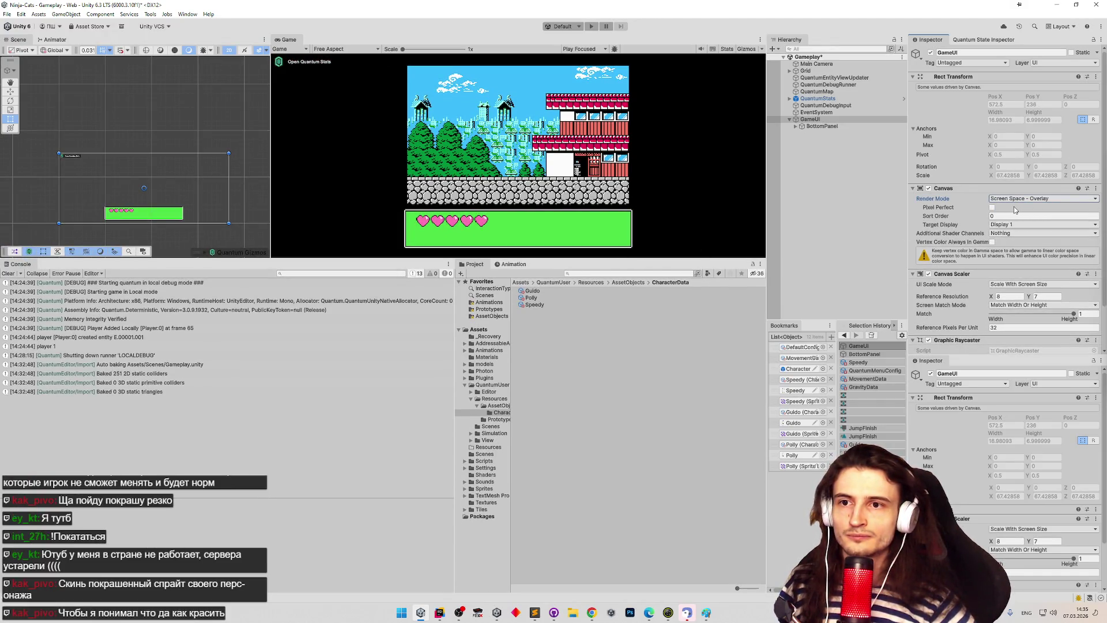
Step: Tick Pixel Perfect on the canvas, enlarge the views again, and pick the white cat
{"action": "left_click", "coordinate": [992, 208]}
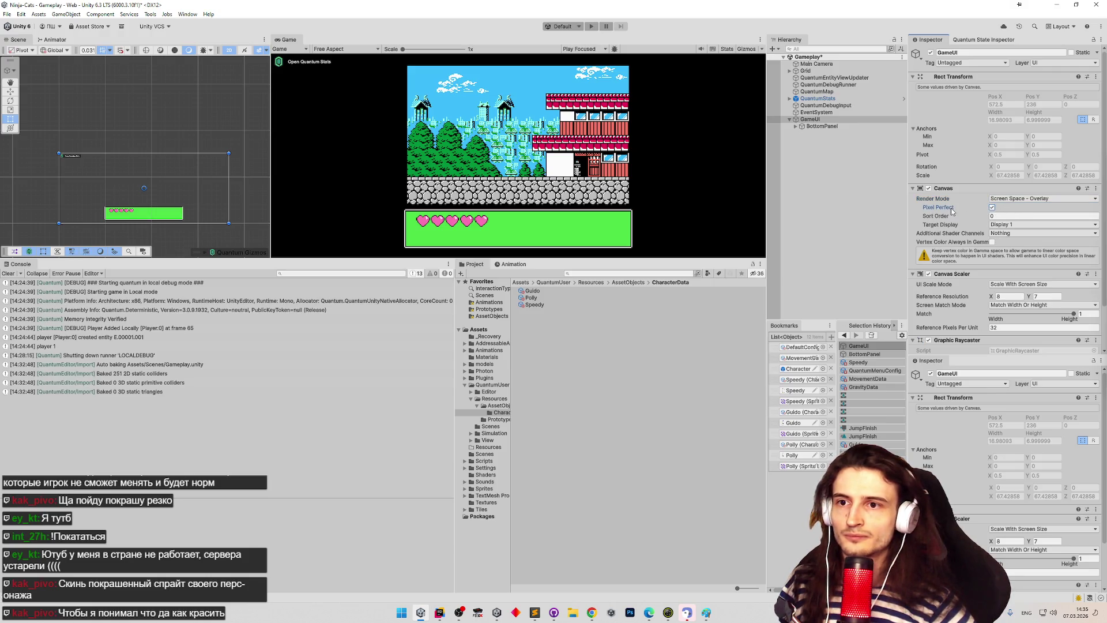
{"action": "left_click_drag", "start_coordinate": [702, 258], "coordinate": [687, 450]}
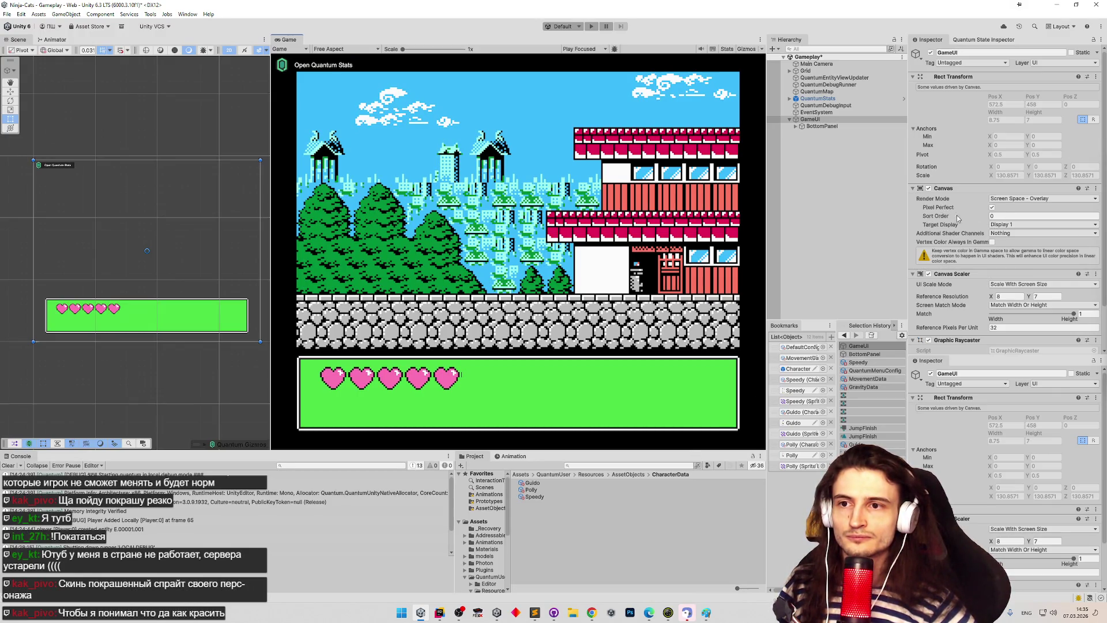
{"action": "scroll", "coordinate": [1002, 233], "scroll_direction": "down", "scroll_amount": 2}
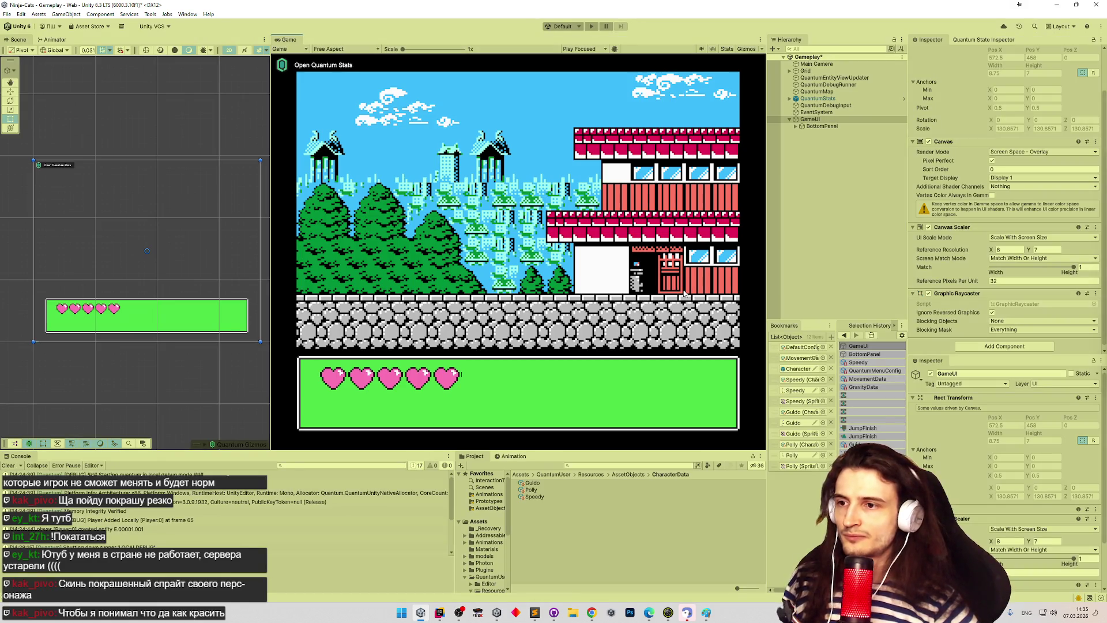
{"action": "left_click", "coordinate": [696, 396]}
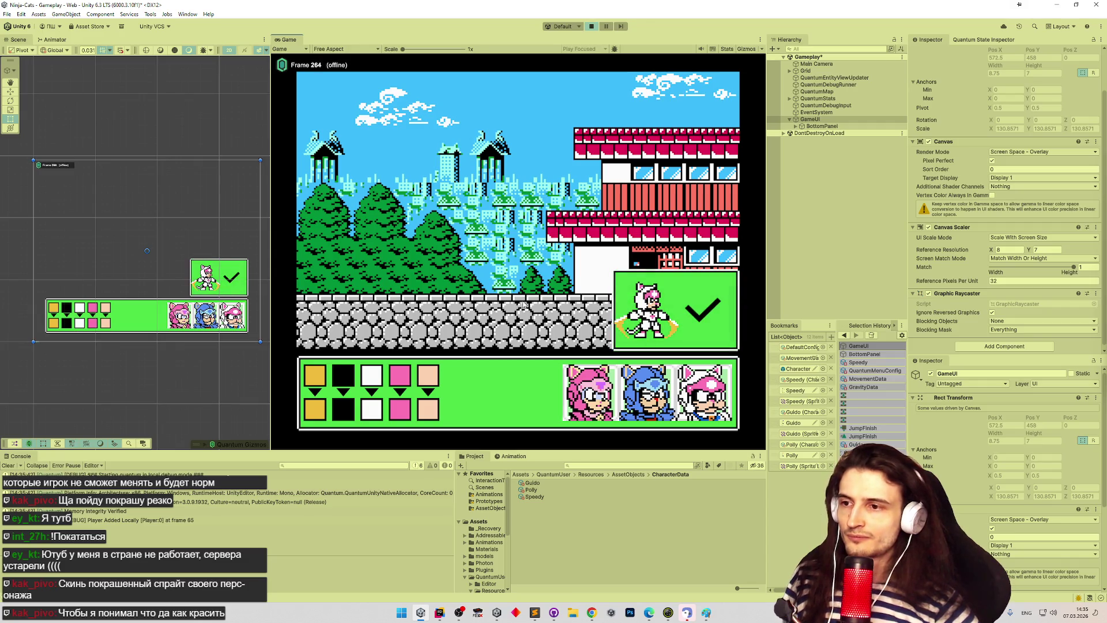
Step: Screenshot the white cat's preview box and send it in the Telegram chat
{"action": "key", "text": "super+shift+s"}
{"action": "left_click_drag", "start_coordinate": [611, 284], "coordinate": [684, 351]}
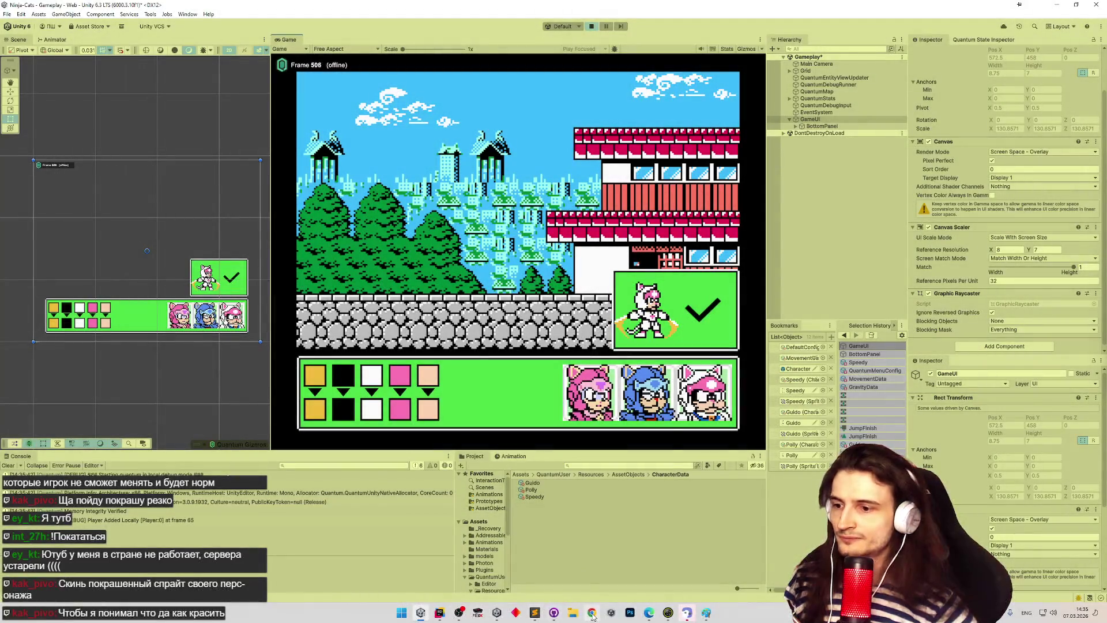
{"action": "left_click", "coordinate": [593, 616]}
{"action": "key", "text": "ctrl+v"}
{"action": "key", "text": "Return"}
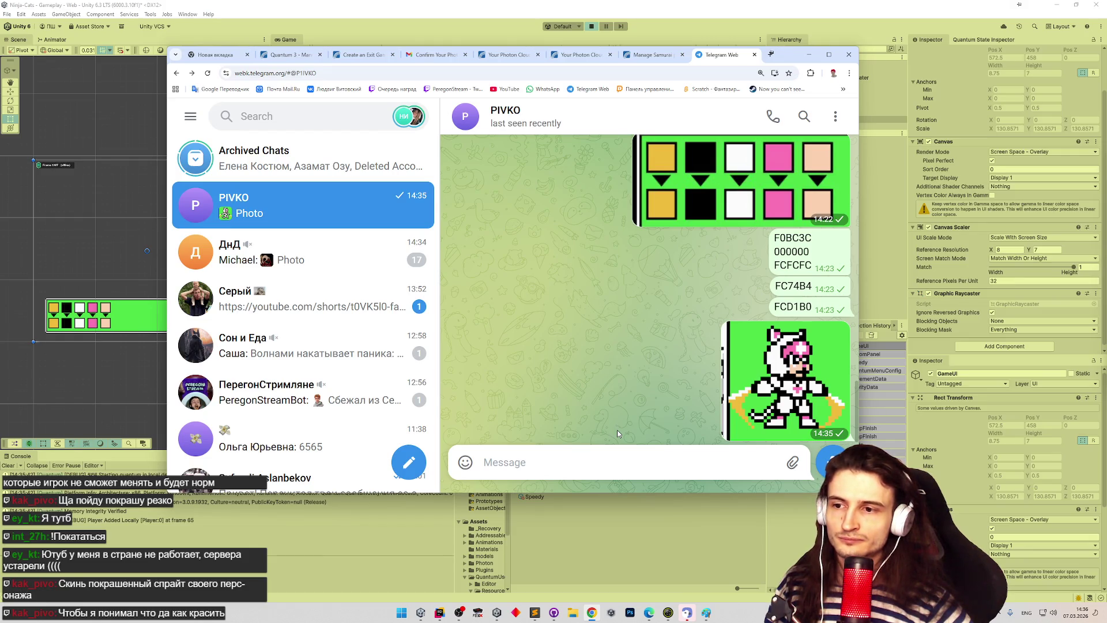
Step: Add a heart reaction to the colour-palette image and minimise the browser
{"action": "scroll", "coordinate": [617, 430], "scroll_direction": "up", "scroll_amount": 1}
{"action": "scroll", "coordinate": [617, 430], "scroll_direction": "down", "scroll_amount": 1}
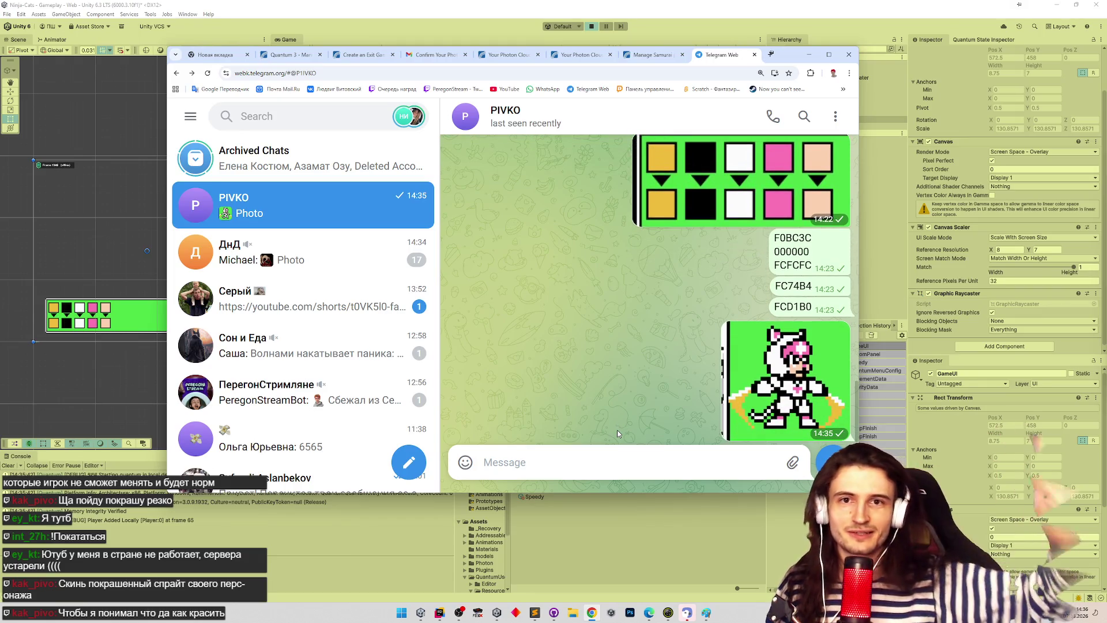
{"action": "double_click", "coordinate": [791, 198]}
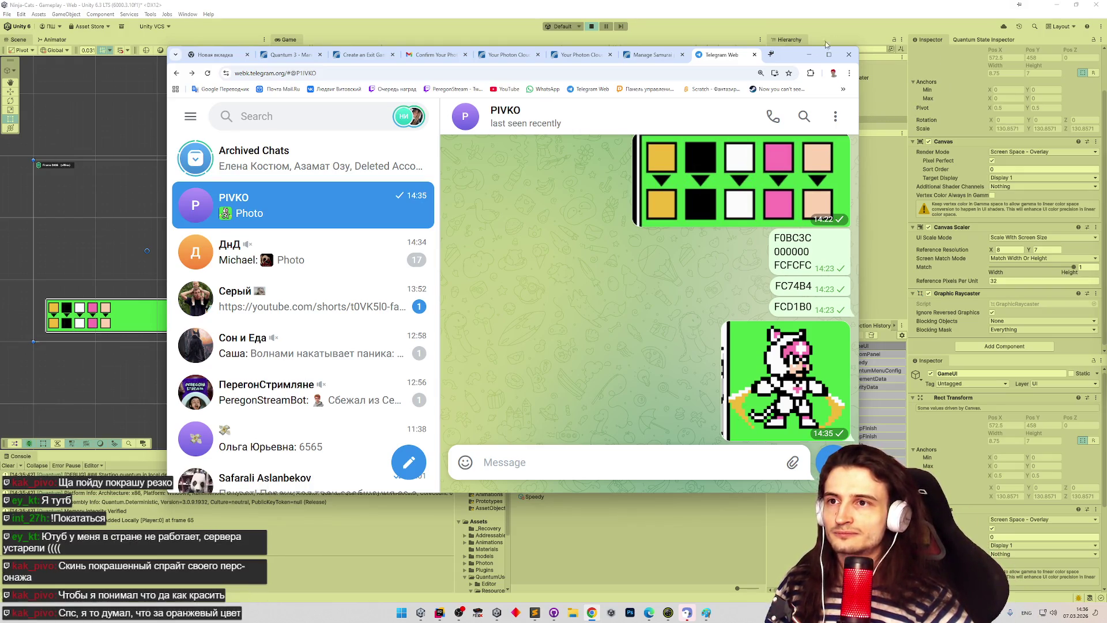
{"action": "left_click", "coordinate": [809, 57]}
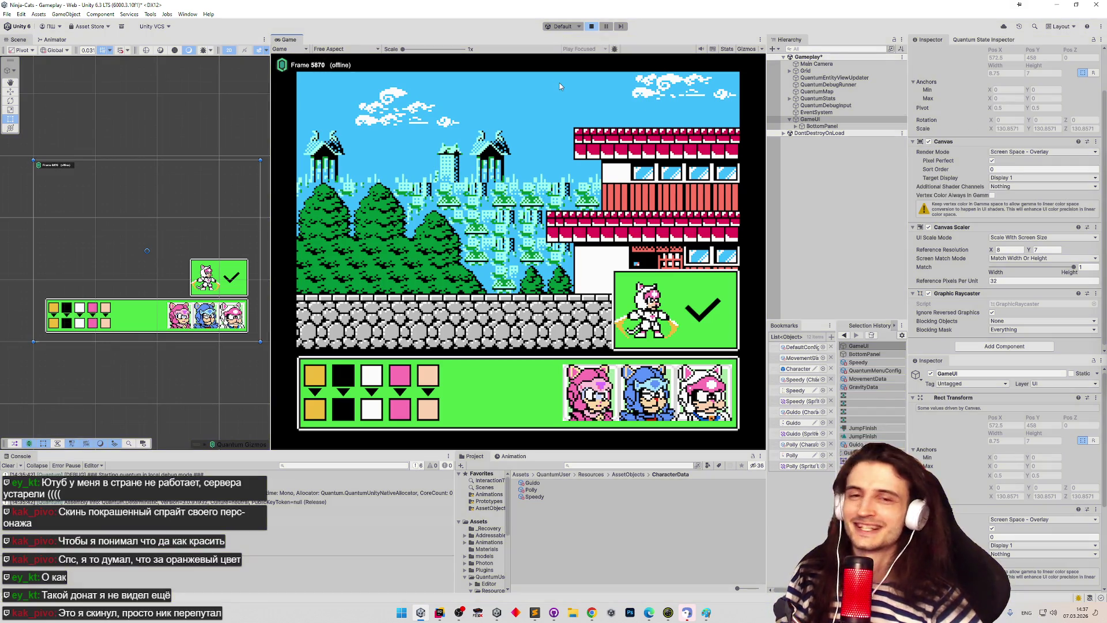
Step: Exit Play mode, save Gameplay, and undo a Reference Pixels Per Unit scrub to keep 32
{"action": "key", "text": "ctrl+p"}
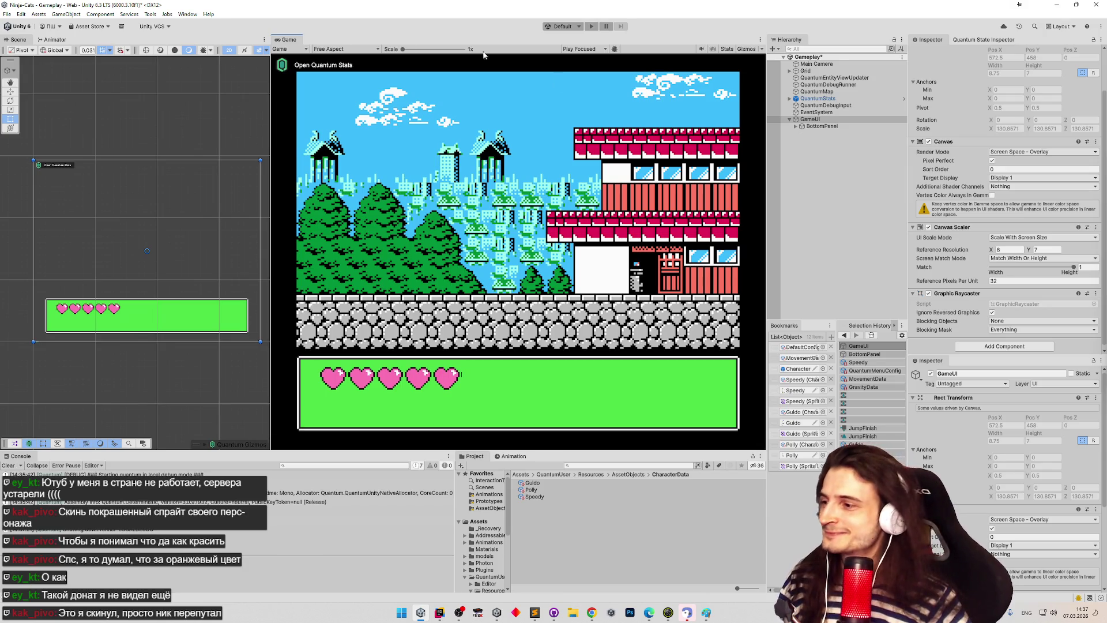
{"action": "key", "text": "ctrl+s"}
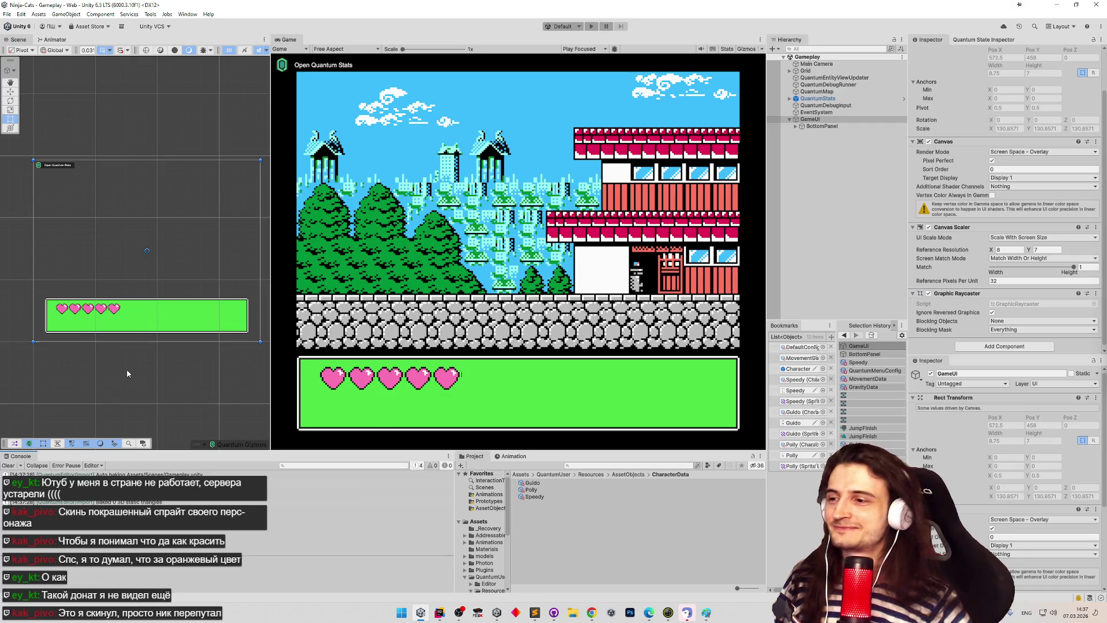
{"action": "mouse_move", "coordinate": [385, 452]}
{"action": "left_mouse_down"}
{"action": "mouse_move", "coordinate": [382, 439]}
{"action": "mouse_move", "coordinate": [389, 523]}
{"action": "mouse_move", "coordinate": [393, 374]}
{"action": "mouse_move", "coordinate": [424, 228]}
{"action": "mouse_move", "coordinate": [448, 512]}
{"action": "mouse_move", "coordinate": [438, 432]}
{"action": "mouse_move", "coordinate": [436, 500]}
{"action": "mouse_move", "coordinate": [436, 450]}
{"action": "left_mouse_up"}
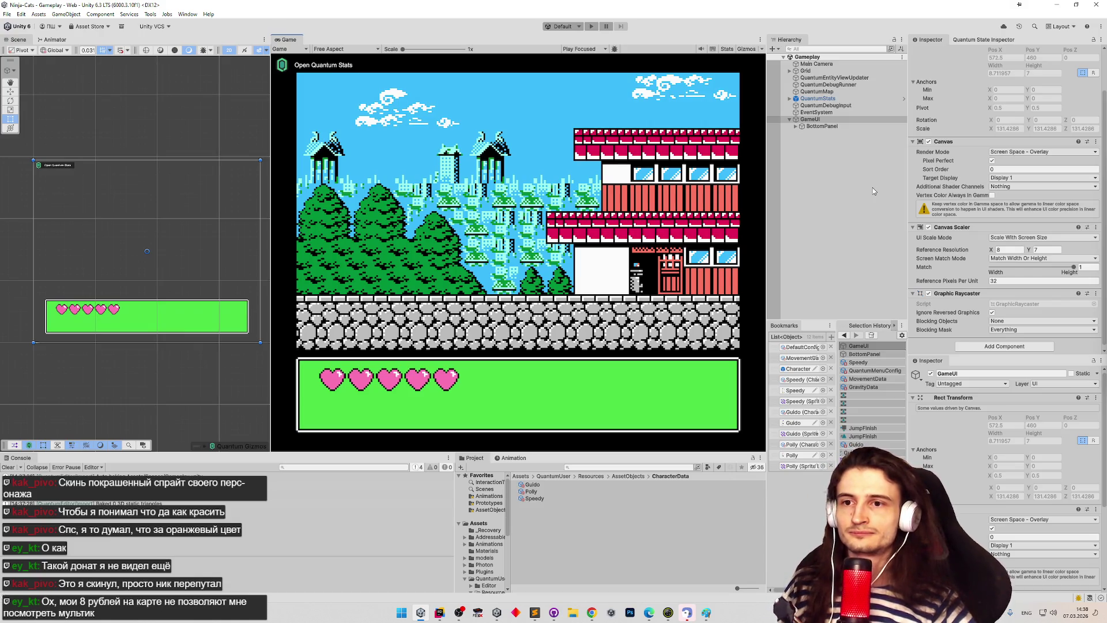
{"action": "left_click_drag", "start_coordinate": [966, 281], "coordinate": [796, 274]}
{"action": "key", "text": "ctrl+z"}
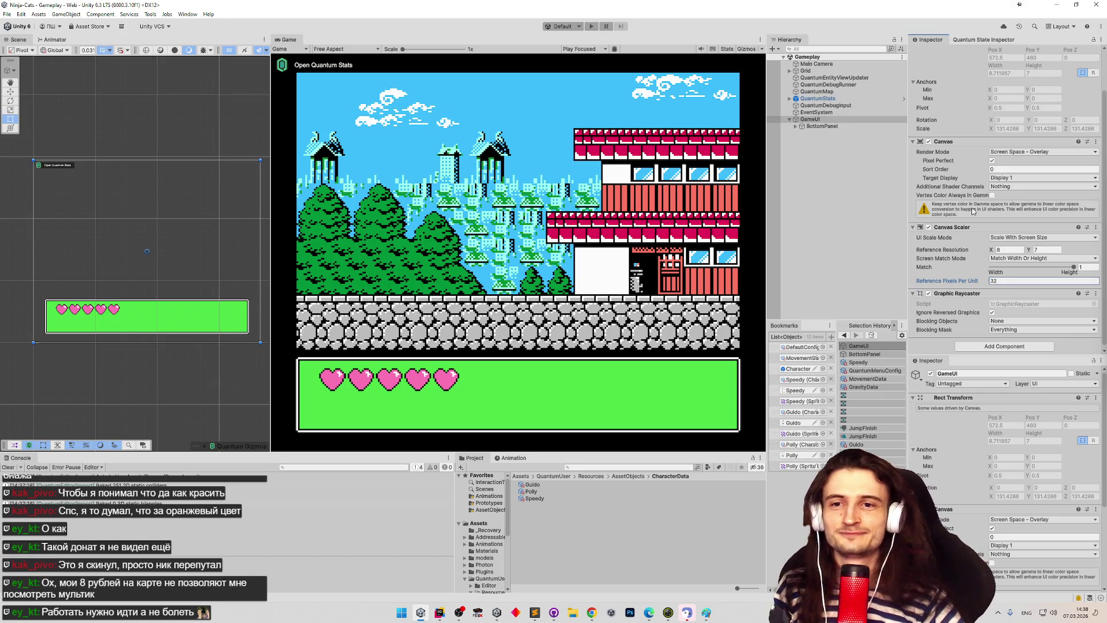
{"action": "scroll", "coordinate": [973, 210], "scroll_direction": "down", "scroll_amount": 1}
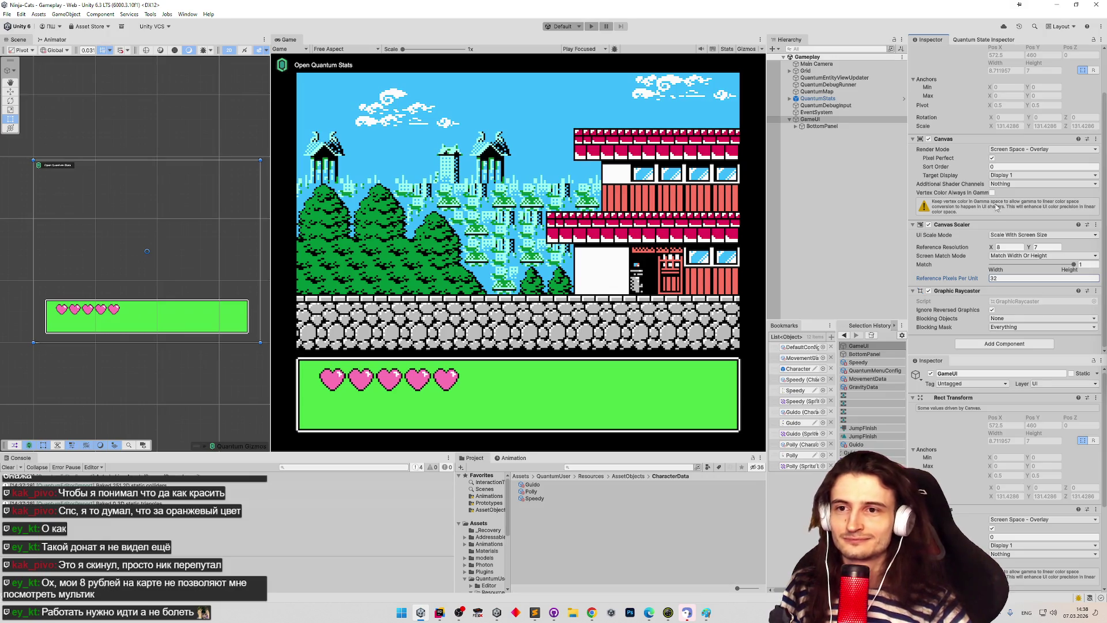
{"action": "left_click", "coordinate": [1019, 234]}
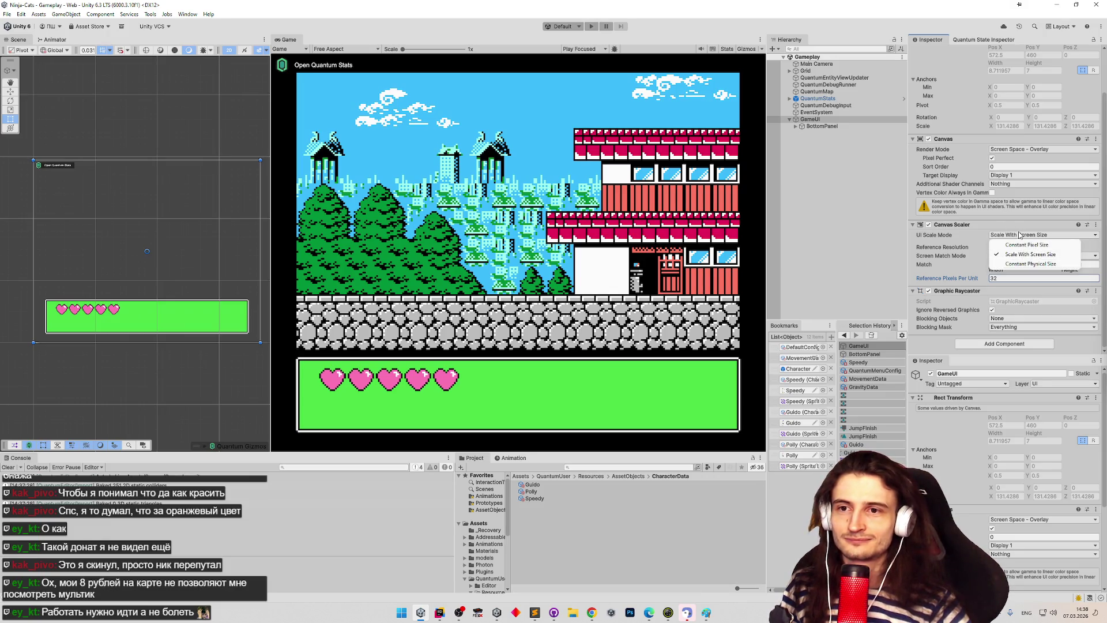
{"action": "left_click", "coordinate": [1024, 264]}
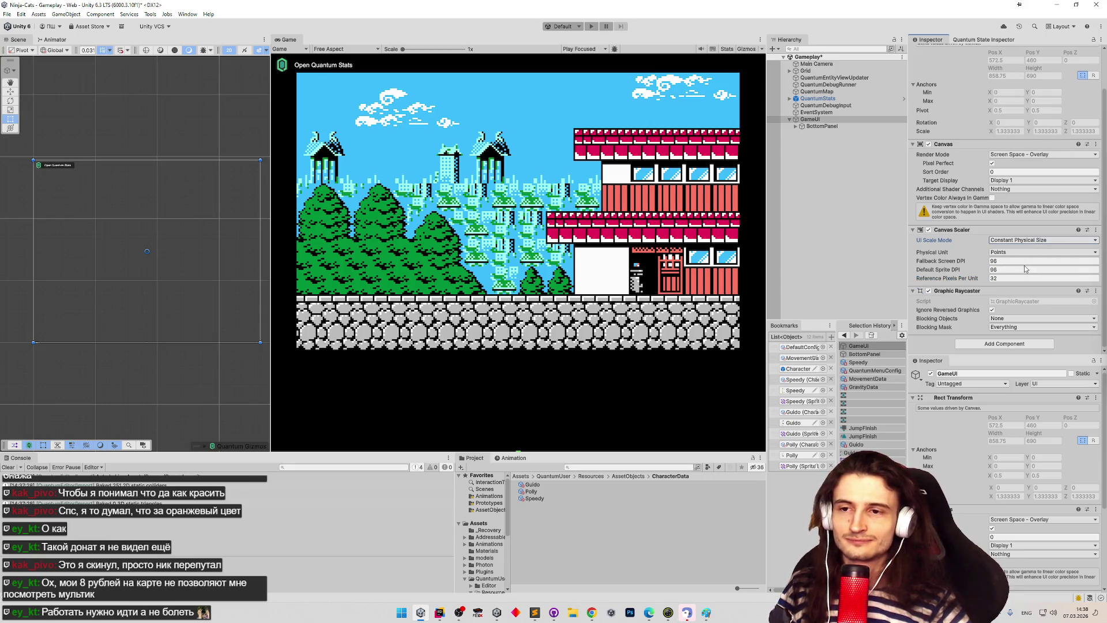
{"action": "key", "text": "ctrl+z"}
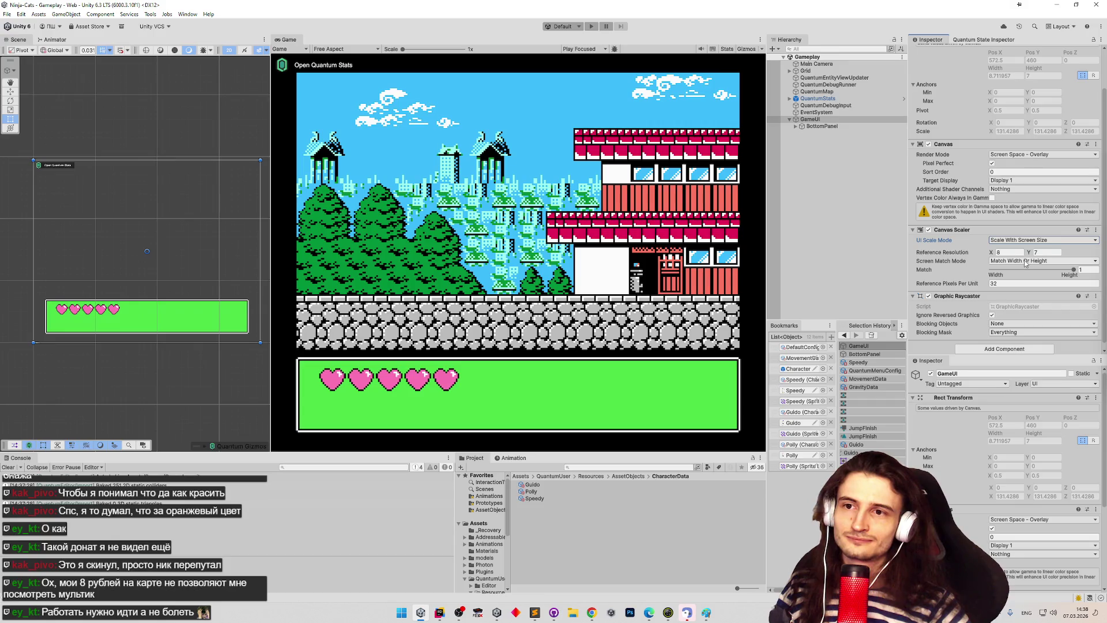
{"action": "scroll", "coordinate": [1025, 264], "scroll_direction": "down", "scroll_amount": 1}
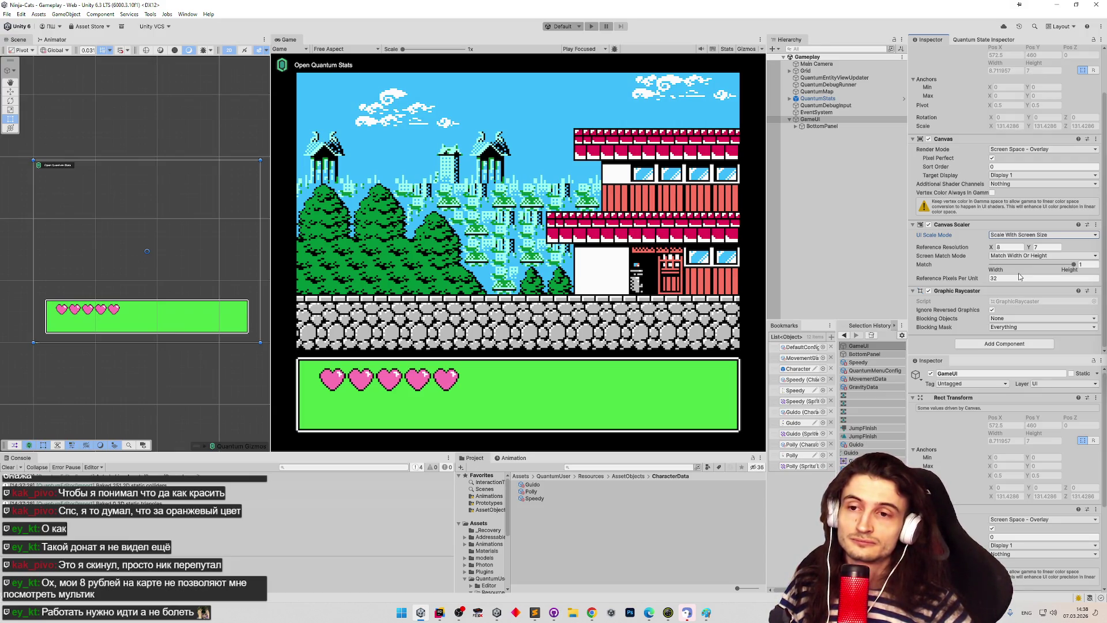
{"action": "mouse_move", "coordinate": [701, 452]}
{"action": "left_mouse_down"}
{"action": "mouse_move", "coordinate": [711, 340]}
{"action": "mouse_move", "coordinate": [698, 443]}
{"action": "left_mouse_up"}
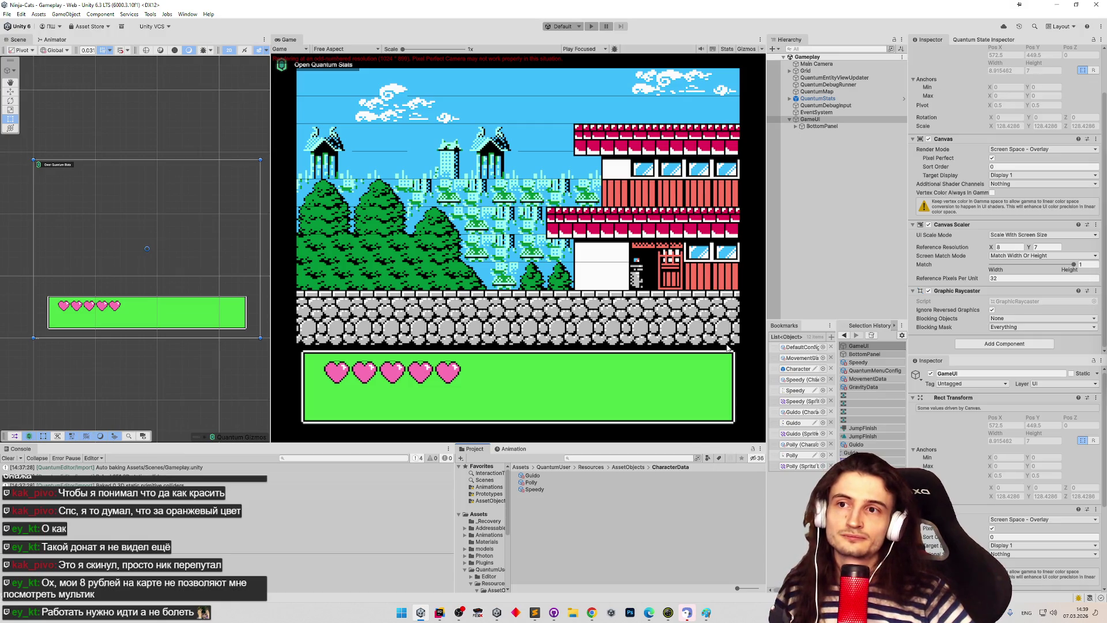
{"action": "scroll", "coordinate": [997, 299], "scroll_direction": "up", "scroll_amount": 3}
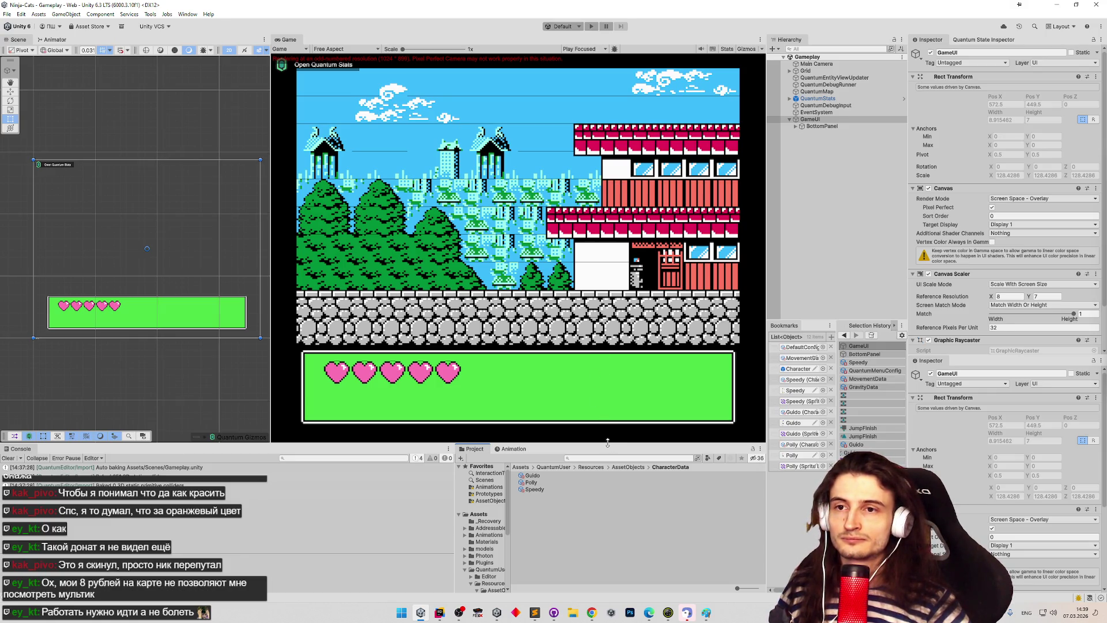
{"action": "scroll", "coordinate": [918, 302], "scroll_direction": "down", "scroll_amount": 3}
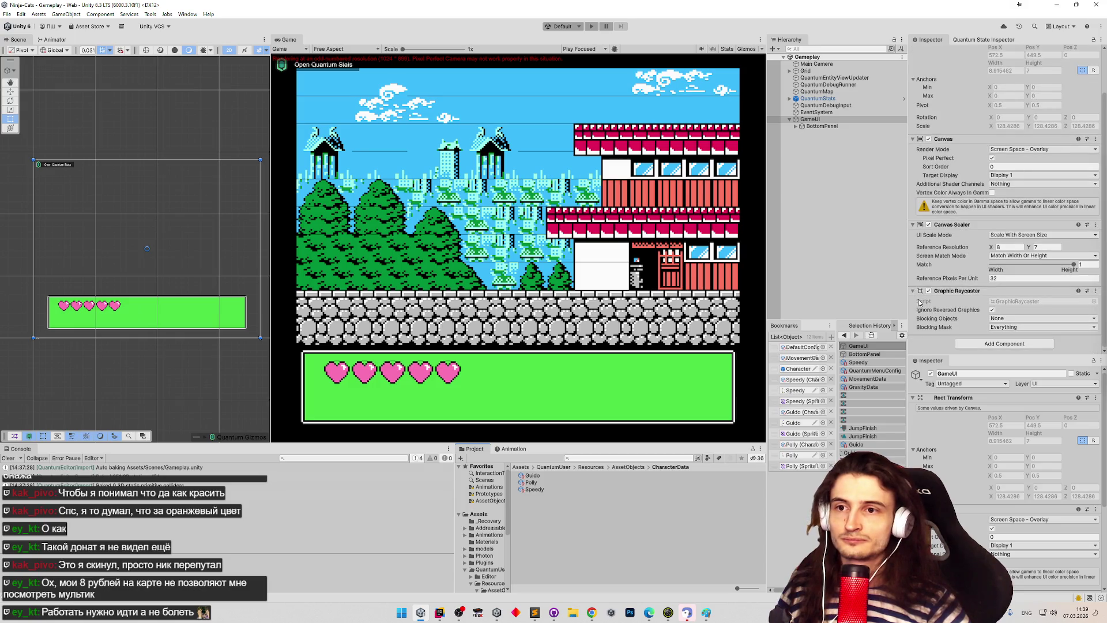
{"action": "scroll", "coordinate": [917, 305], "scroll_direction": "up", "scroll_amount": 1}
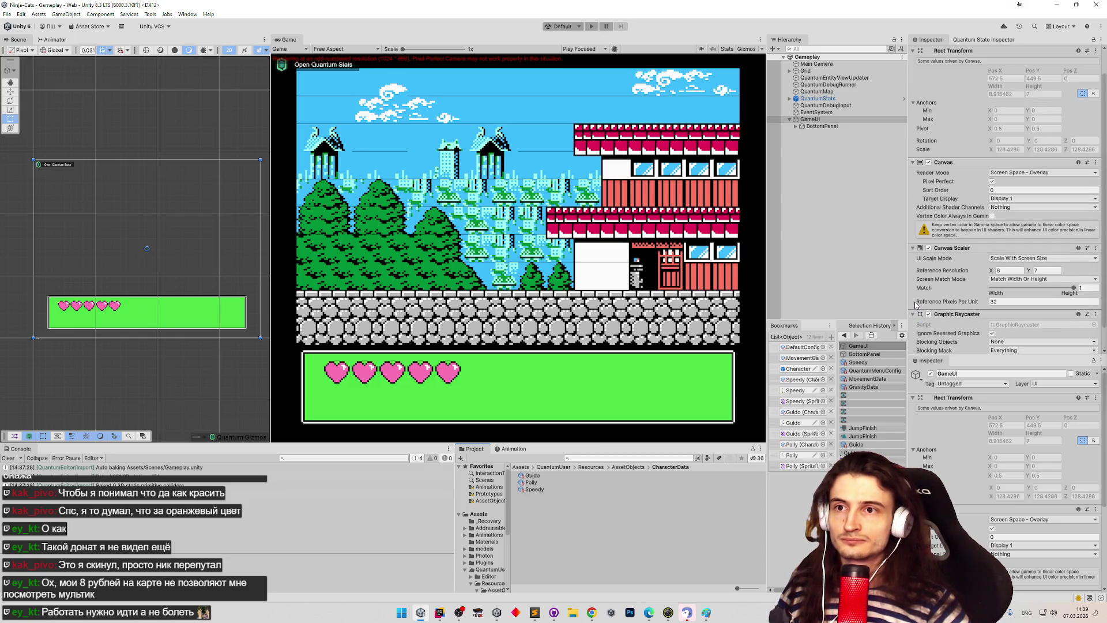
{"action": "scroll", "coordinate": [916, 304], "scroll_direction": "down", "scroll_amount": 1}
{"action": "scroll", "coordinate": [917, 305], "scroll_direction": "up", "scroll_amount": 1}
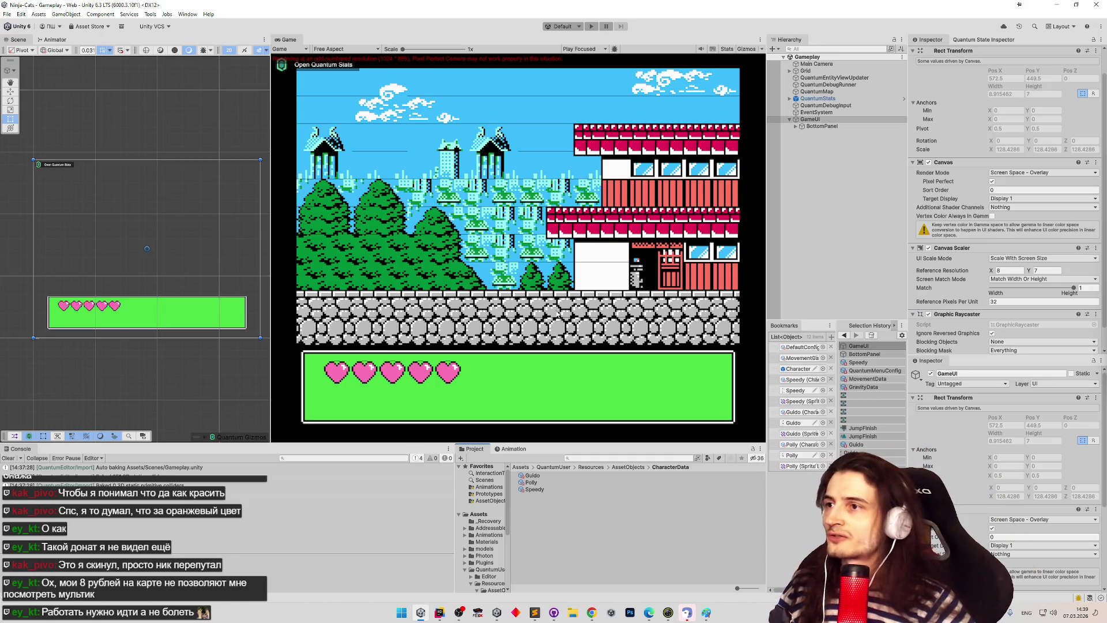
Step: Switch the Game view preview from Free Aspect to the fixed 1024x896 resolution
{"action": "left_click", "coordinate": [372, 50]}
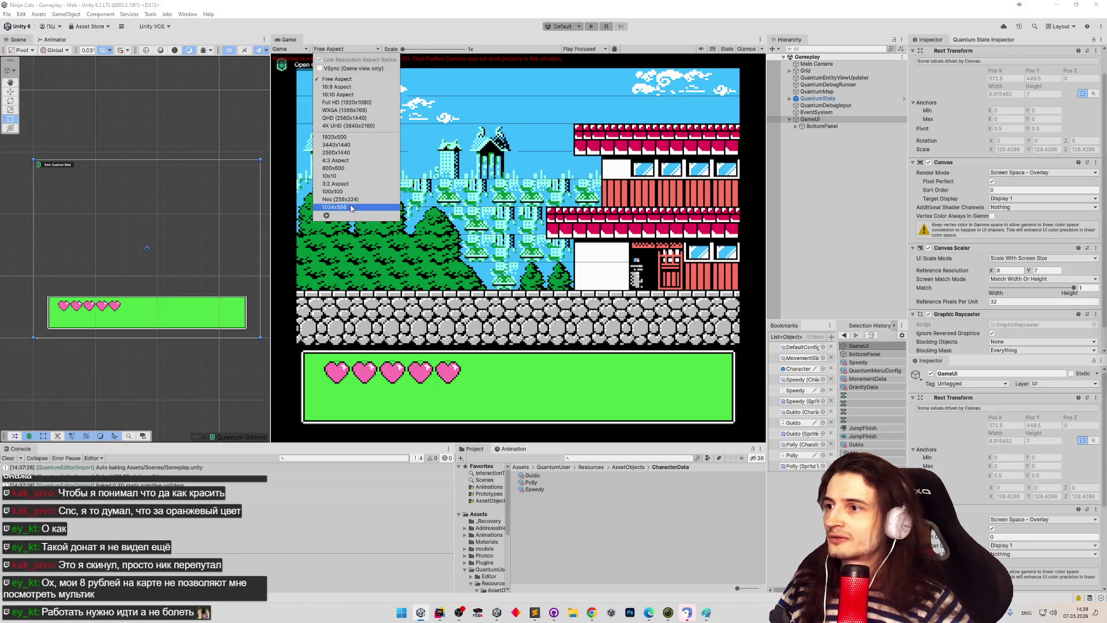
{"action": "left_click", "coordinate": [350, 208]}
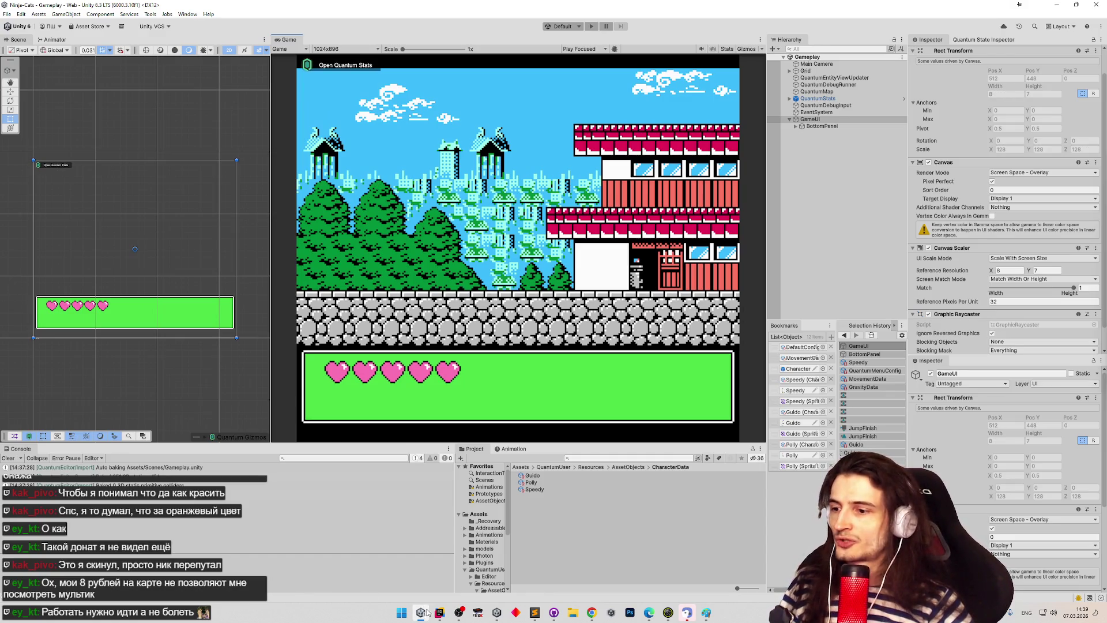
Step: Launch Calculator from Windows Search and move its window toward the centre
{"action": "left_click", "coordinate": [398, 613]}
{"action": "type", "text": "ка"}
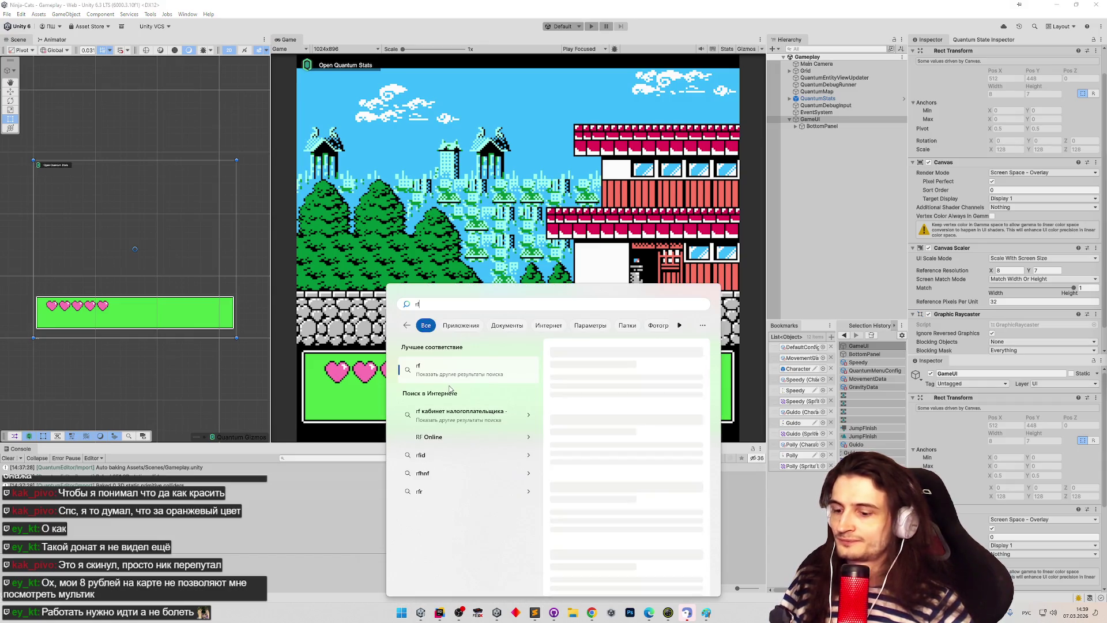
{"action": "type", "text": "лт"}
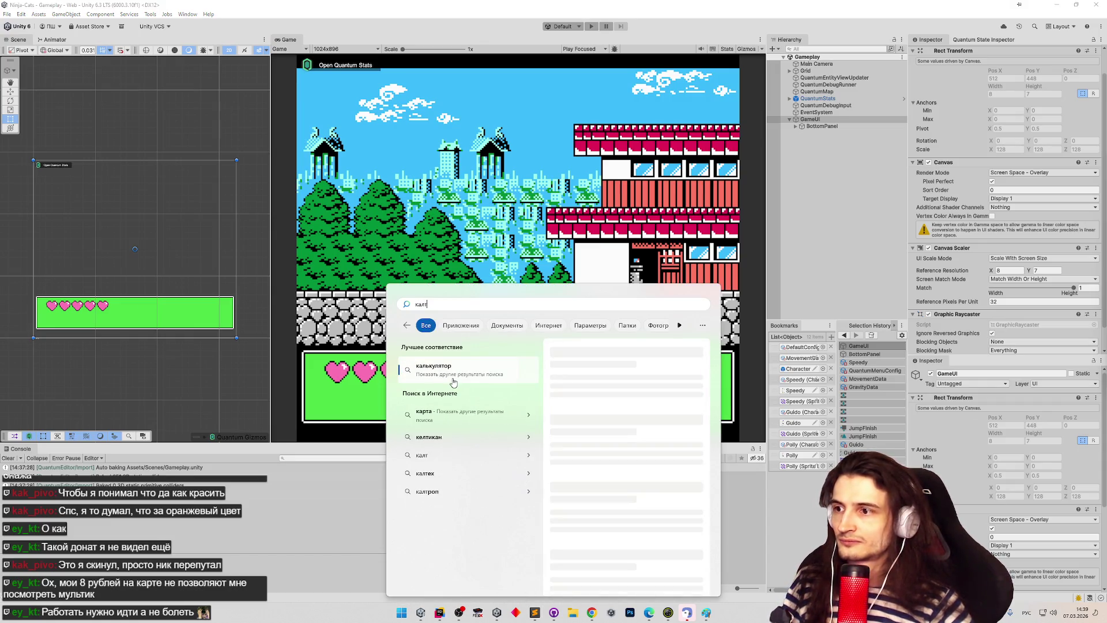
{"action": "left_click", "coordinate": [453, 380]}
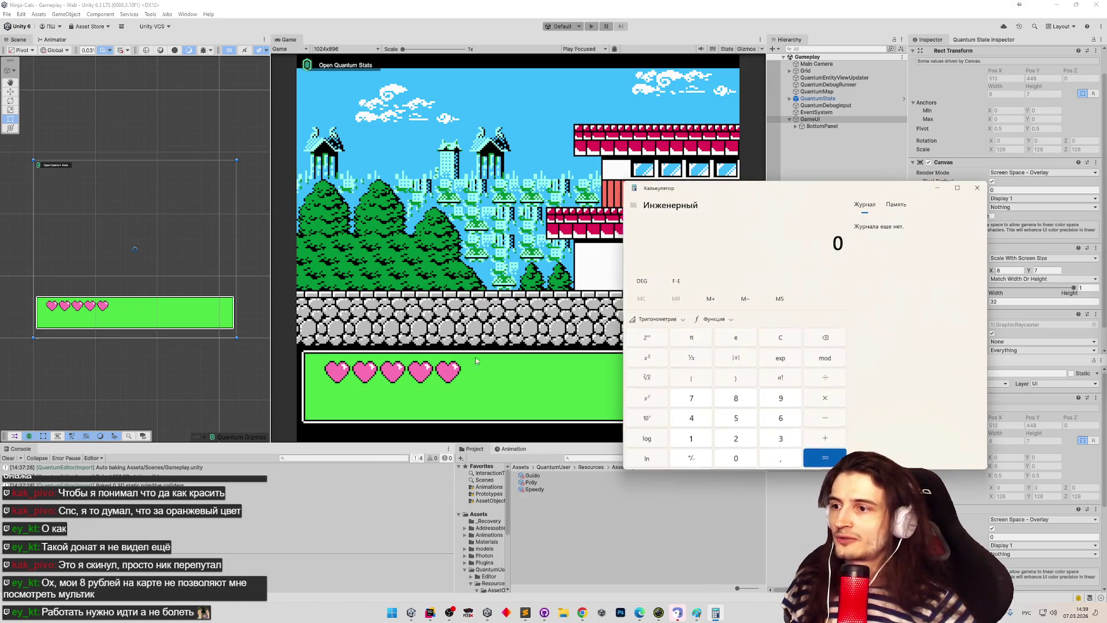
{"action": "mouse_move", "coordinate": [737, 183]}
{"action": "left_mouse_down"}
{"action": "mouse_move", "coordinate": [392, 218]}
{"action": "mouse_move", "coordinate": [348, 238]}
{"action": "left_mouse_up"}
Step: Compute 1024 ÷ 32 = 32 in Calculator after a false start
{"action": "type", "text": "1024"}
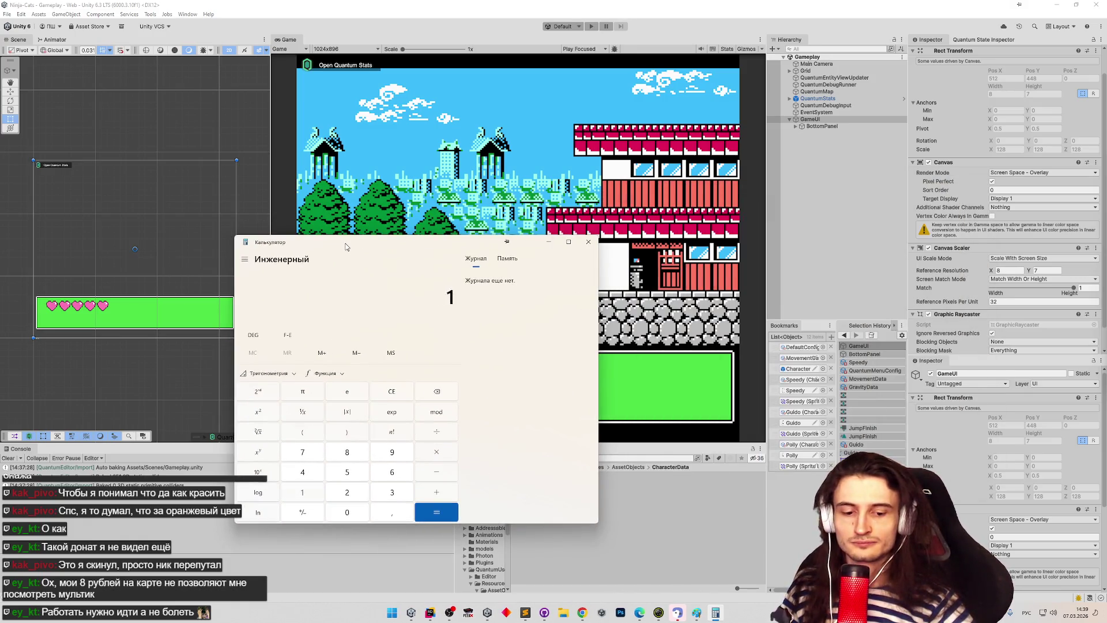
{"action": "key", "text": "asterisk"}
{"action": "type", "text": "8"}
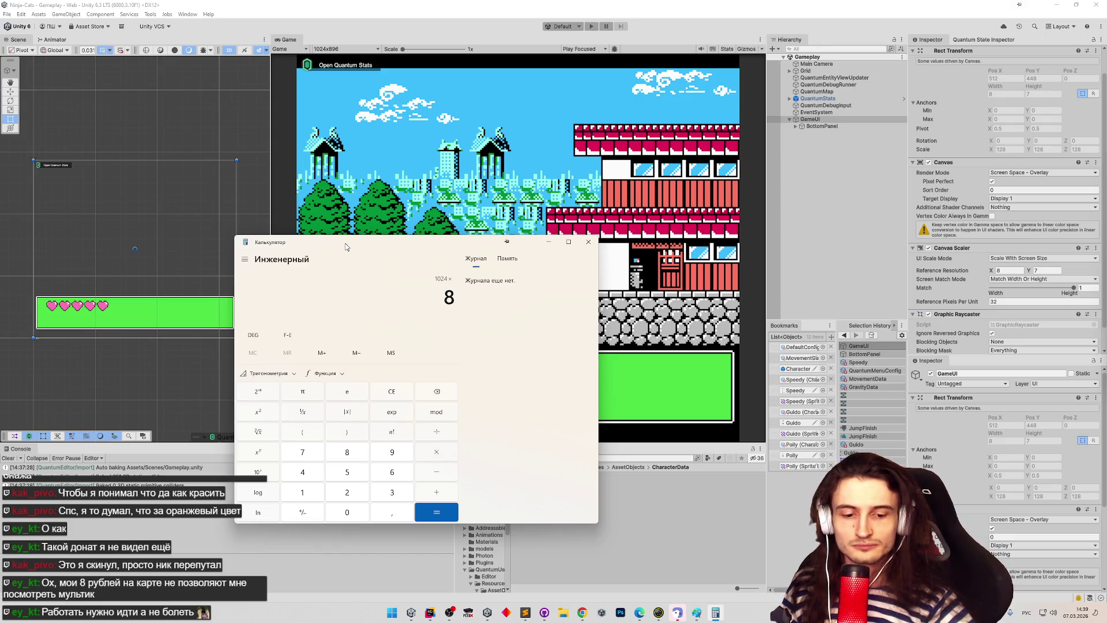
{"action": "key", "text": "BackSpace"}
{"action": "type", "text": "0/"}
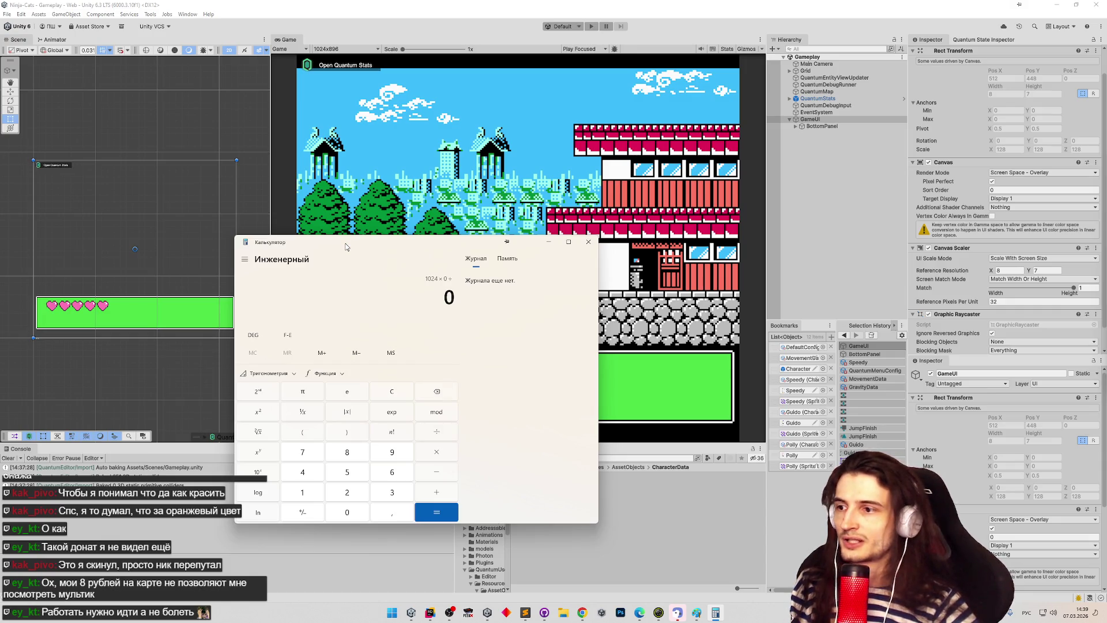
{"action": "left_click", "coordinate": [398, 399]}
{"action": "type", "text": "1024/"}
{"action": "type", "text": "32"}
{"action": "key", "text": "Return"}
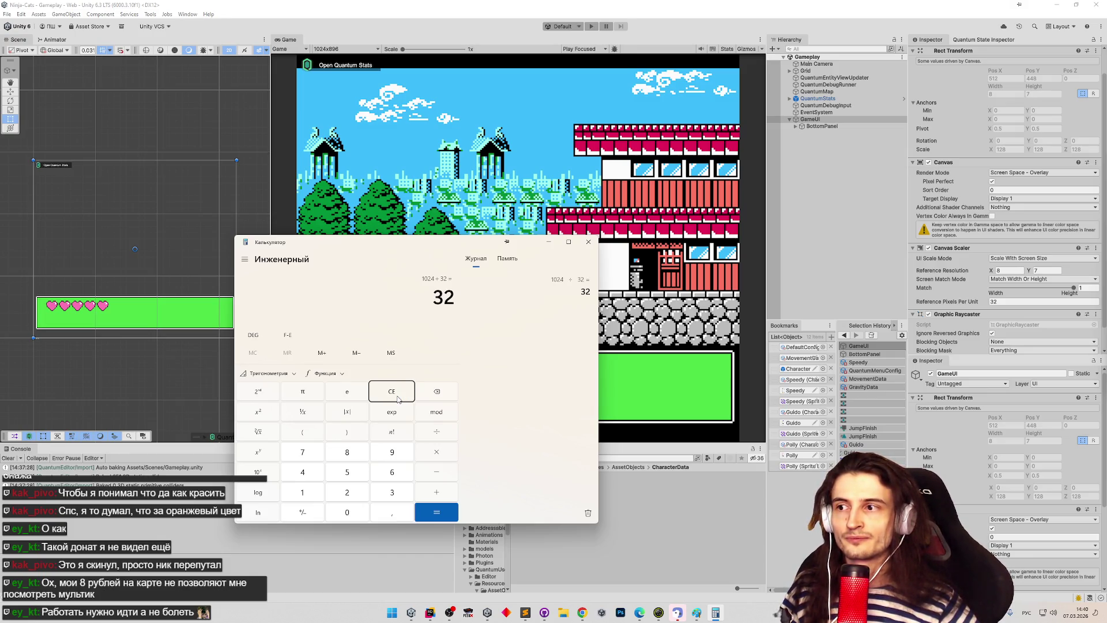
Step: Compute 896 ÷ 32 = 28 and clear the display
{"action": "left_click", "coordinate": [401, 399]}
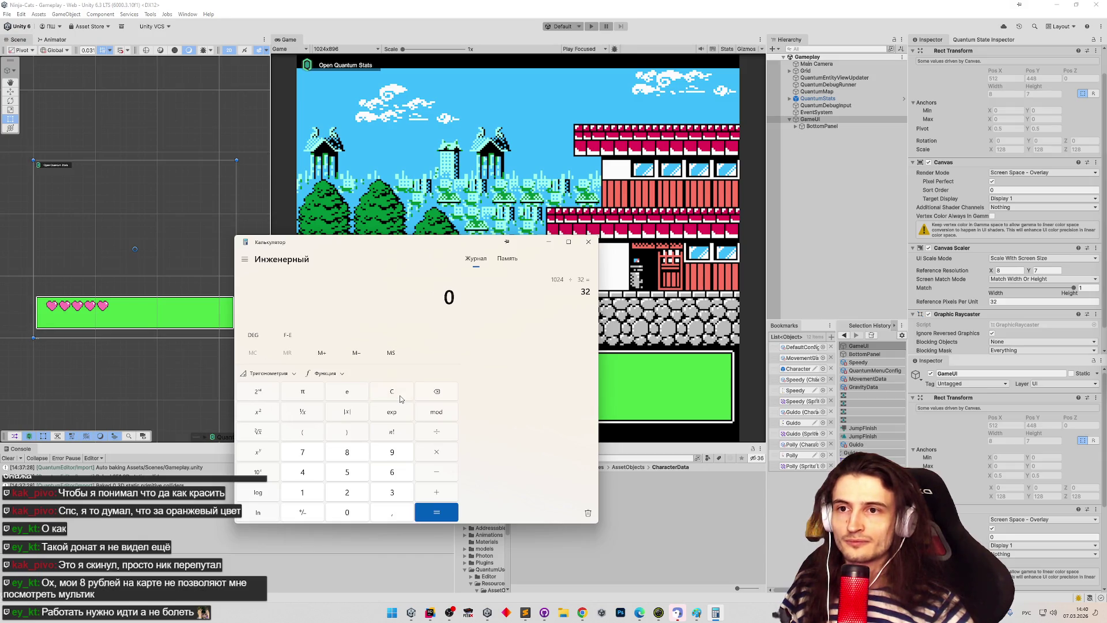
{"action": "type", "text": "896 ÷ 32"}
{"action": "key", "text": "Return"}
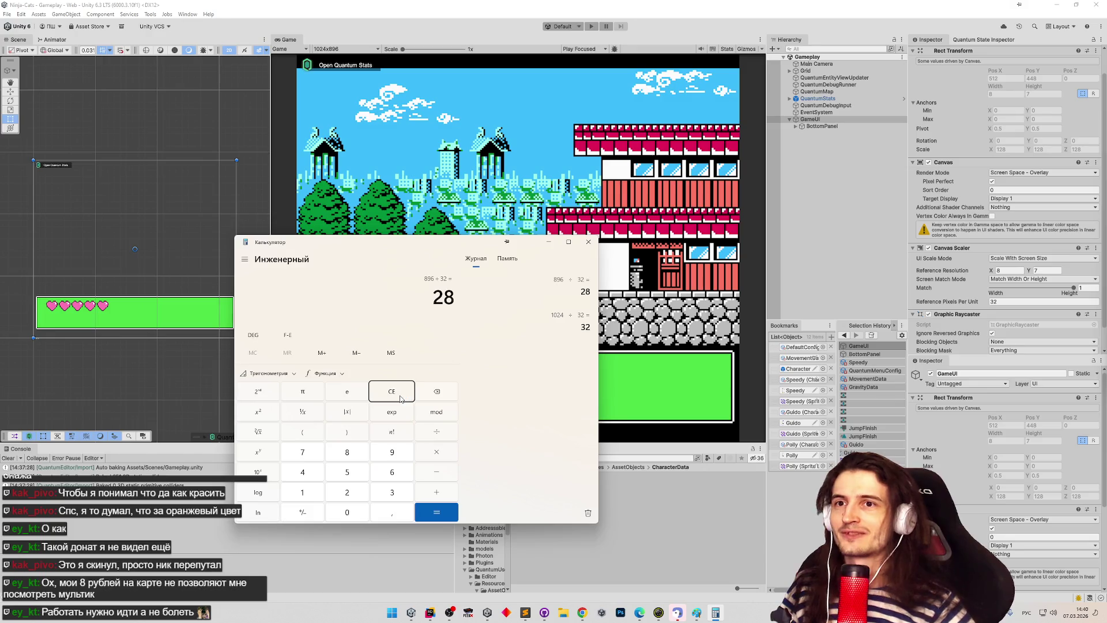
{"action": "left_click", "coordinate": [401, 398]}
Step: In Unity, toggle the GameUI object off and on and shrink the Game view
{"action": "left_click", "coordinate": [932, 249]}
{"action": "left_click", "coordinate": [929, 249]}
{"action": "left_click", "coordinate": [929, 248]}
{"action": "mouse_move", "coordinate": [729, 441]}
{"action": "left_mouse_down"}
{"action": "mouse_move", "coordinate": [730, 266]}
{"action": "mouse_move", "coordinate": [717, 430]}
{"action": "left_mouse_up"}
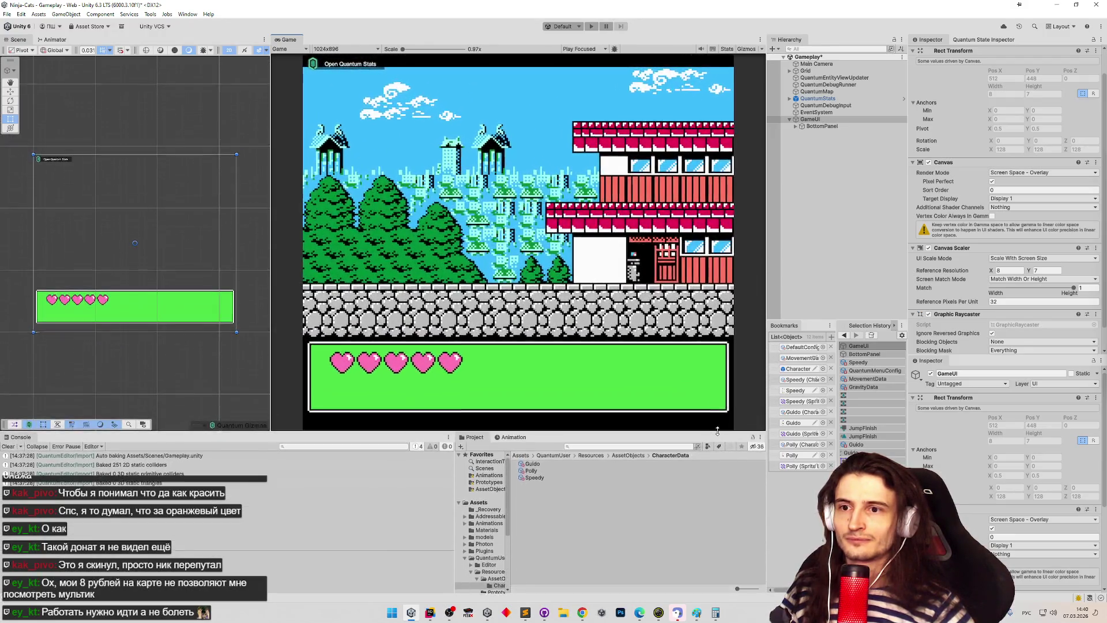
Step: Compute 8 × 32 = 256 in Calculator, then close it
{"action": "left_click", "coordinate": [716, 613]}
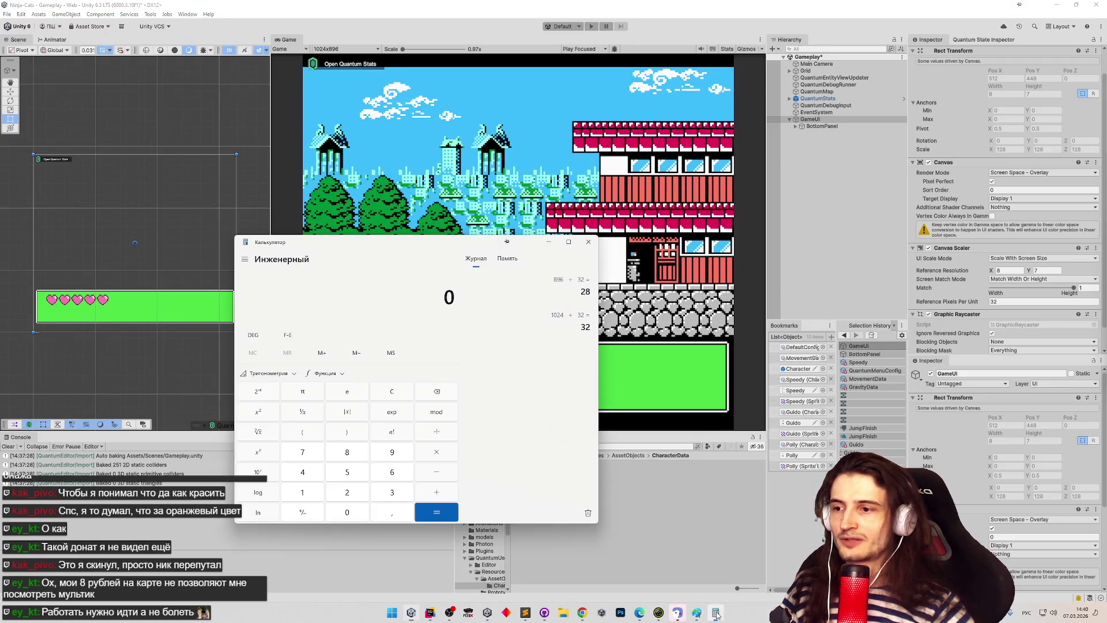
{"action": "type", "text": "8*32"}
{"action": "key", "text": "Return"}
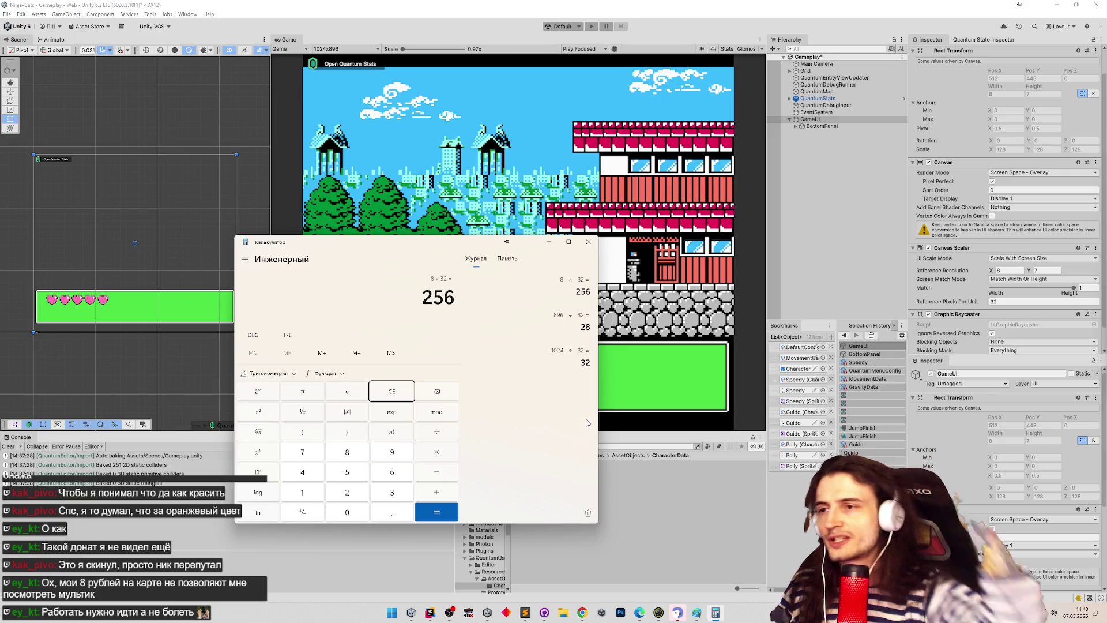
{"action": "left_click", "coordinate": [587, 242]}
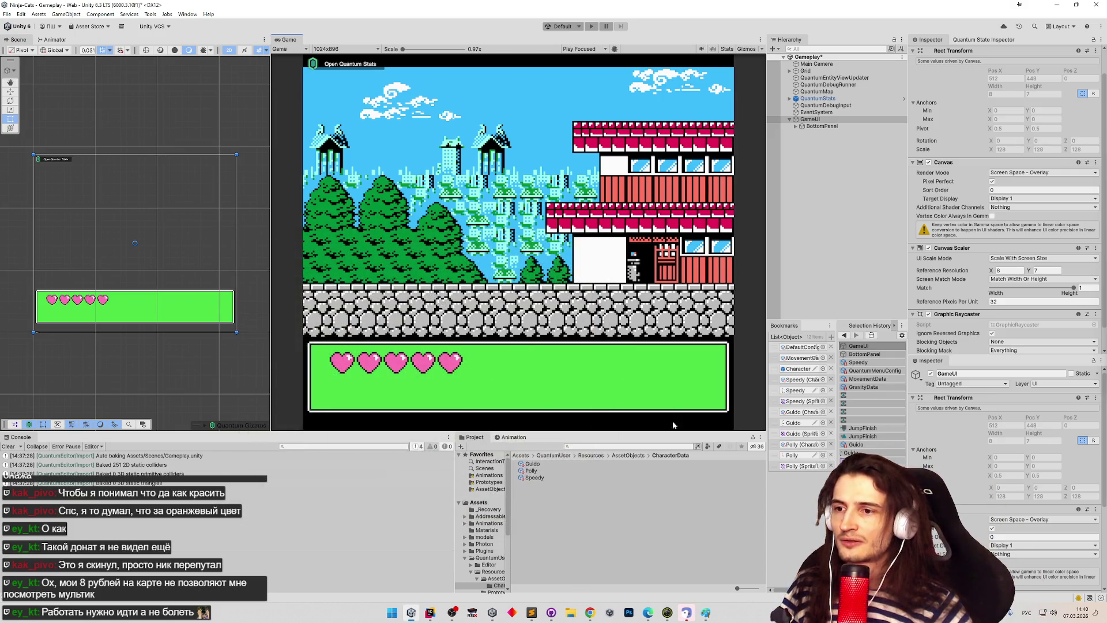
Step: Clear the Console log and drag the splitter to make the Game view taller
{"action": "mouse_move", "coordinate": [670, 432]}
{"action": "left_mouse_down"}
{"action": "mouse_move", "coordinate": [671, 232]}
{"action": "mouse_move", "coordinate": [671, 456]}
{"action": "mouse_move", "coordinate": [671, 248]}
{"action": "mouse_move", "coordinate": [670, 431]}
{"action": "left_mouse_up"}
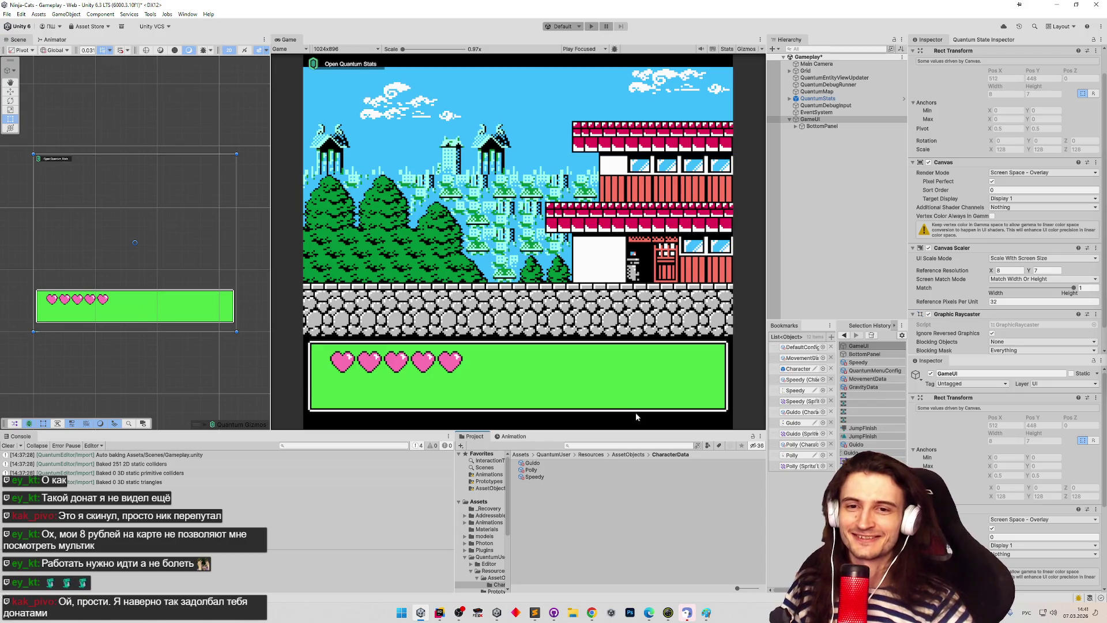
{"action": "mouse_move", "coordinate": [634, 431]}
{"action": "left_mouse_down"}
{"action": "mouse_move", "coordinate": [634, 417]}
{"action": "mouse_move", "coordinate": [633, 436]}
{"action": "left_mouse_up"}
{"action": "left_click", "coordinate": [8, 450]}
{"action": "left_click_drag", "start_coordinate": [634, 436], "coordinate": [628, 453]}
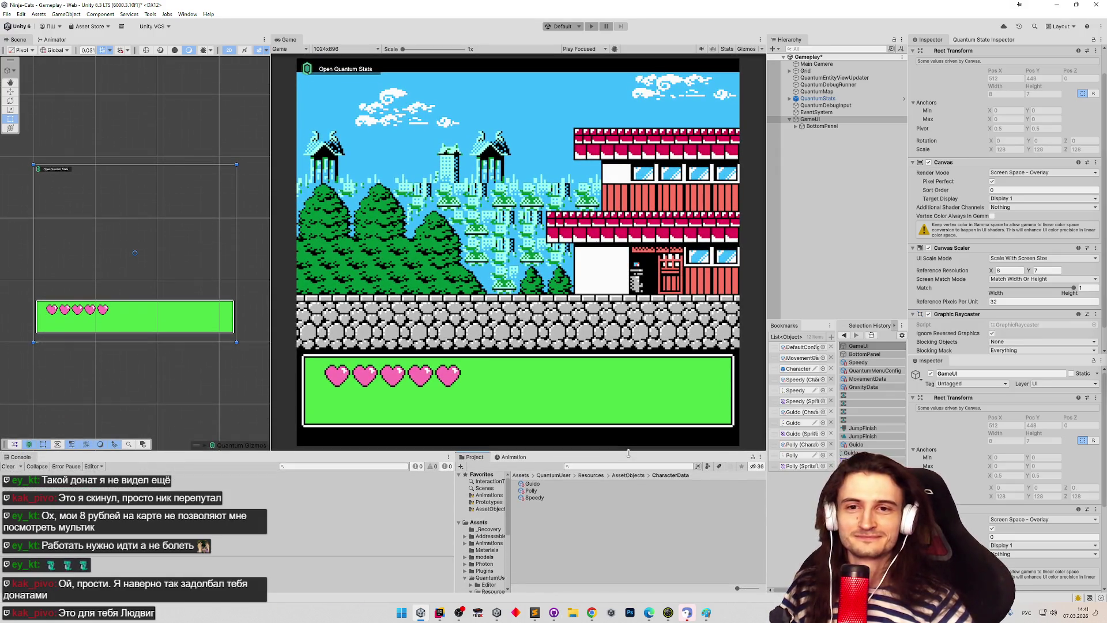
{"action": "mouse_move", "coordinate": [628, 453]}
{"action": "left_mouse_down"}
{"action": "mouse_move", "coordinate": [628, 323]}
{"action": "mouse_move", "coordinate": [628, 458]}
{"action": "left_mouse_up"}
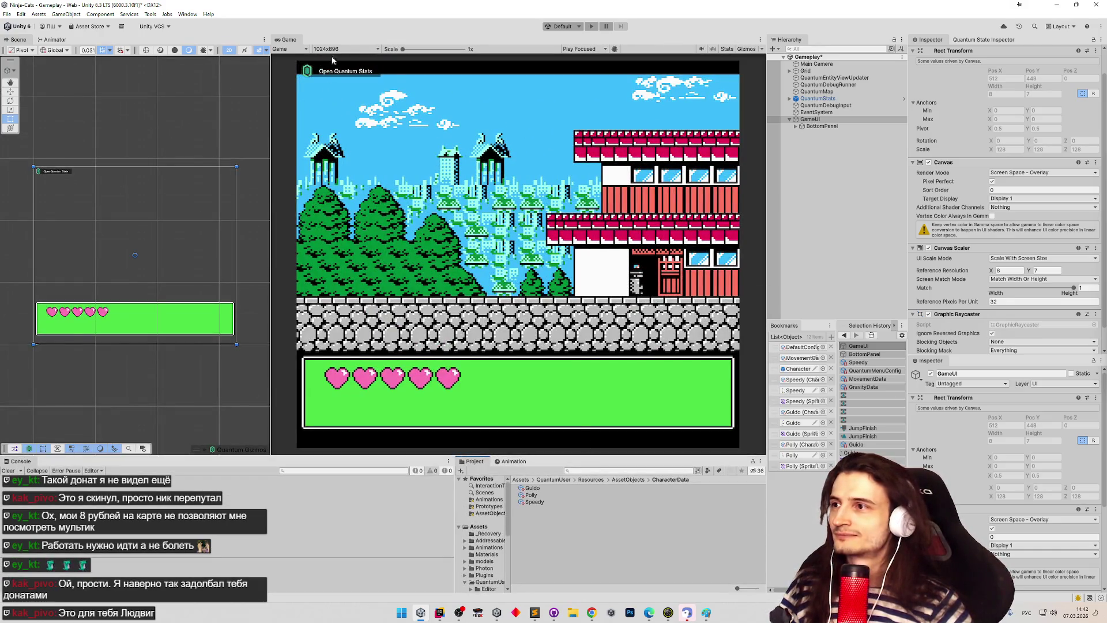
{"action": "left_click", "coordinate": [332, 49]}
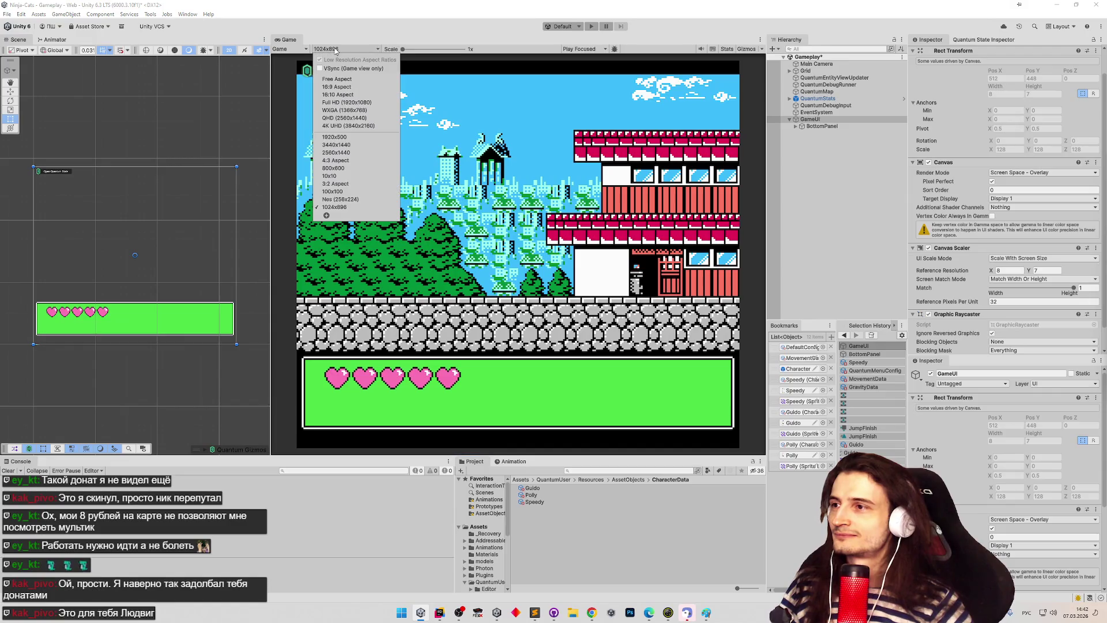
{"action": "left_click", "coordinate": [363, 80]}
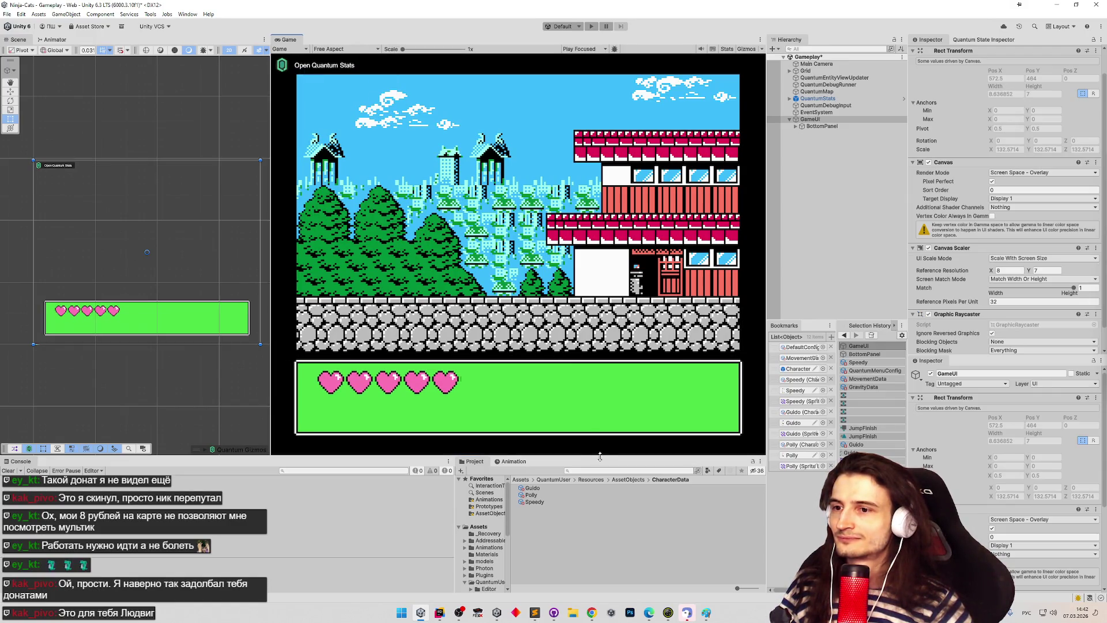
{"action": "left_click", "coordinate": [328, 51]}
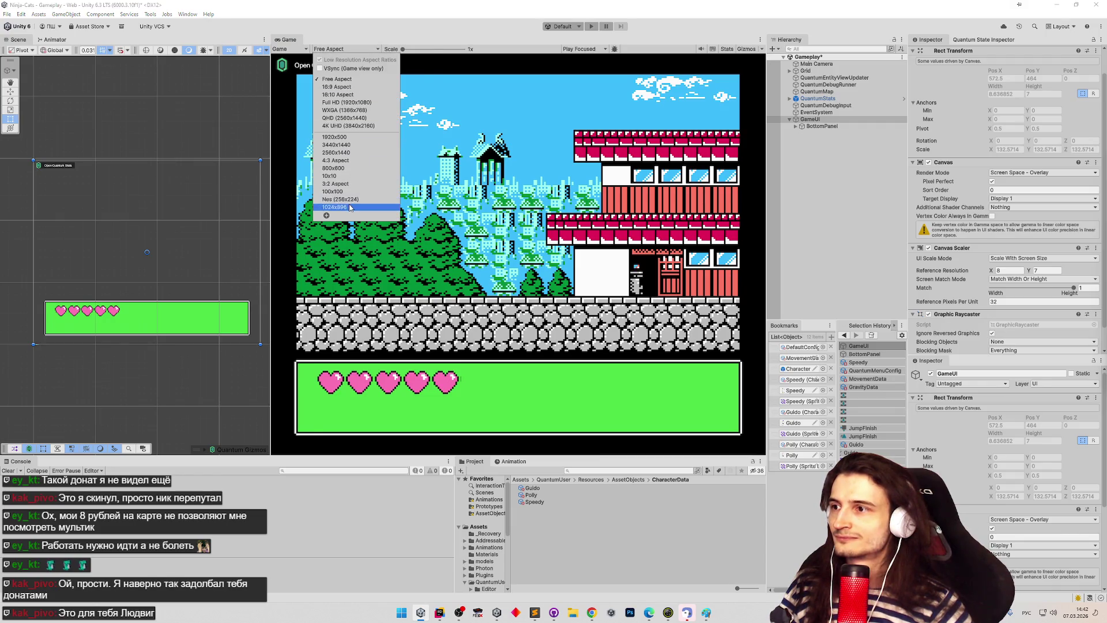
{"action": "left_click", "coordinate": [349, 206]}
{"action": "left_click", "coordinate": [344, 49]}
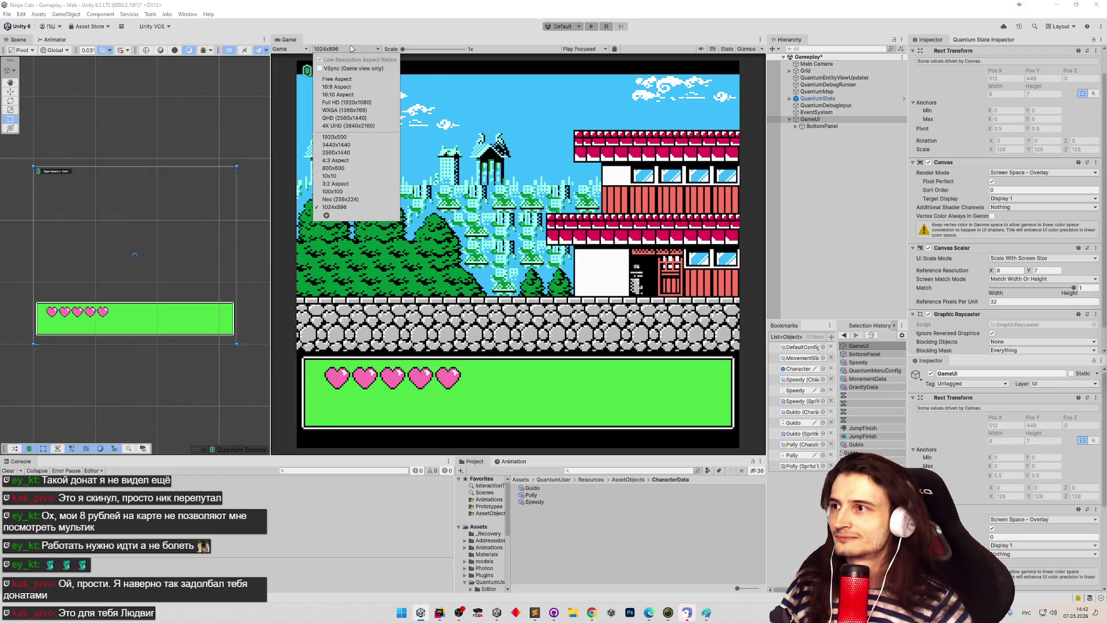
{"action": "left_click", "coordinate": [345, 80]}
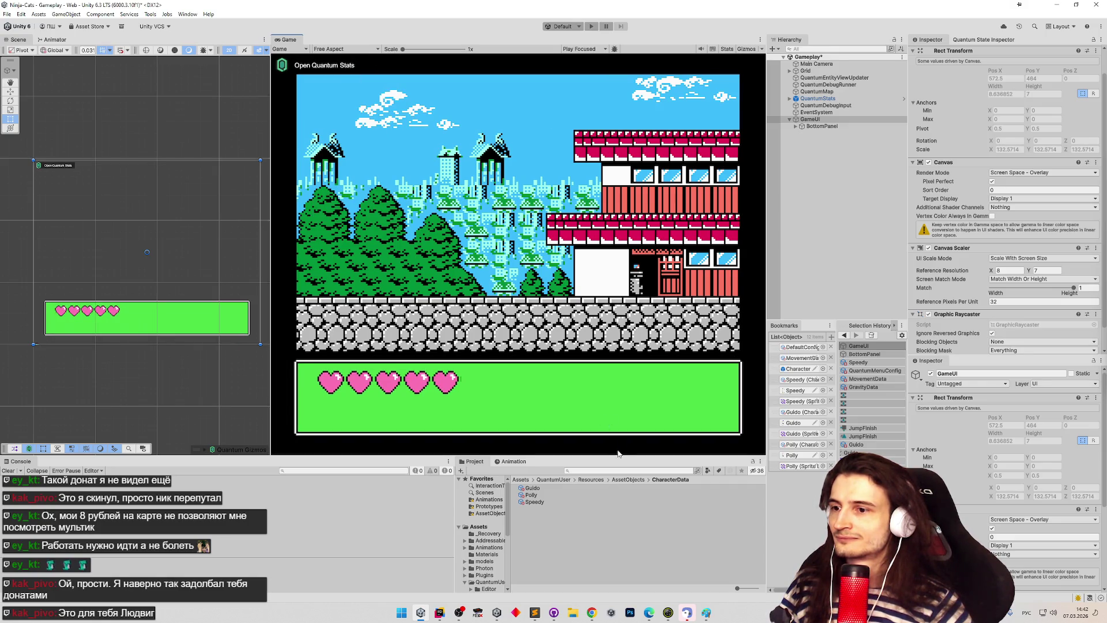
{"action": "mouse_move", "coordinate": [617, 456]}
{"action": "left_mouse_down"}
{"action": "mouse_move", "coordinate": [616, 433]}
{"action": "mouse_move", "coordinate": [615, 450]}
{"action": "left_mouse_up"}
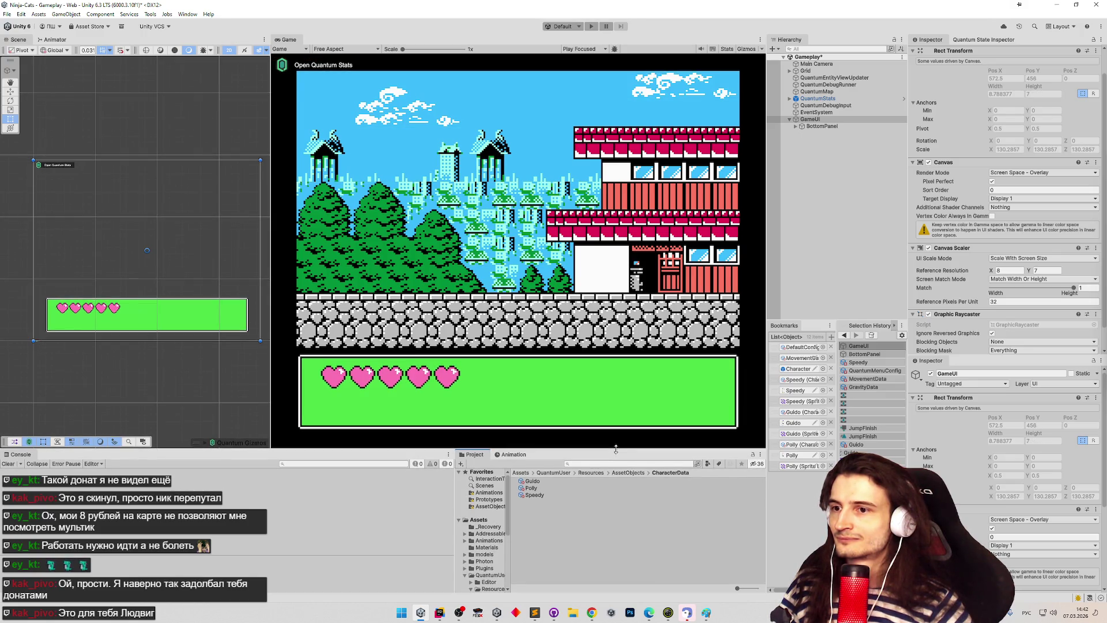
{"action": "left_click", "coordinate": [344, 49]}
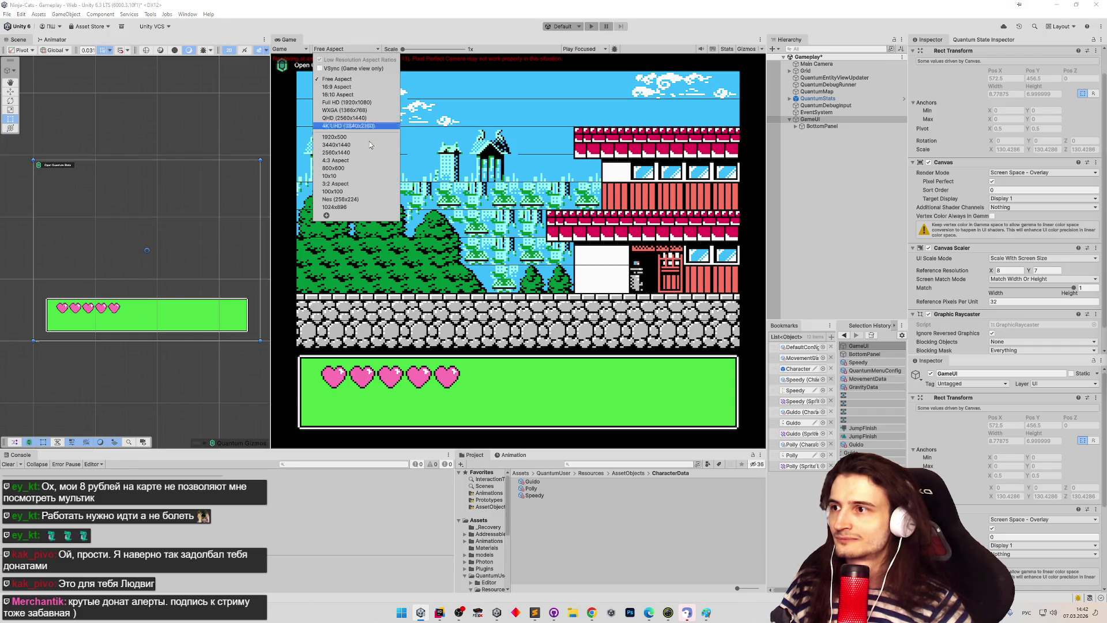
{"action": "left_click", "coordinate": [369, 205]}
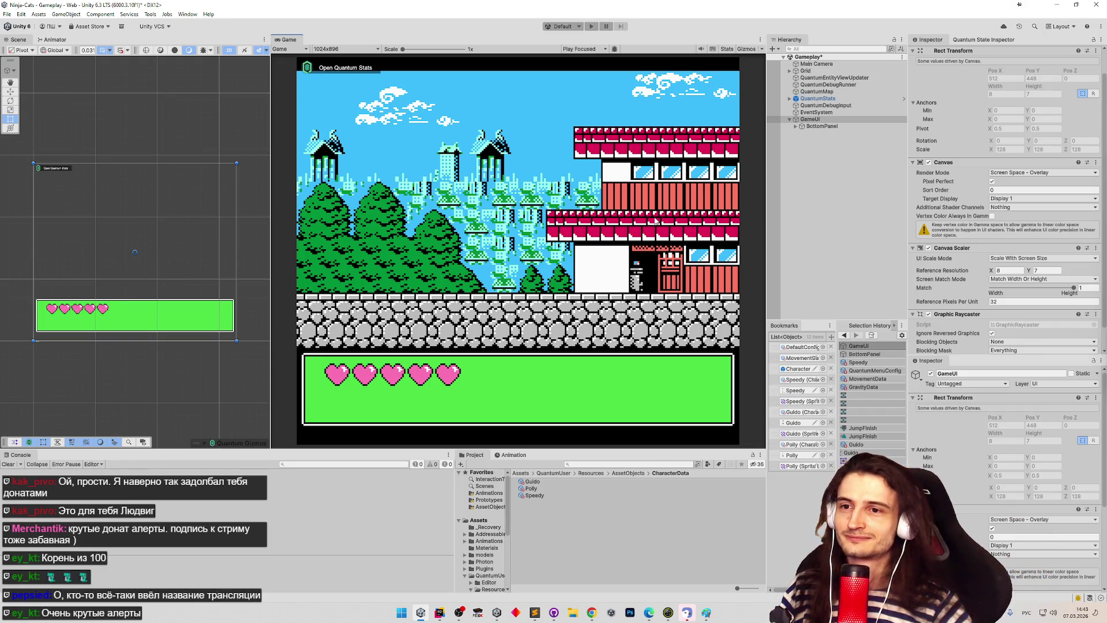
Step: Set the Game view preview to Free Aspect and resize the Game view
{"action": "mouse_move", "coordinate": [678, 448]}
{"action": "left_mouse_down"}
{"action": "mouse_move", "coordinate": [651, 260]}
{"action": "mouse_move", "coordinate": [640, 353]}
{"action": "left_mouse_up"}
{"action": "left_click", "coordinate": [346, 49]}
{"action": "left_click", "coordinate": [502, 271]}
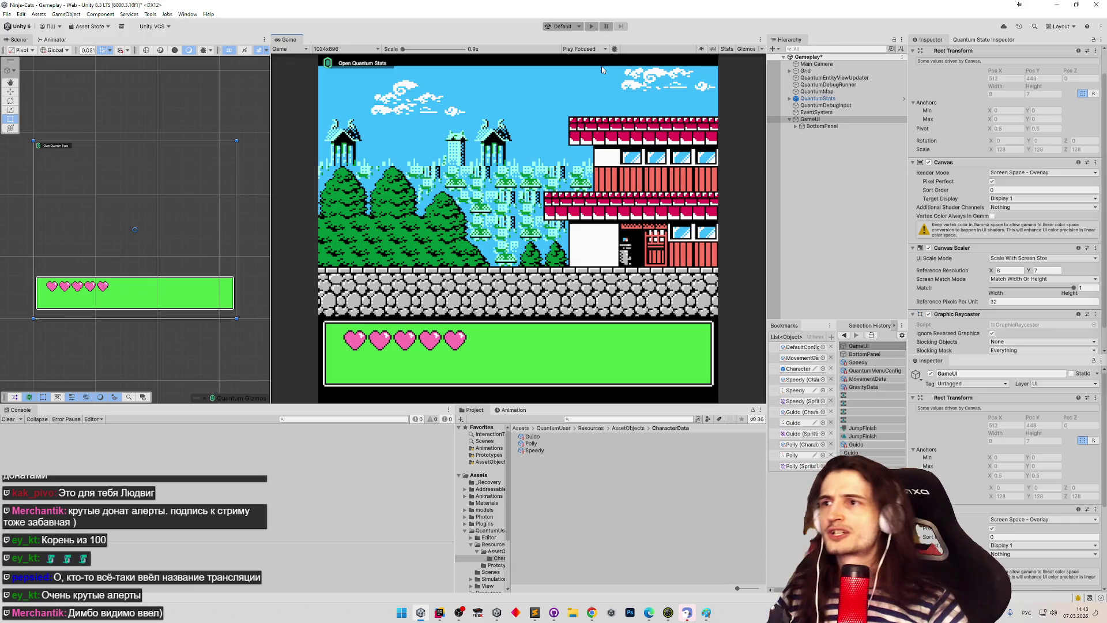
{"action": "left_click", "coordinate": [340, 49]}
{"action": "left_click", "coordinate": [338, 78]}
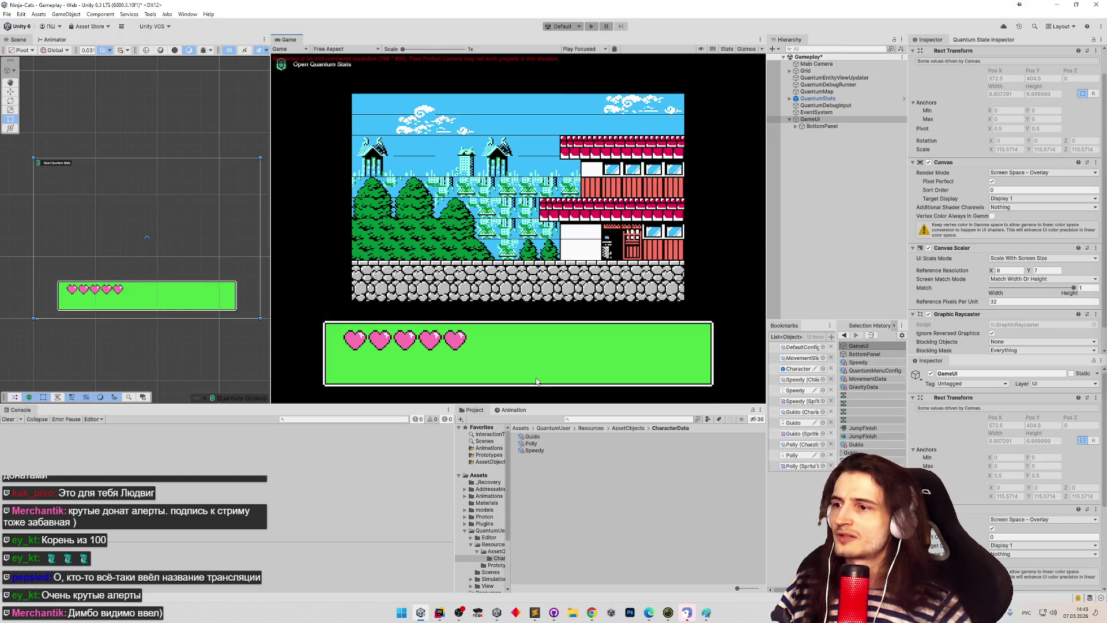
{"action": "mouse_move", "coordinate": [542, 403]}
{"action": "left_mouse_down"}
{"action": "mouse_move", "coordinate": [549, 450]}
{"action": "mouse_move", "coordinate": [550, 436]}
{"action": "left_mouse_up"}
Step: Run the game briefly to check the bottom panel, then stop it
{"action": "left_click", "coordinate": [591, 26]}
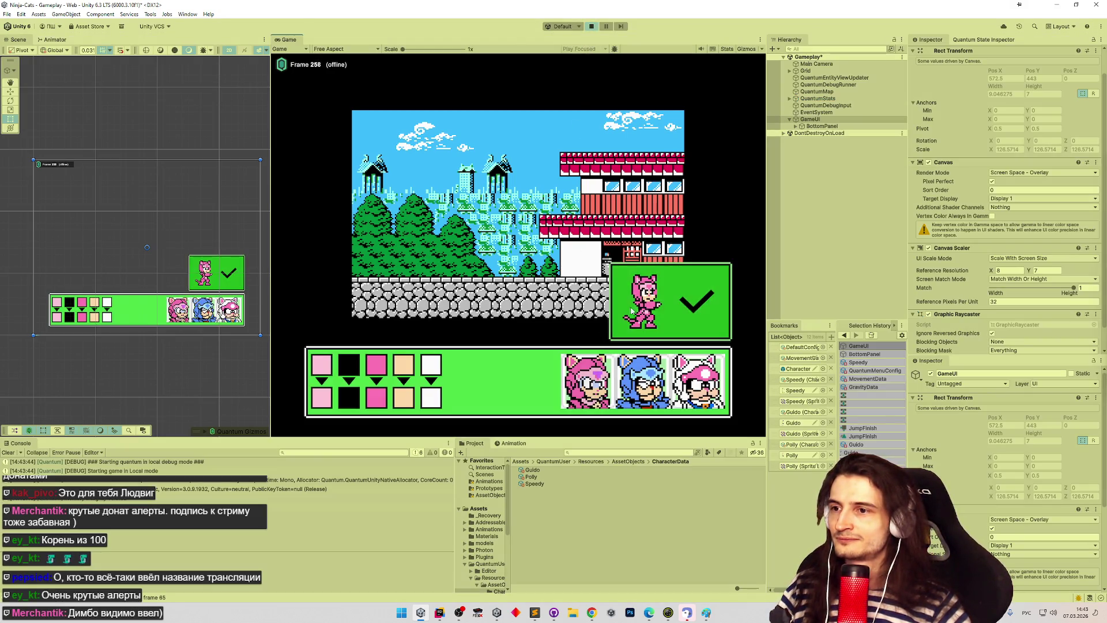
{"action": "mouse_move", "coordinate": [611, 436]}
{"action": "left_mouse_down"}
{"action": "mouse_move", "coordinate": [612, 495]}
{"action": "mouse_move", "coordinate": [609, 370]}
{"action": "mouse_move", "coordinate": [610, 442]}
{"action": "mouse_move", "coordinate": [613, 423]}
{"action": "left_mouse_up"}
{"action": "left_click", "coordinate": [591, 26]}
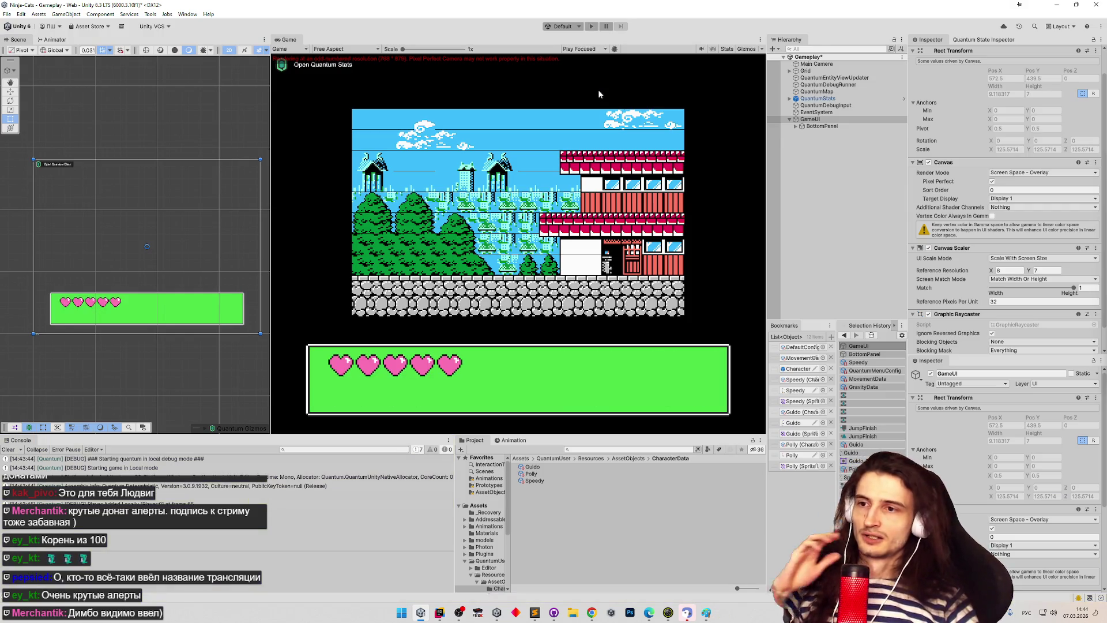
{"action": "mouse_move", "coordinate": [655, 432]}
{"action": "left_mouse_down"}
{"action": "mouse_move", "coordinate": [644, 358]}
{"action": "mouse_move", "coordinate": [640, 403]}
{"action": "mouse_move", "coordinate": [635, 326]}
{"action": "mouse_move", "coordinate": [625, 357]}
{"action": "mouse_move", "coordinate": [632, 424]}
{"action": "mouse_move", "coordinate": [628, 314]}
{"action": "mouse_move", "coordinate": [631, 413]}
{"action": "mouse_move", "coordinate": [633, 318]}
{"action": "mouse_move", "coordinate": [648, 444]}
{"action": "left_mouse_up"}
{"action": "left_click", "coordinate": [346, 49]}
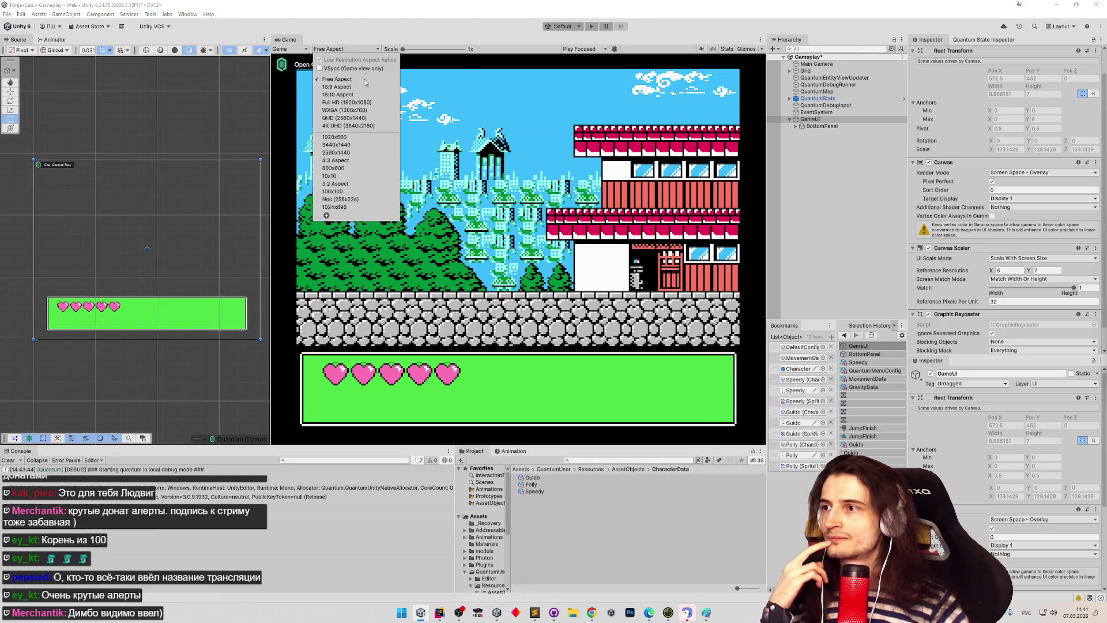
{"action": "left_click", "coordinate": [334, 206]}
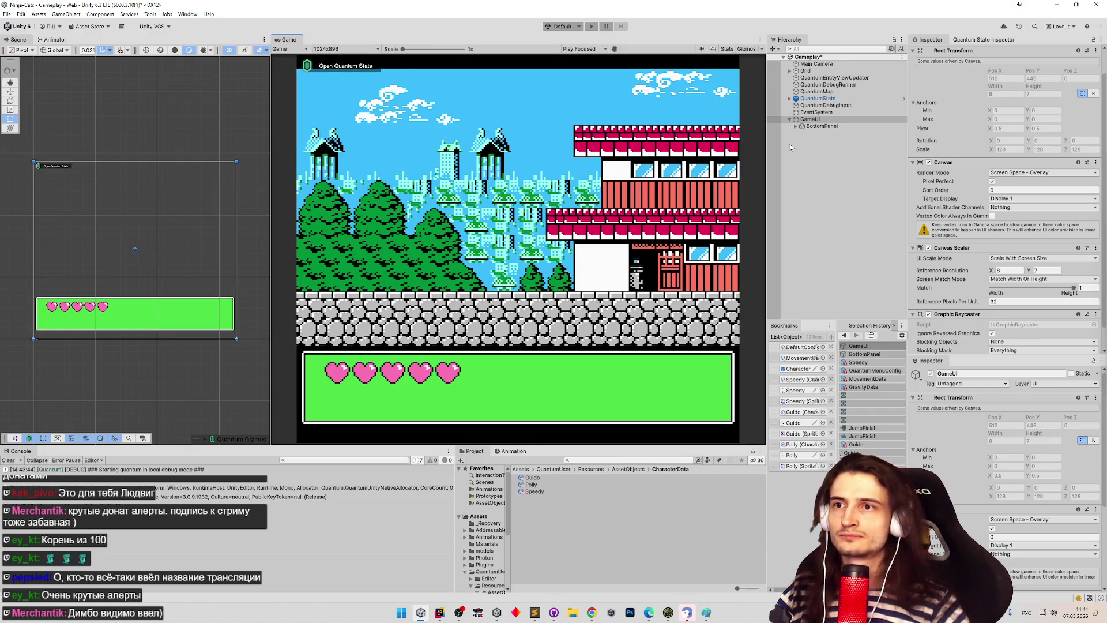
{"action": "left_click", "coordinate": [813, 64]}
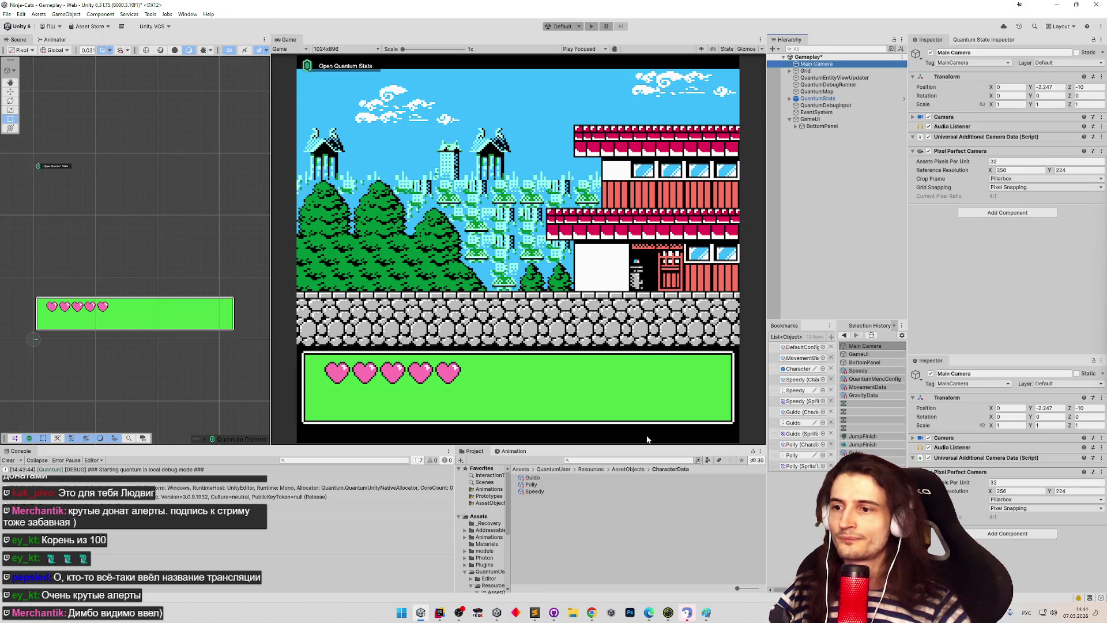
{"action": "mouse_move", "coordinate": [647, 445]}
{"action": "left_mouse_down"}
{"action": "mouse_move", "coordinate": [656, 236]}
{"action": "mouse_move", "coordinate": [667, 470]}
{"action": "mouse_move", "coordinate": [667, 445]}
{"action": "left_mouse_up"}
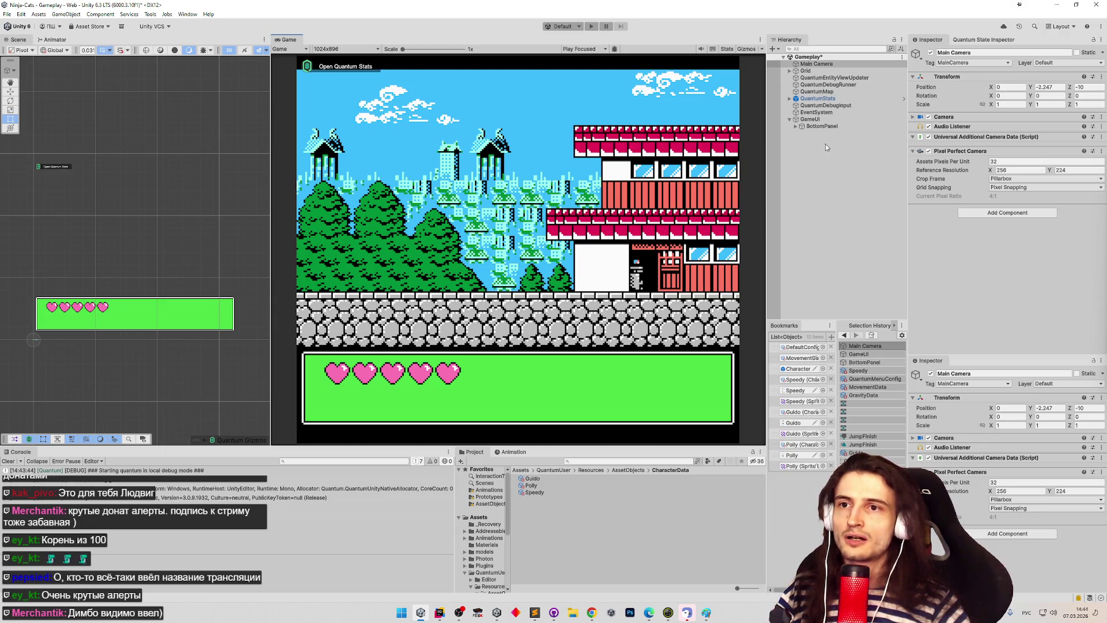
{"action": "left_click", "coordinate": [913, 116]}
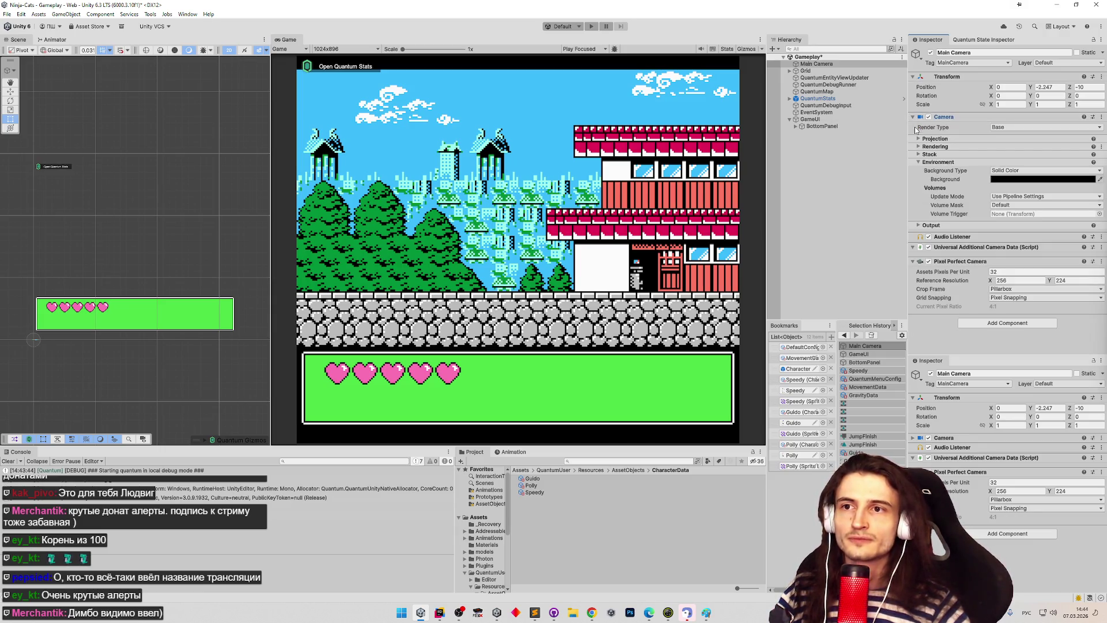
{"action": "left_click", "coordinate": [913, 116]}
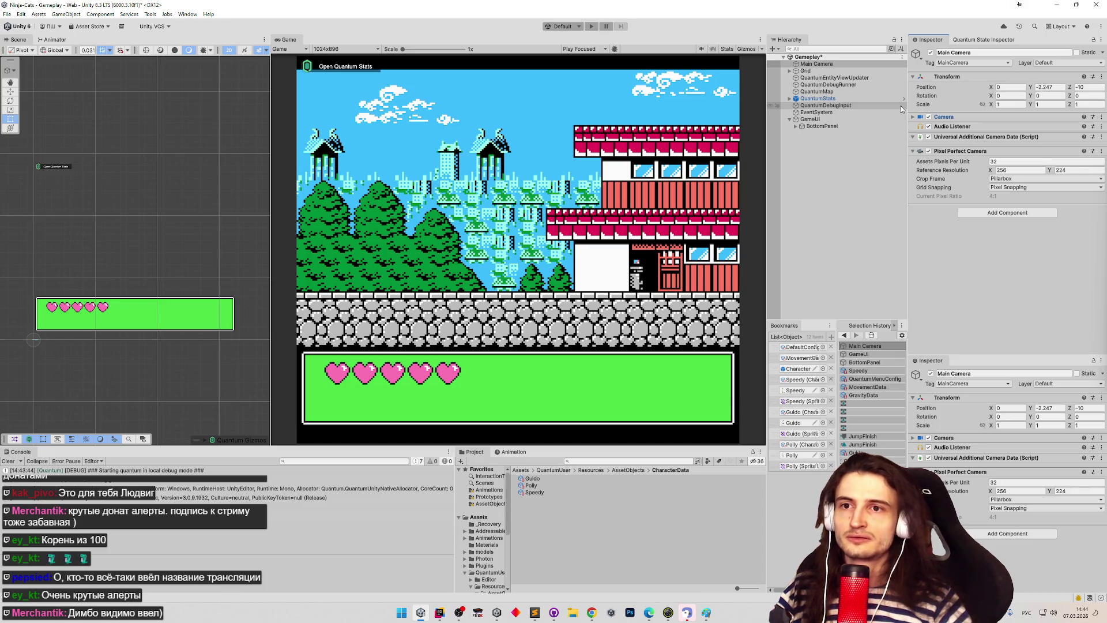
Step: Set the GameUI Canvas Scaler reference resolution to 256x224
{"action": "left_click", "coordinate": [1027, 170]}
{"action": "left_click", "coordinate": [832, 118]}
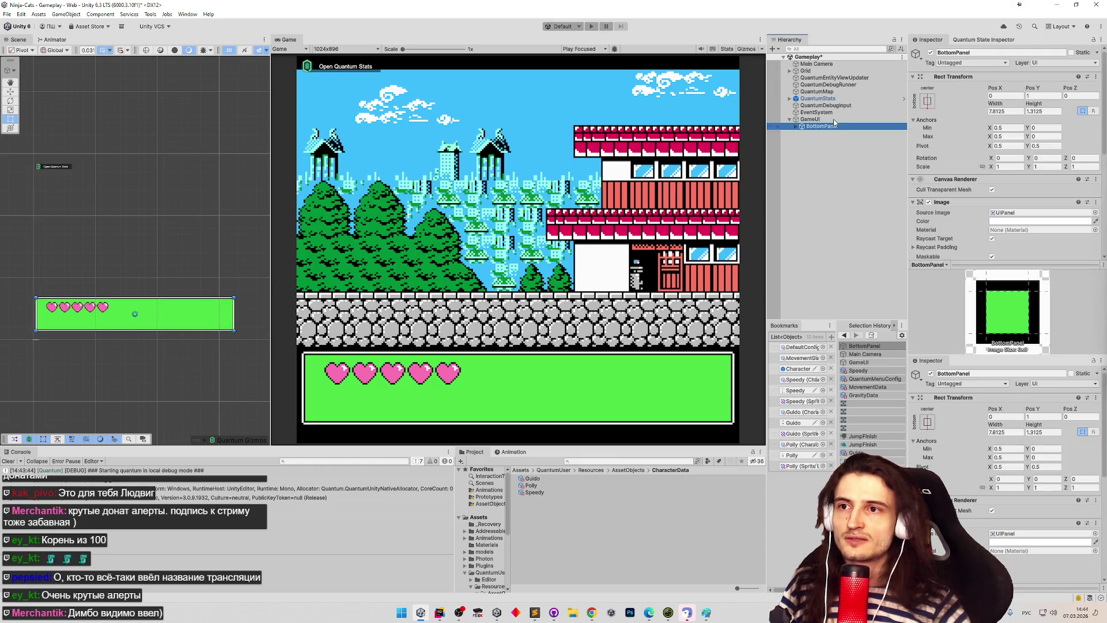
{"action": "scroll", "coordinate": [991, 178], "scroll_direction": "down", "scroll_amount": 1}
{"action": "left_click", "coordinate": [1009, 272]}
{"action": "type", "text": "256"}
{"action": "left_click", "coordinate": [1043, 273]}
{"action": "type", "text": "224"}
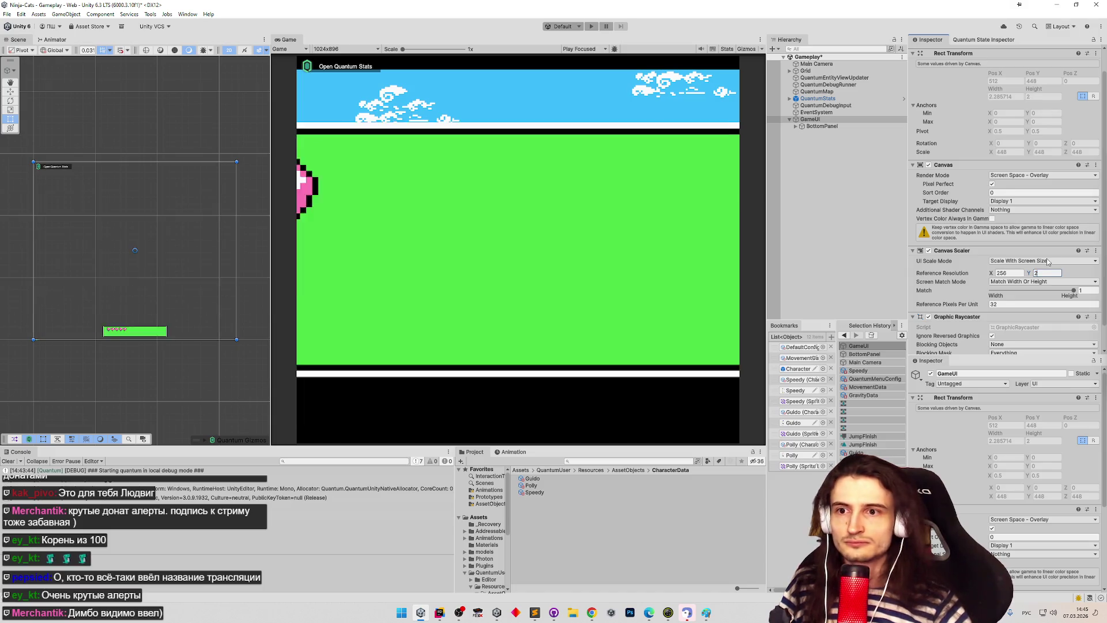
Step: Try width 32, undo it, and set the reference height to 28
{"action": "left_click", "coordinate": [996, 305]}
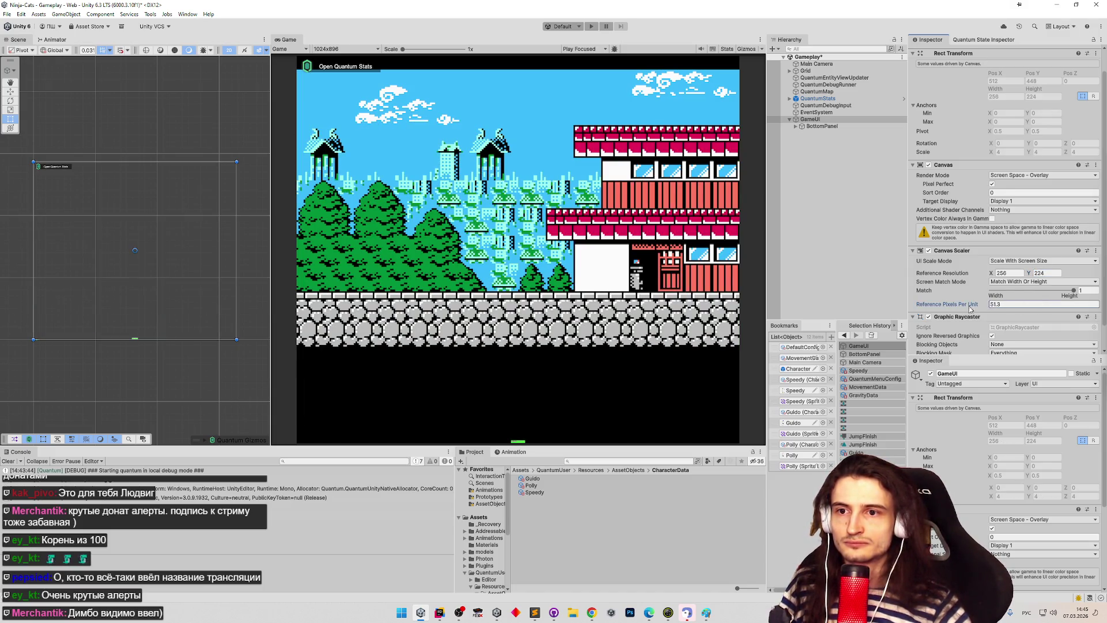
{"action": "left_click", "coordinate": [1020, 273]}
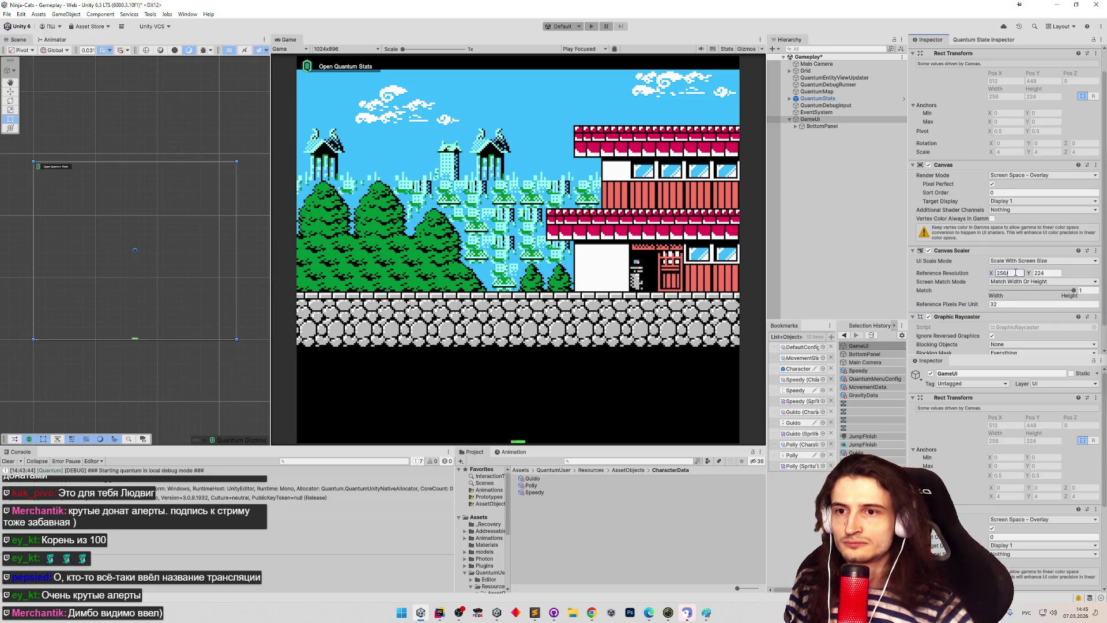
{"action": "type", "text": "32"}
{"action": "left_click", "coordinate": [1049, 272]}
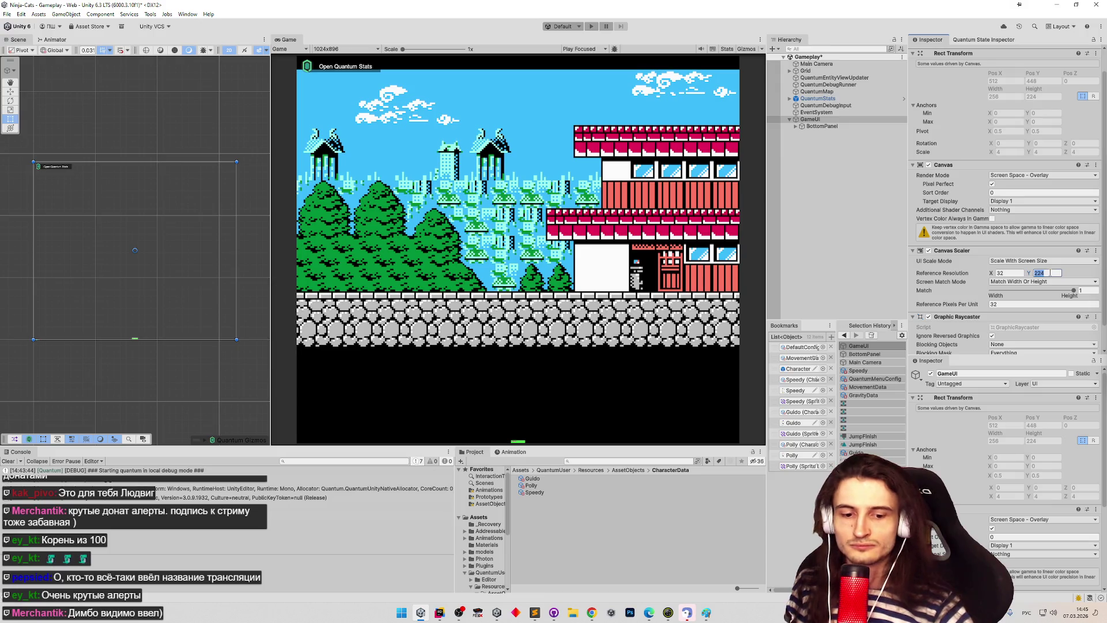
{"action": "left_click", "coordinate": [1055, 275]}
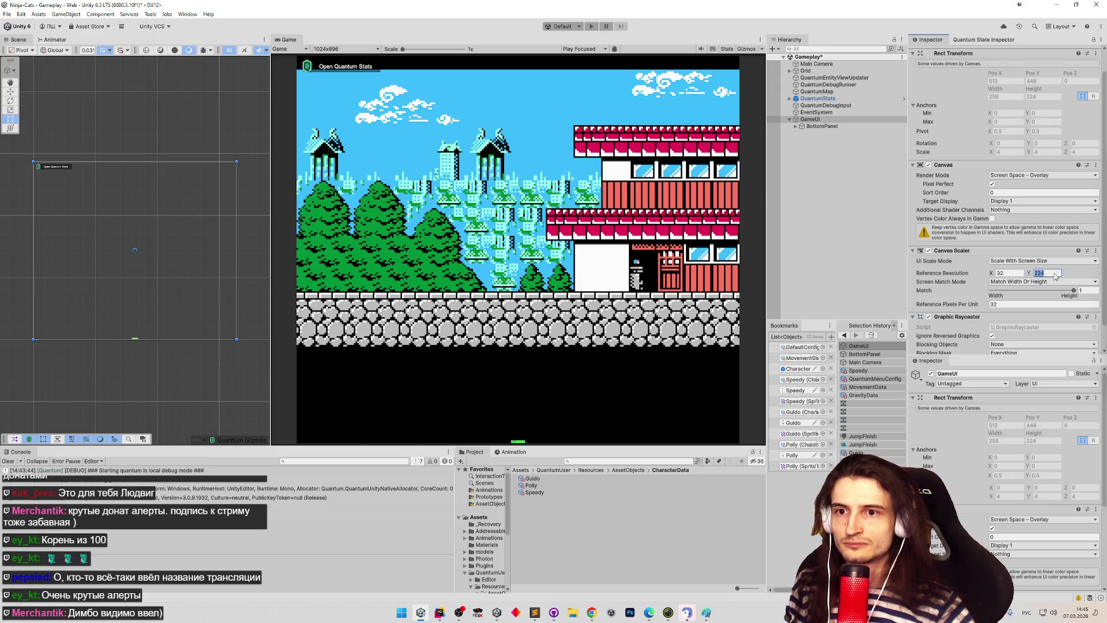
{"action": "key", "text": "ctrl+z"}
{"action": "left_click", "coordinate": [1051, 274]}
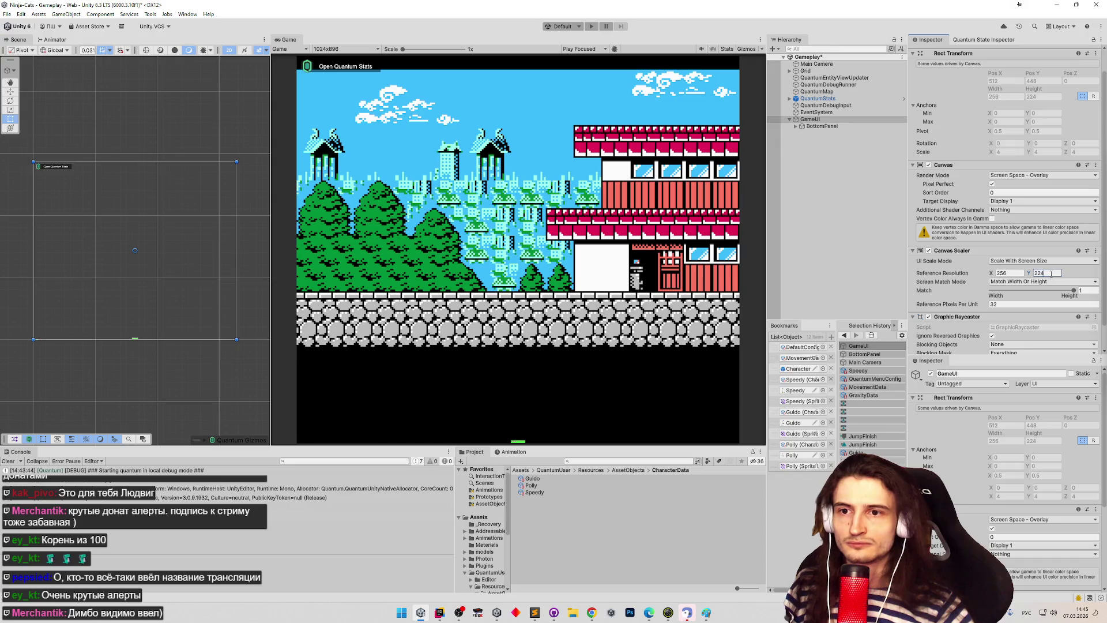
{"action": "type", "text": "28"}
{"action": "left_click", "coordinate": [1014, 273]}
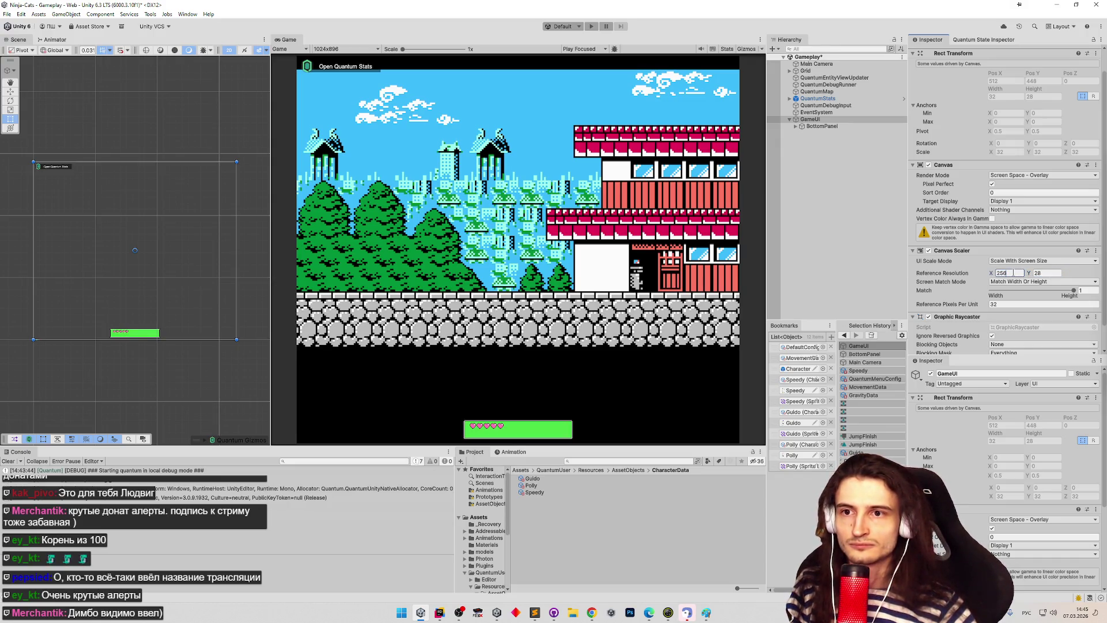
{"action": "type", "text": "32"}
Step: Divide the reference height down to 7, ending at an 8x7 reference resolution
{"action": "left_click", "coordinate": [1044, 273]}
{"action": "type", "text": "/8"}
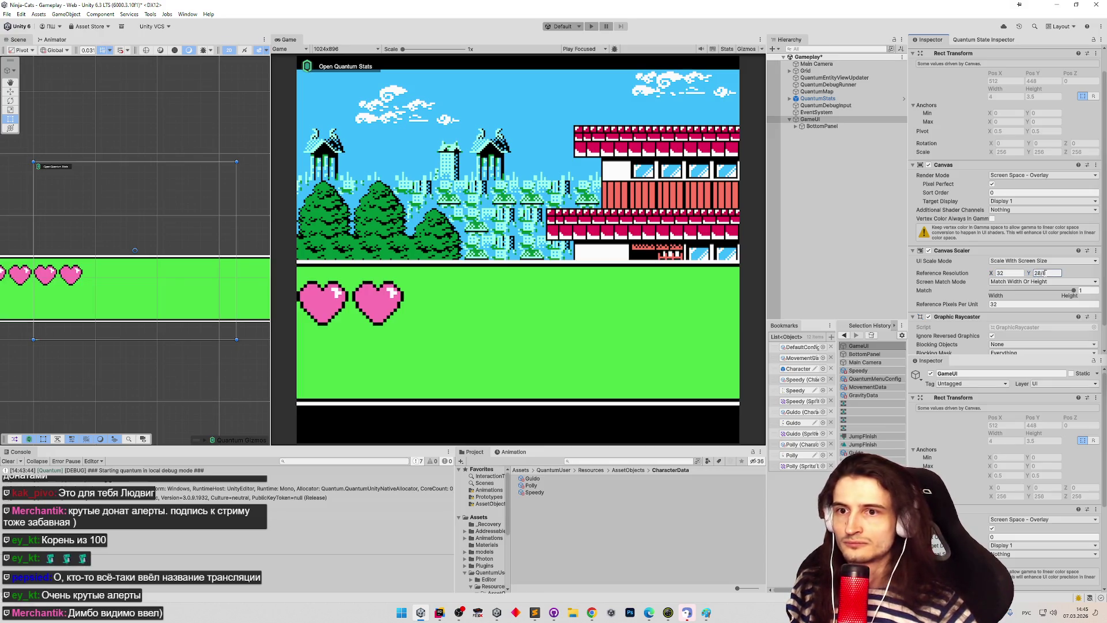
{"action": "key", "text": "BackSpace"}
{"action": "key", "text": "BackSpace"}
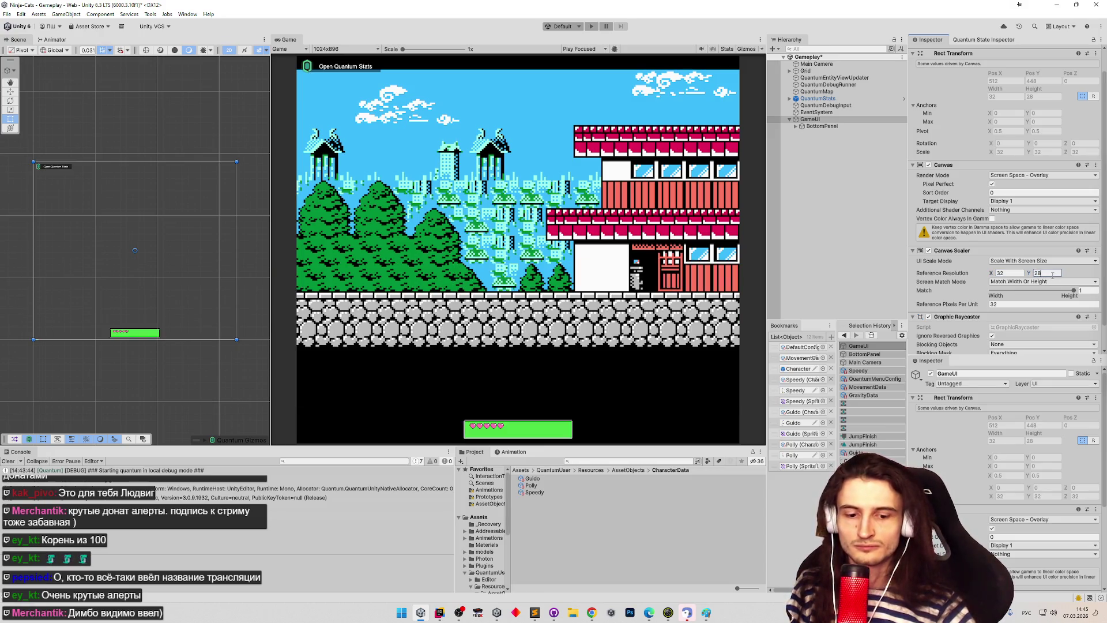
{"action": "type", "text": "/4"}
{"action": "left_click", "coordinate": [1010, 274]}
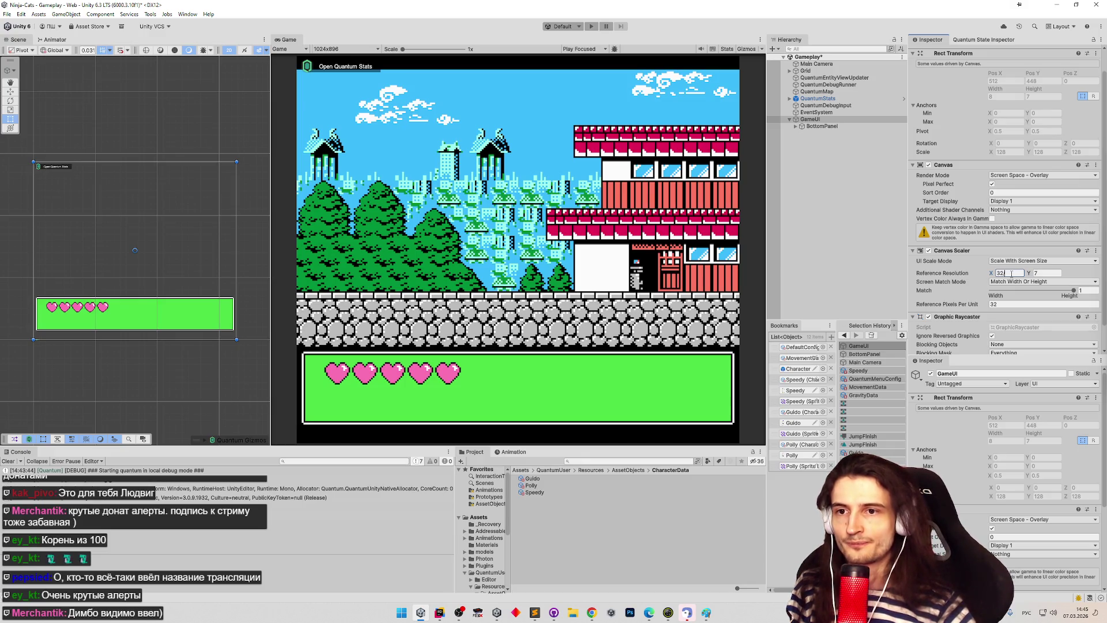
{"action": "type", "text": "8"}
Step: Save the Gameplay scene with Ctrl+S and switch the preview to Free Aspect
{"action": "key", "text": "ctrl+s"}
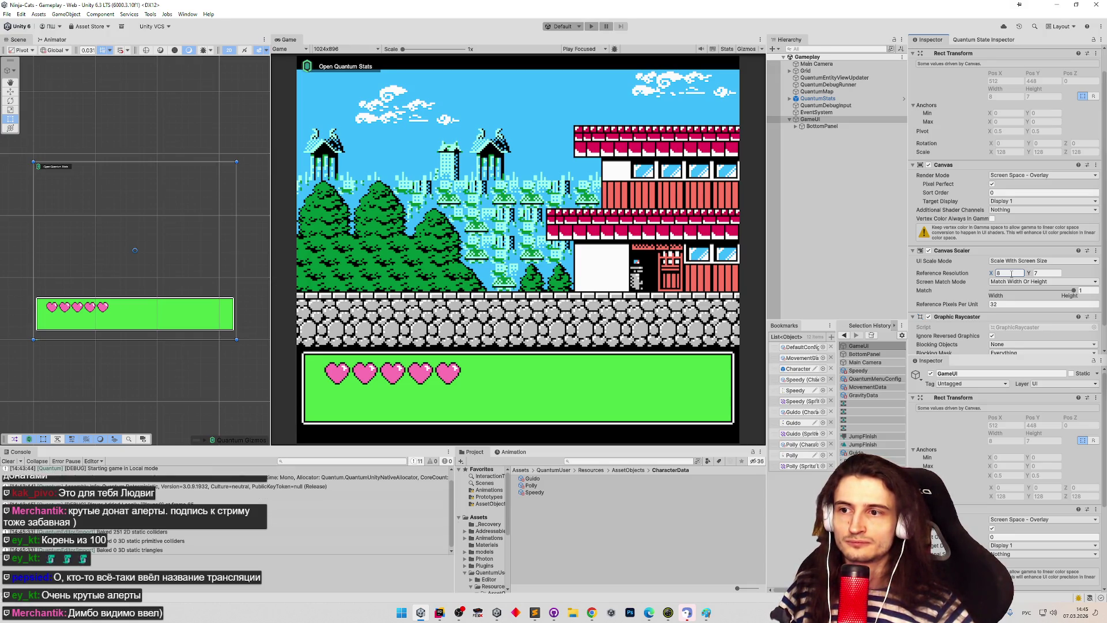
{"action": "left_click", "coordinate": [353, 52]}
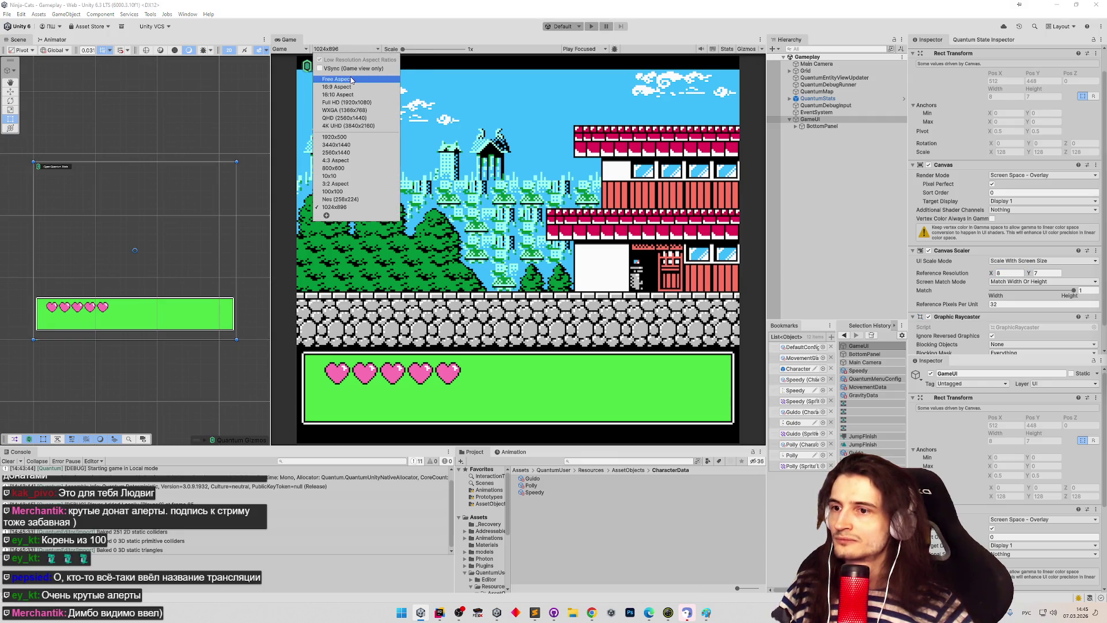
{"action": "left_click", "coordinate": [346, 79]}
{"action": "left_click", "coordinate": [352, 52]}
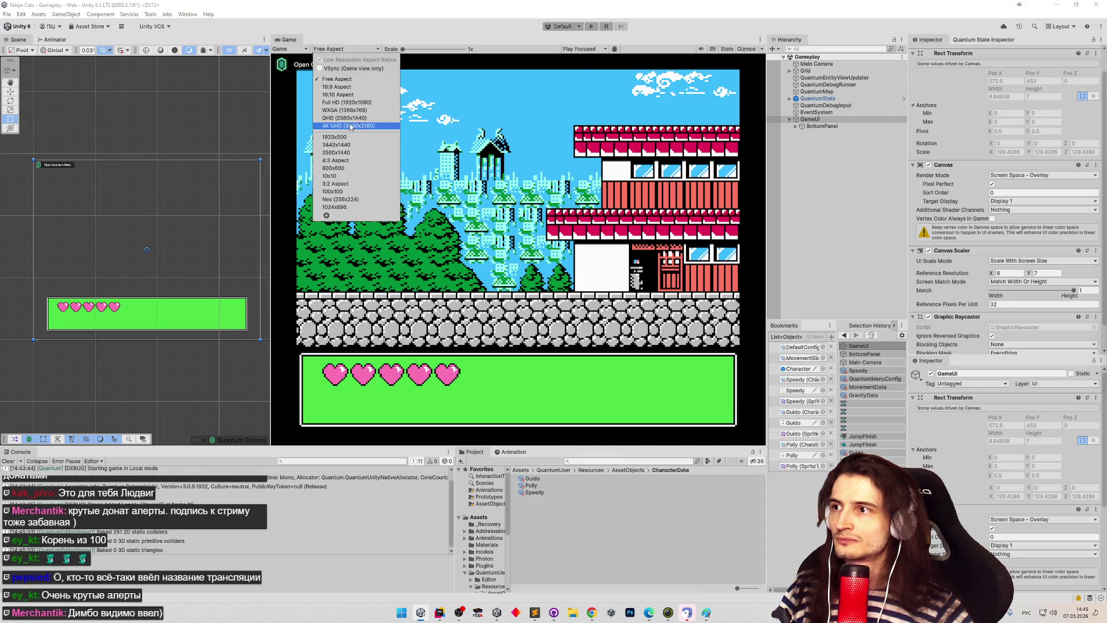
Step: Compare the Game preview at 1024x896 and Free Aspect, returning to 1024x896
{"action": "left_click", "coordinate": [341, 207]}
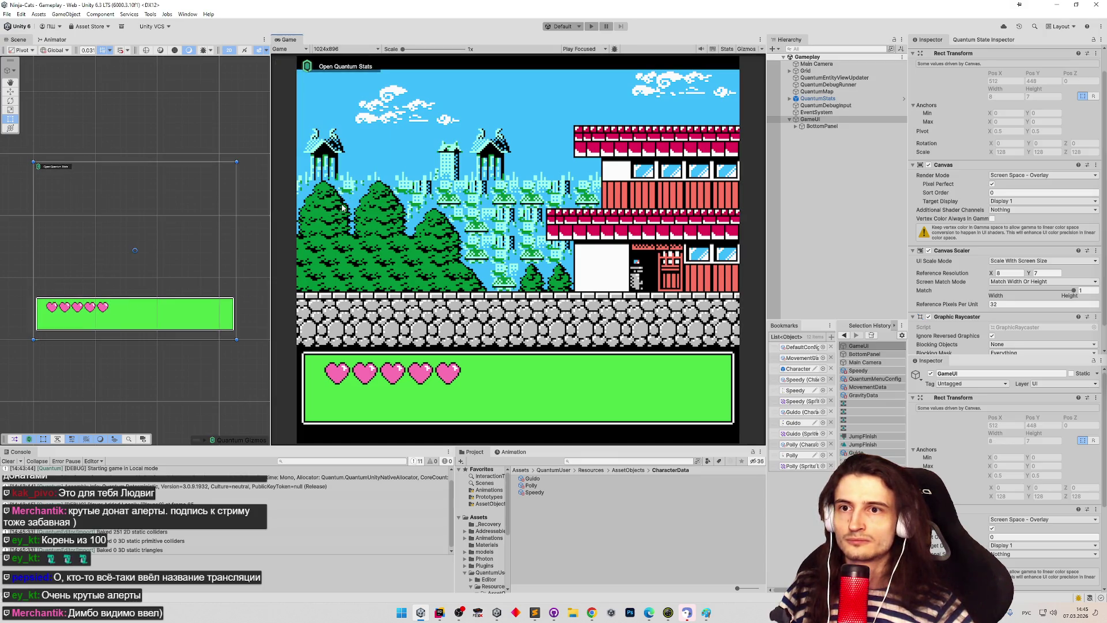
{"action": "left_click", "coordinate": [349, 50]}
{"action": "left_click", "coordinate": [345, 79]}
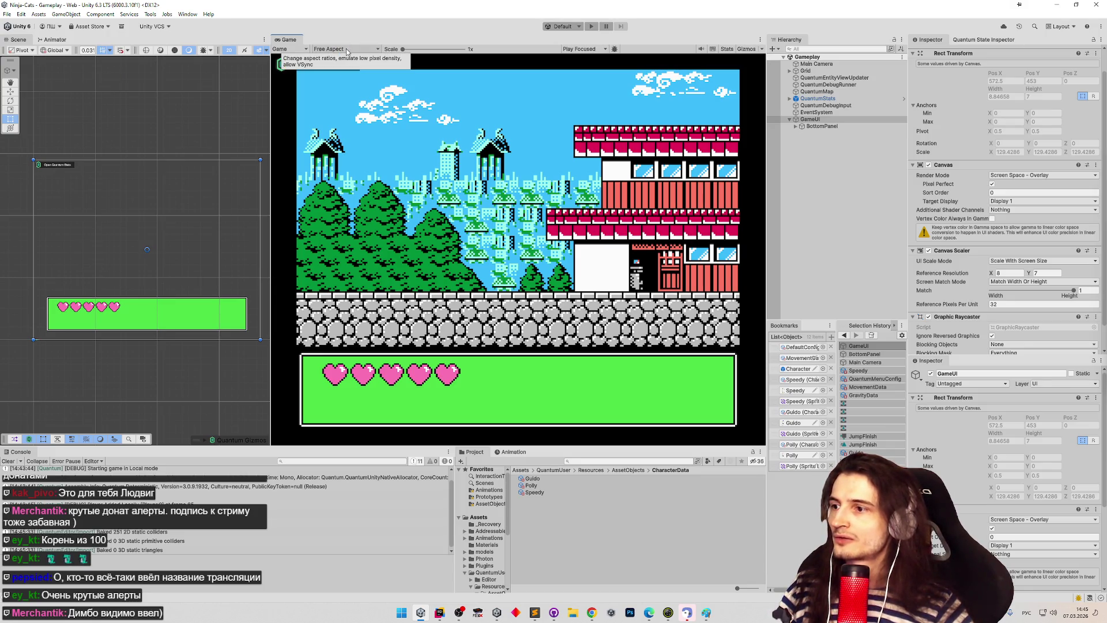
{"action": "left_click", "coordinate": [348, 50]}
{"action": "left_click", "coordinate": [341, 209]}
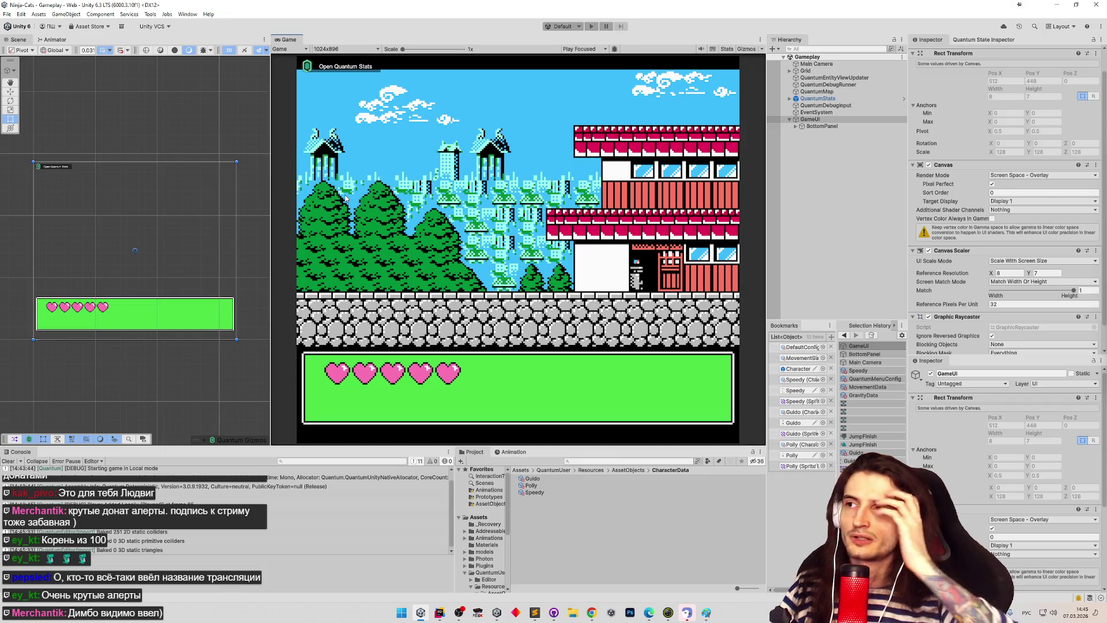
Step: Widen the Scene view, compare the aspects again, and finish at 1024x896
{"action": "left_click_drag", "start_coordinate": [273, 128], "coordinate": [324, 125]}
{"action": "left_click", "coordinate": [395, 56]}
{"action": "left_click", "coordinate": [391, 79]}
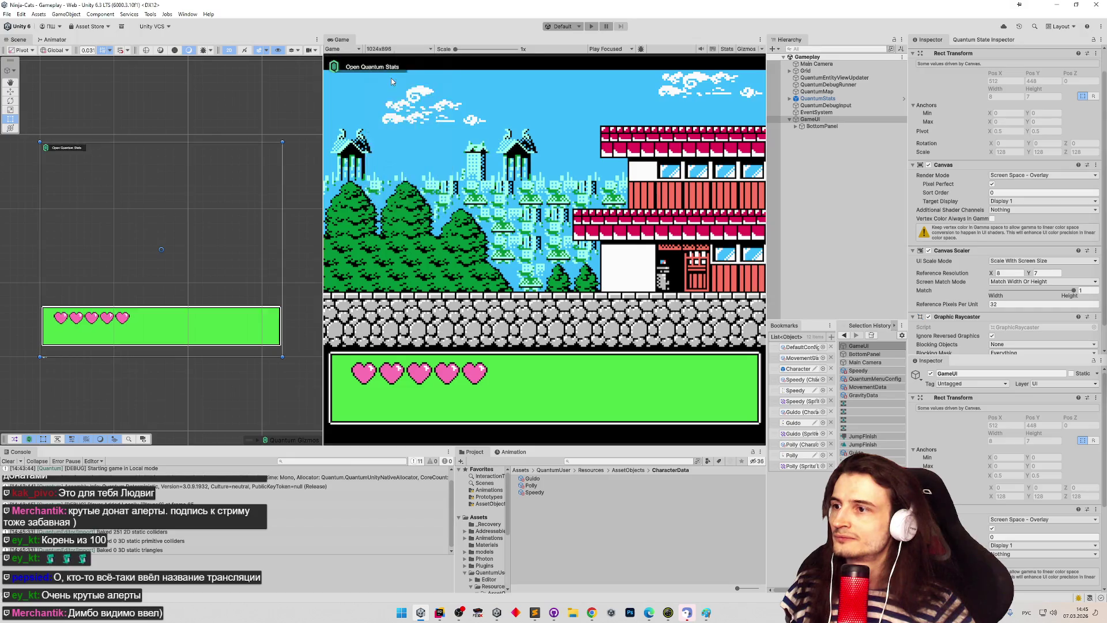
{"action": "left_click", "coordinate": [398, 56]}
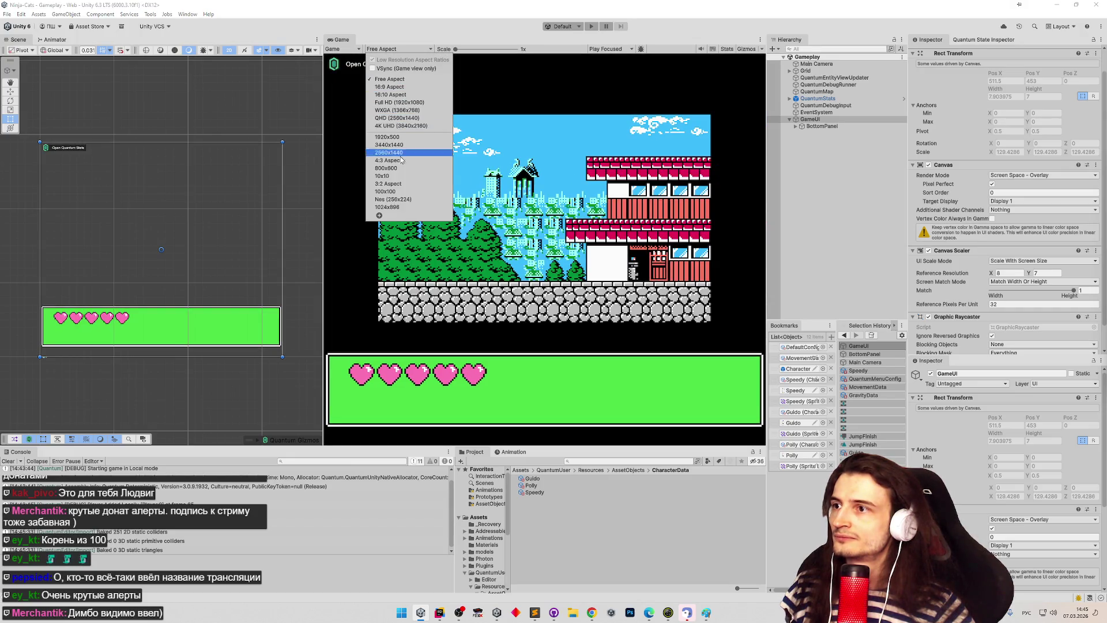
{"action": "left_click", "coordinate": [402, 207]}
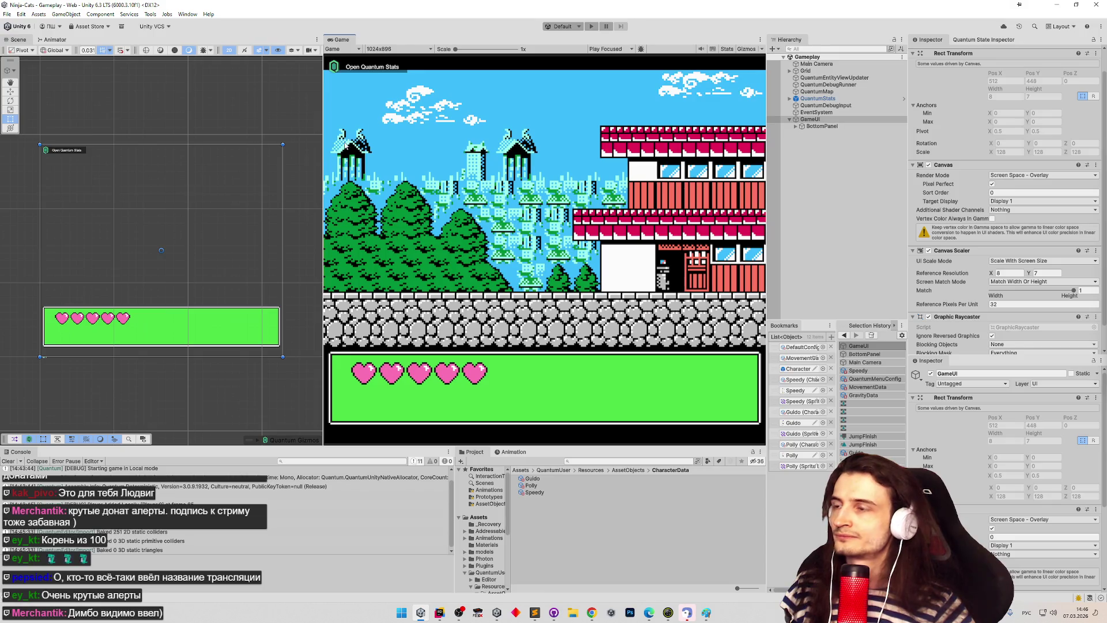
{"action": "left_click_drag", "start_coordinate": [323, 111], "coordinate": [295, 87]}
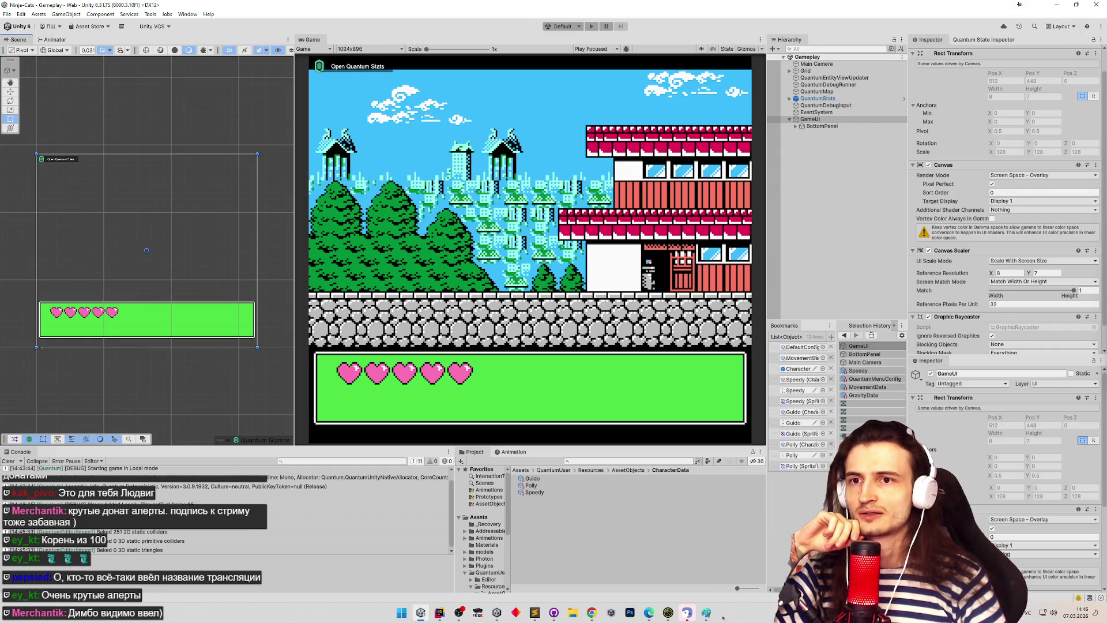
{"action": "left_click_drag", "start_coordinate": [1100, 163], "coordinate": [1100, 184]}
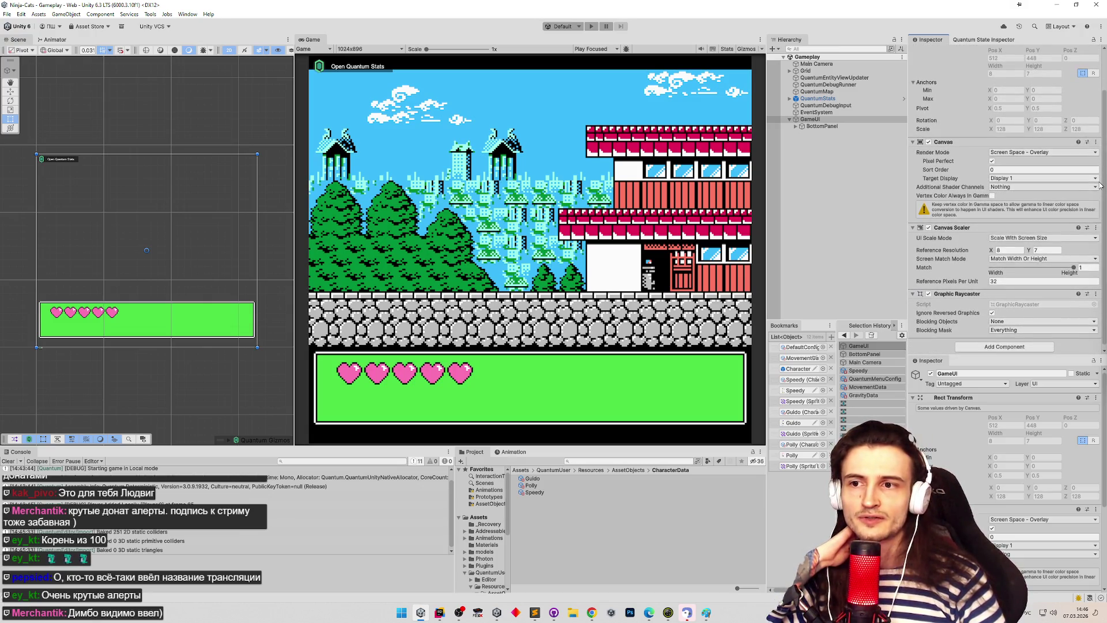
Step: Switch the GameUI Canvas Scaler to Constant Pixel Size and preview at Free Aspect
{"action": "left_click", "coordinate": [1051, 238]}
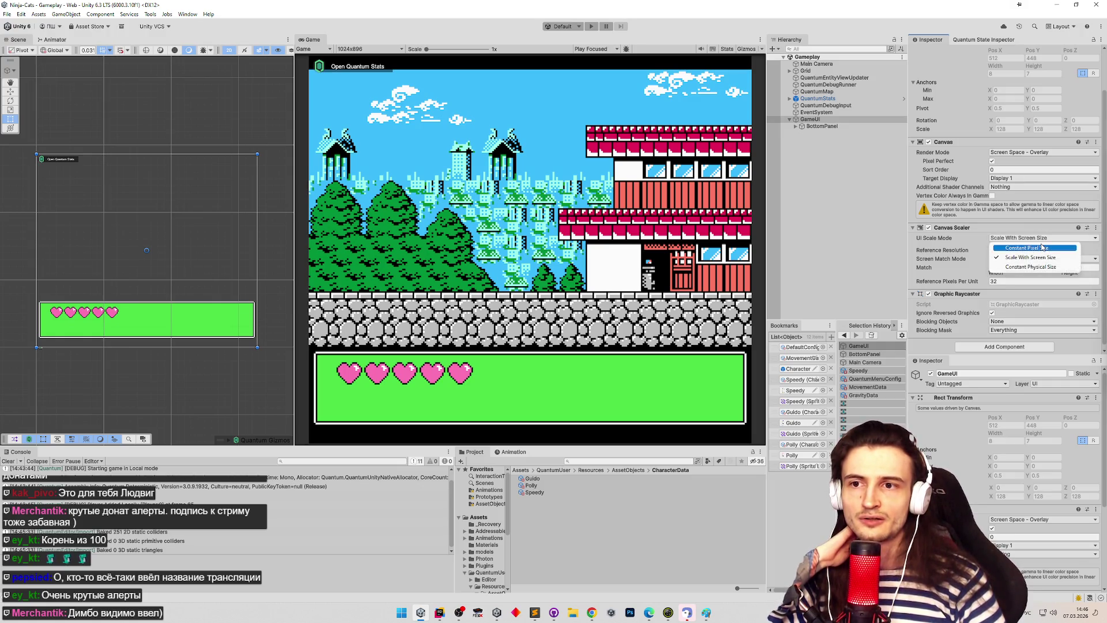
{"action": "left_click", "coordinate": [1042, 247]}
{"action": "left_click_drag", "start_coordinate": [600, 448], "coordinate": [603, 302]}
{"action": "mouse_move", "coordinate": [600, 268]}
{"action": "left_mouse_down"}
{"action": "mouse_move", "coordinate": [599, 360]}
{"action": "mouse_move", "coordinate": [576, 398]}
{"action": "mouse_move", "coordinate": [588, 410]}
{"action": "mouse_move", "coordinate": [588, 233]}
{"action": "mouse_move", "coordinate": [587, 408]}
{"action": "left_mouse_up"}
{"action": "left_click", "coordinate": [369, 48]}
{"action": "left_click", "coordinate": [357, 57]}
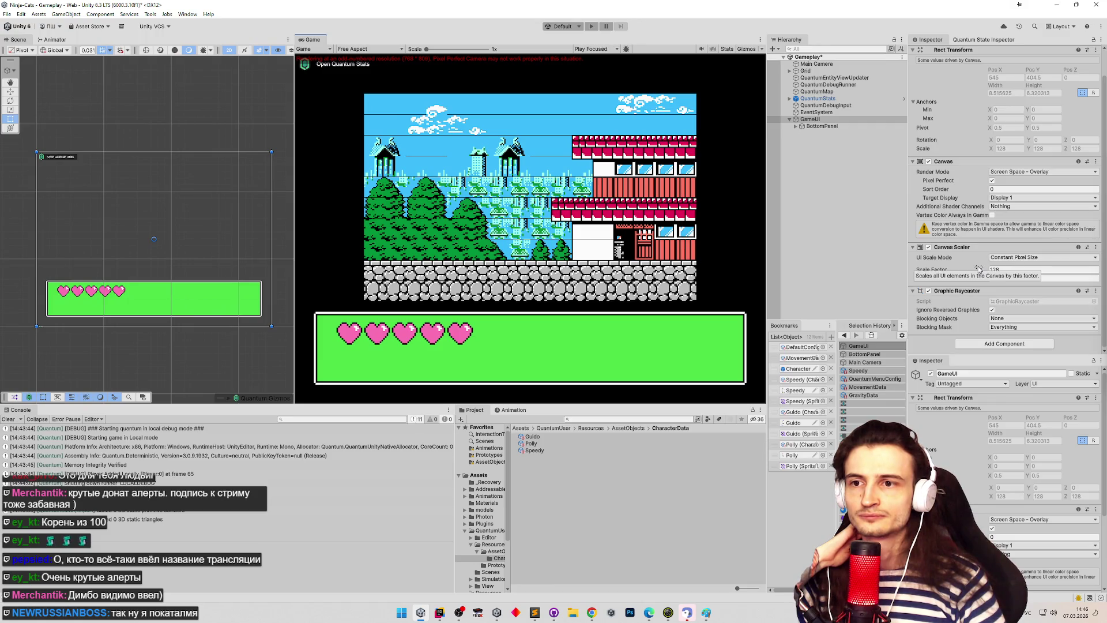
Step: Set the canvas Scale Factor to 96 after trying about 111 and undoing to 128
{"action": "left_click_drag", "start_coordinate": [978, 268], "coordinate": [933, 271]}
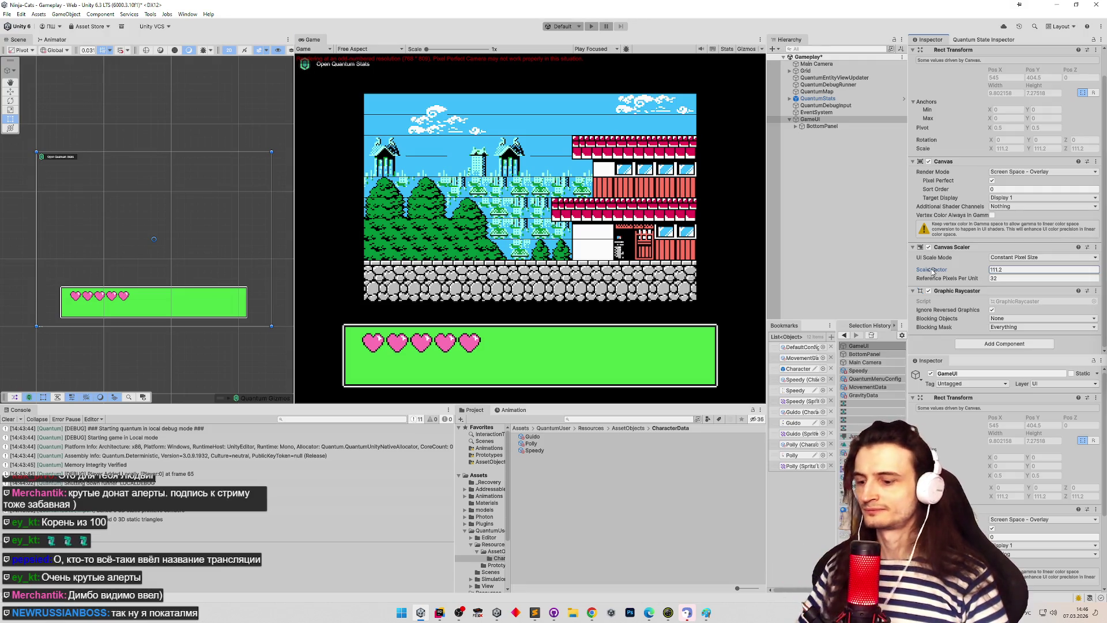
{"action": "key", "text": "ctrl+z"}
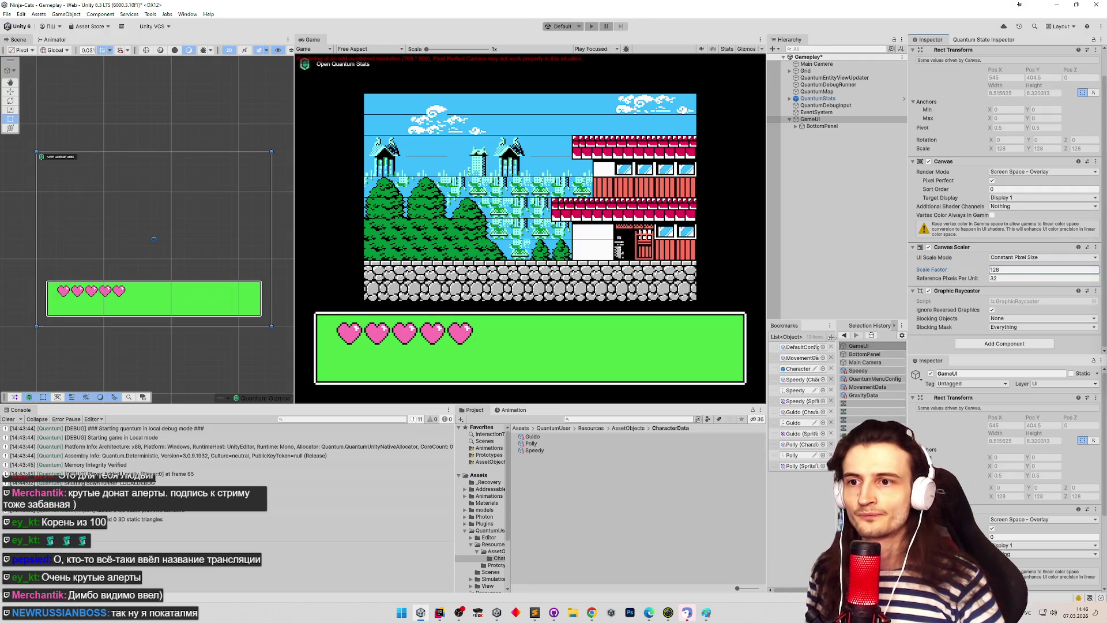
{"action": "mouse_move", "coordinate": [695, 405]}
{"action": "left_mouse_down"}
{"action": "mouse_move", "coordinate": [691, 474]}
{"action": "mouse_move", "coordinate": [701, 398]}
{"action": "mouse_move", "coordinate": [723, 415]}
{"action": "mouse_move", "coordinate": [719, 453]}
{"action": "mouse_move", "coordinate": [715, 441]}
{"action": "left_mouse_up"}
{"action": "left_click", "coordinate": [1041, 270]}
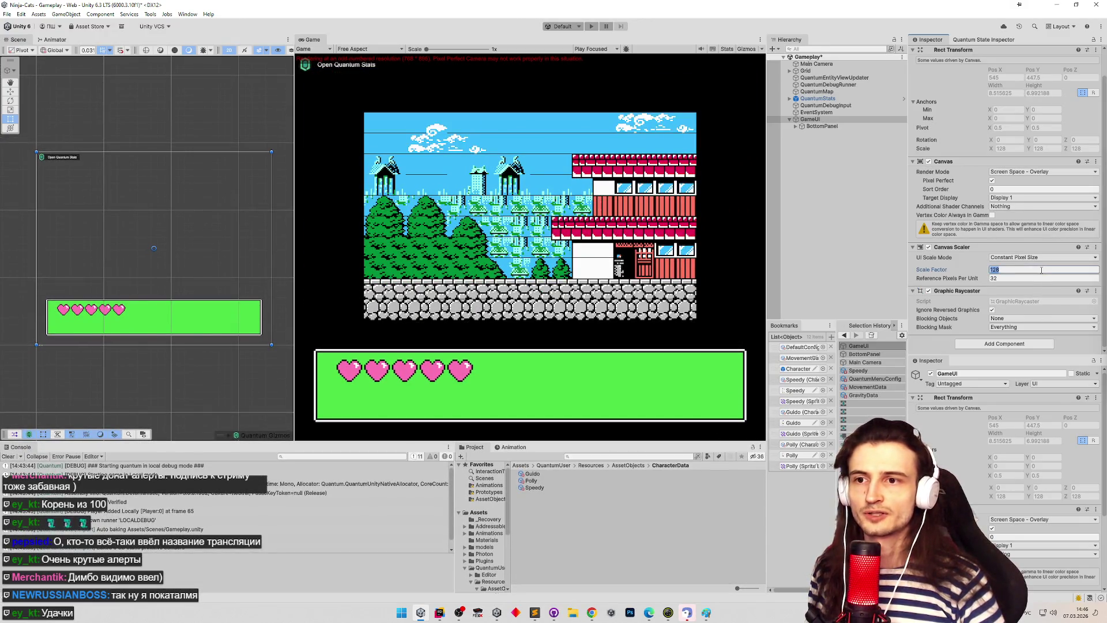
{"action": "type", "text": "96"}
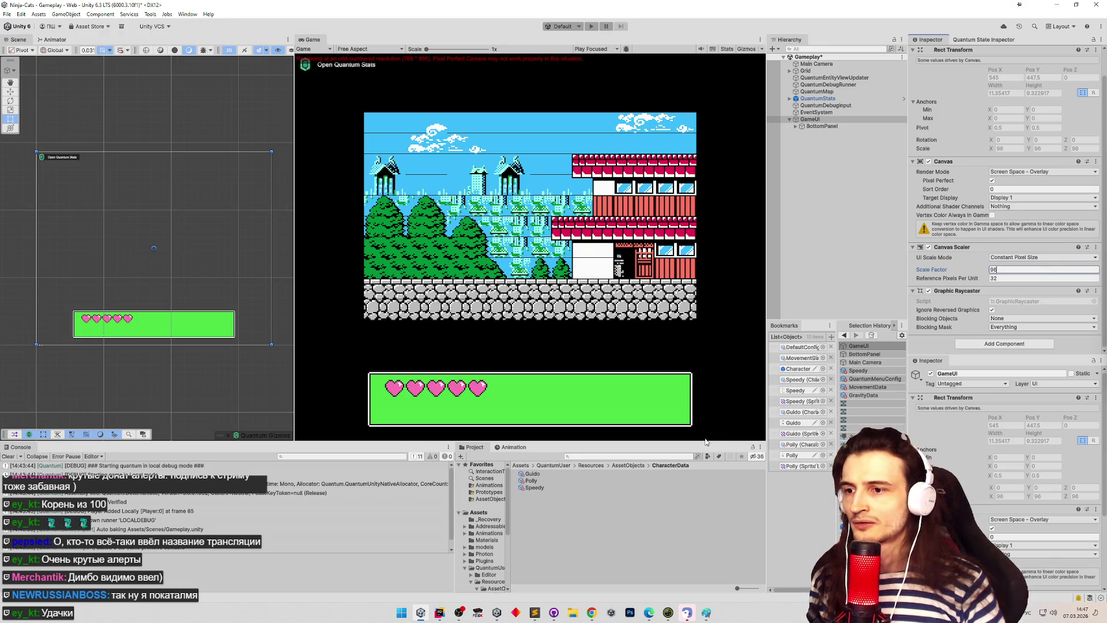
{"action": "mouse_move", "coordinate": [704, 443]}
{"action": "left_mouse_down"}
{"action": "mouse_move", "coordinate": [705, 231]}
{"action": "mouse_move", "coordinate": [698, 432]}
{"action": "mouse_move", "coordinate": [700, 385]}
{"action": "left_mouse_up"}
{"action": "left_click", "coordinate": [817, 126]}
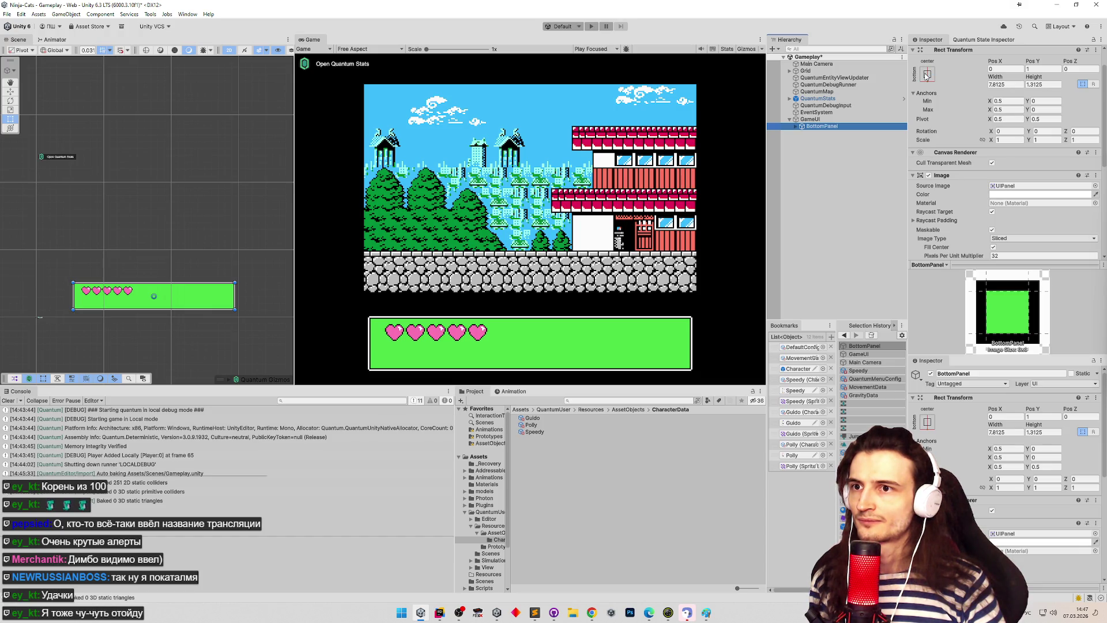
Step: Anchor BottomPanel to middle-center, keep it at the bottom, and drag its pivot up to Y 2.552
{"action": "left_click", "coordinate": [927, 74]}
{"action": "left_click", "coordinate": [976, 162]}
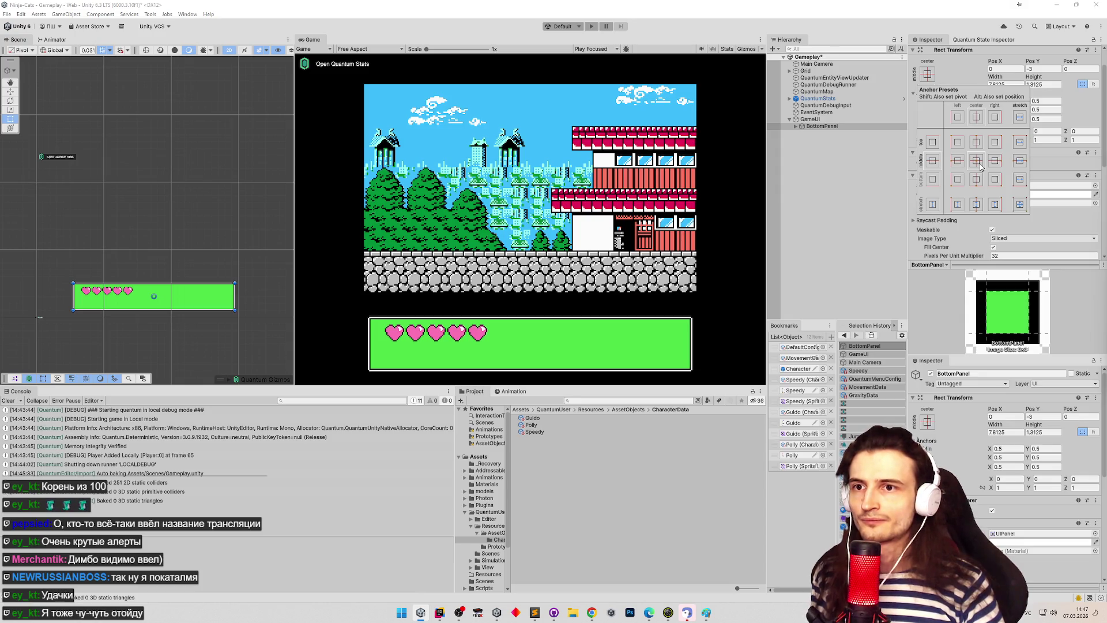
{"action": "left_click", "coordinate": [978, 165], "text": "alt"}
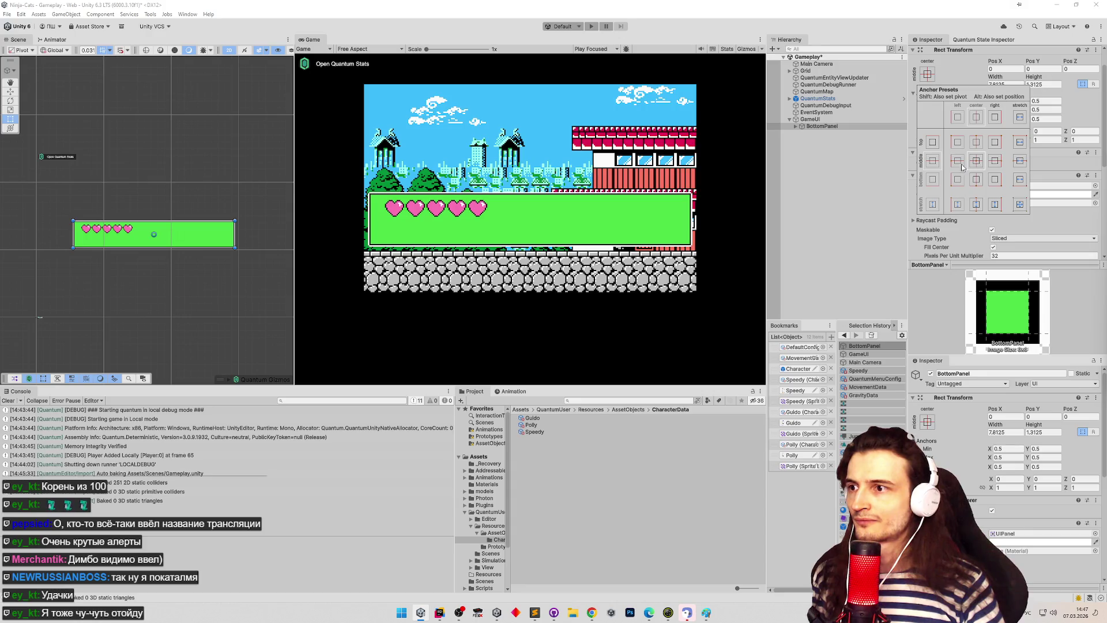
{"action": "key", "text": "ctrl+z"}
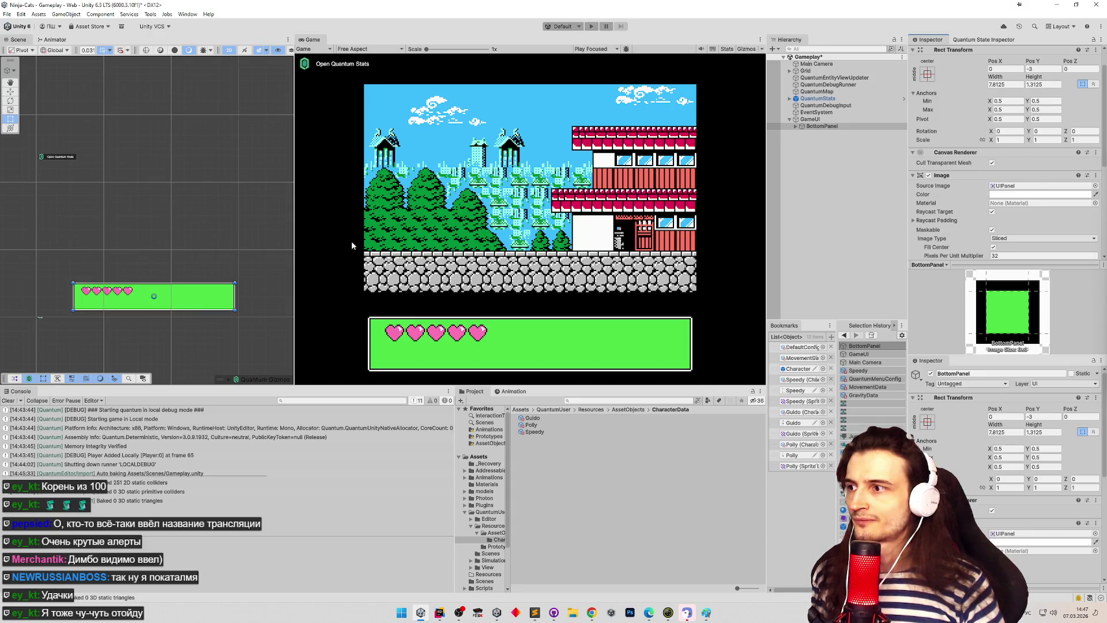
{"action": "left_click", "coordinate": [927, 73]}
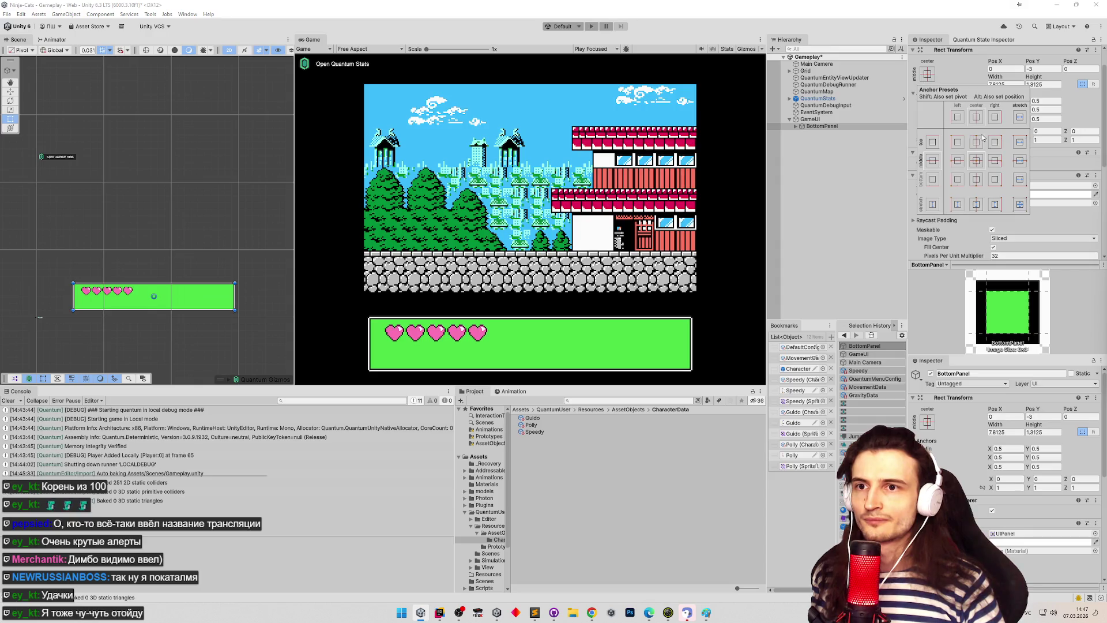
{"action": "left_click", "coordinate": [978, 166], "text": "alt"}
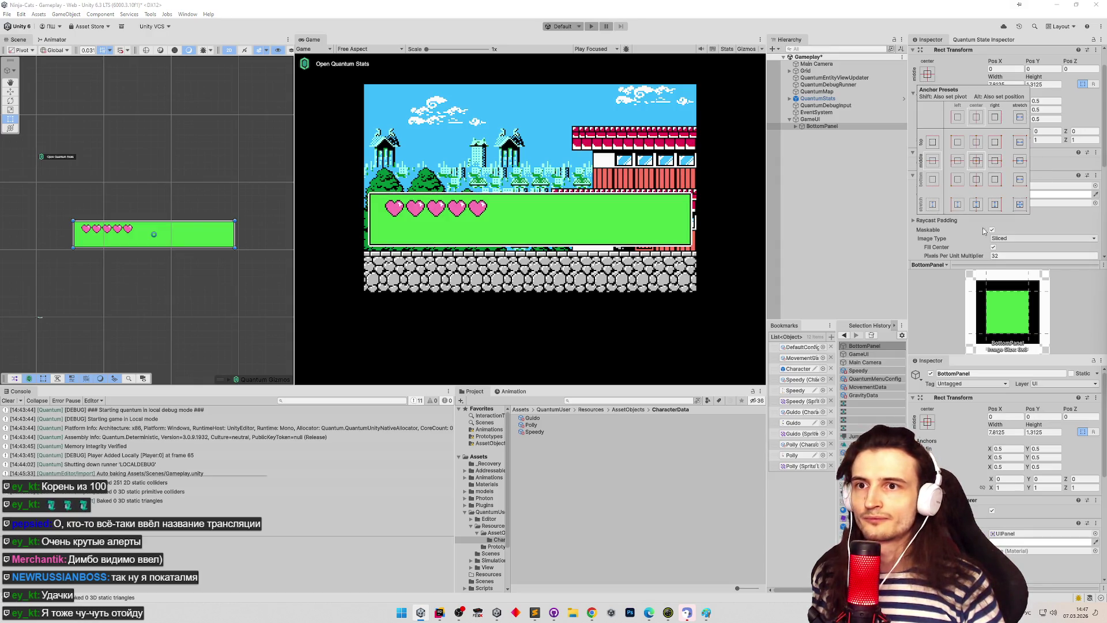
{"action": "left_click", "coordinate": [1053, 162]}
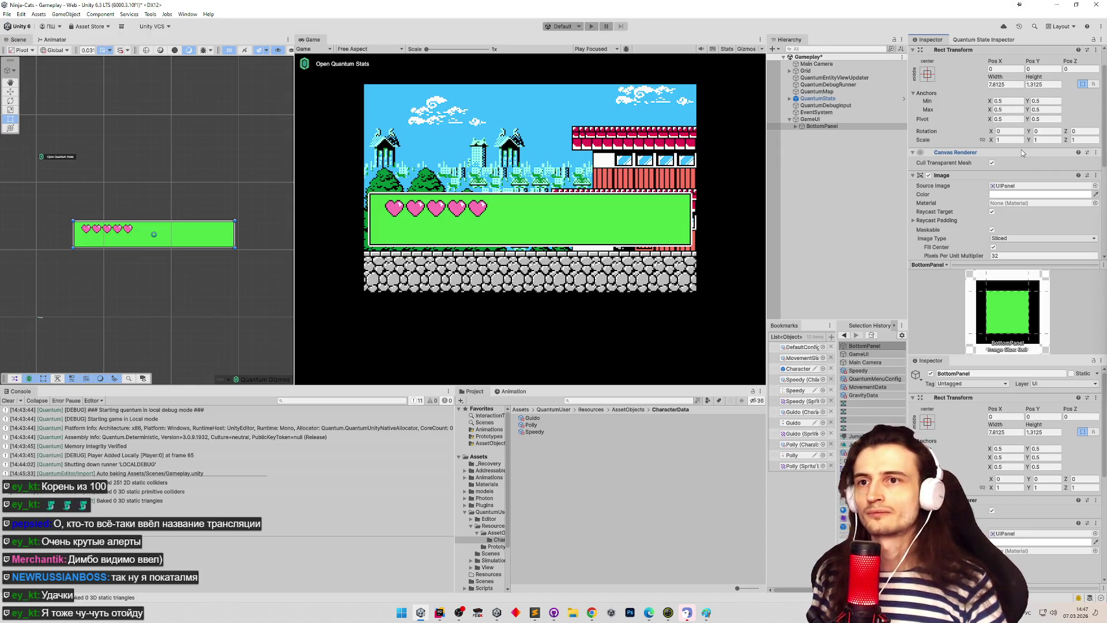
{"action": "key", "text": "ctrl+z"}
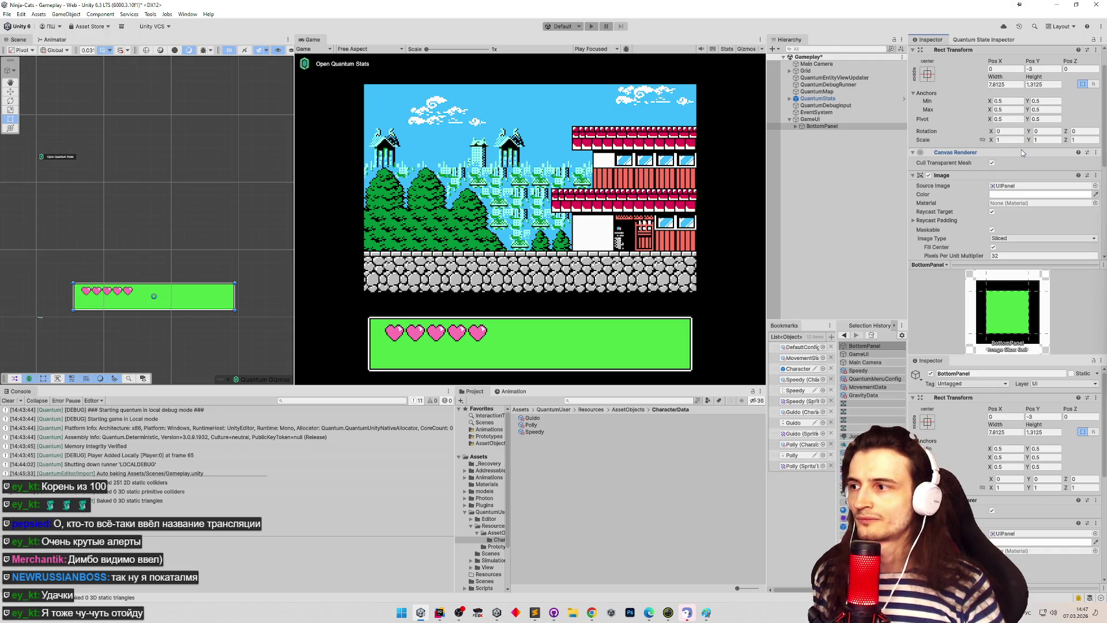
{"action": "left_click", "coordinate": [154, 295]}
{"action": "mouse_move", "coordinate": [154, 294]}
{"action": "left_mouse_down"}
{"action": "mouse_move", "coordinate": [155, 232]}
{"action": "mouse_move", "coordinate": [154, 243]}
{"action": "left_mouse_up"}
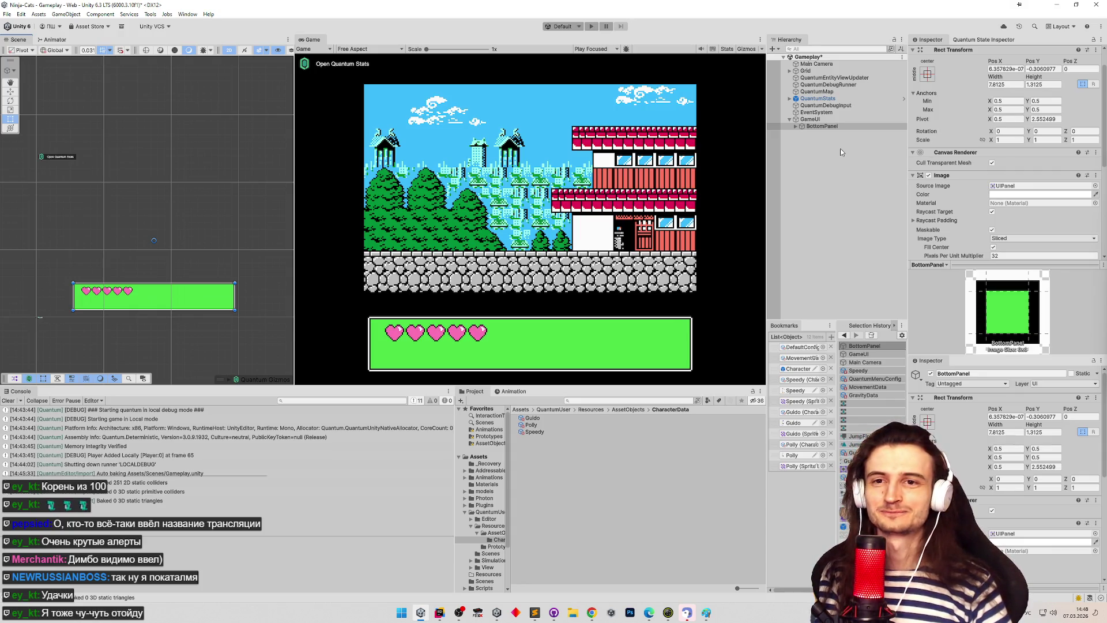
Step: Compare BottomPanel and GameUI settings by switching between them, ending on BottomPanel
{"action": "left_click", "coordinate": [852, 127]}
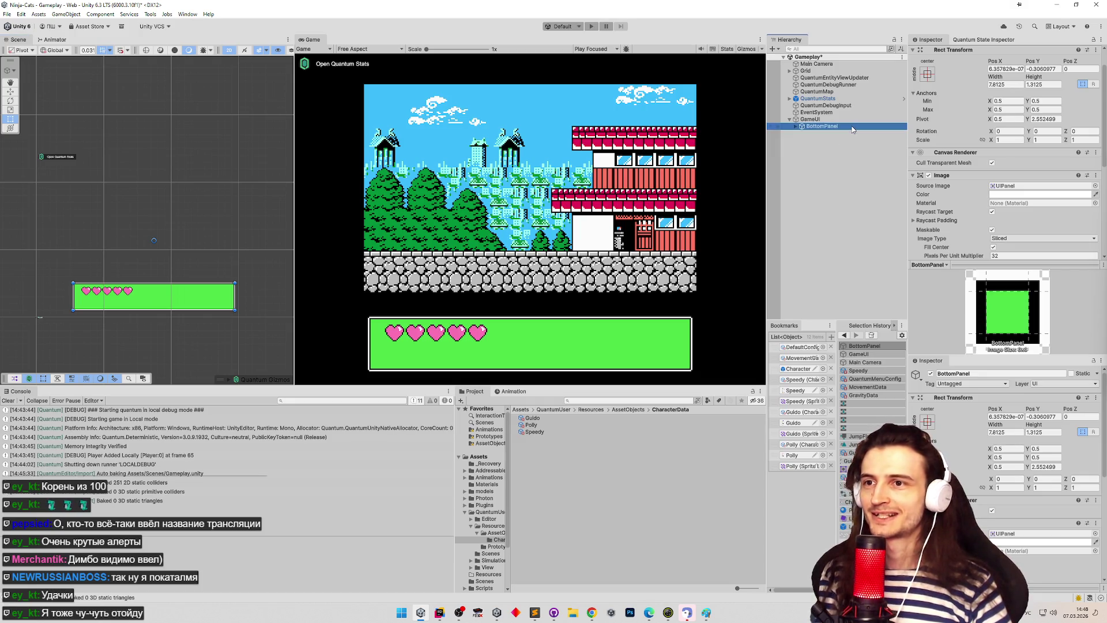
{"action": "left_click", "coordinate": [817, 120]}
{"action": "left_click", "coordinate": [820, 125]}
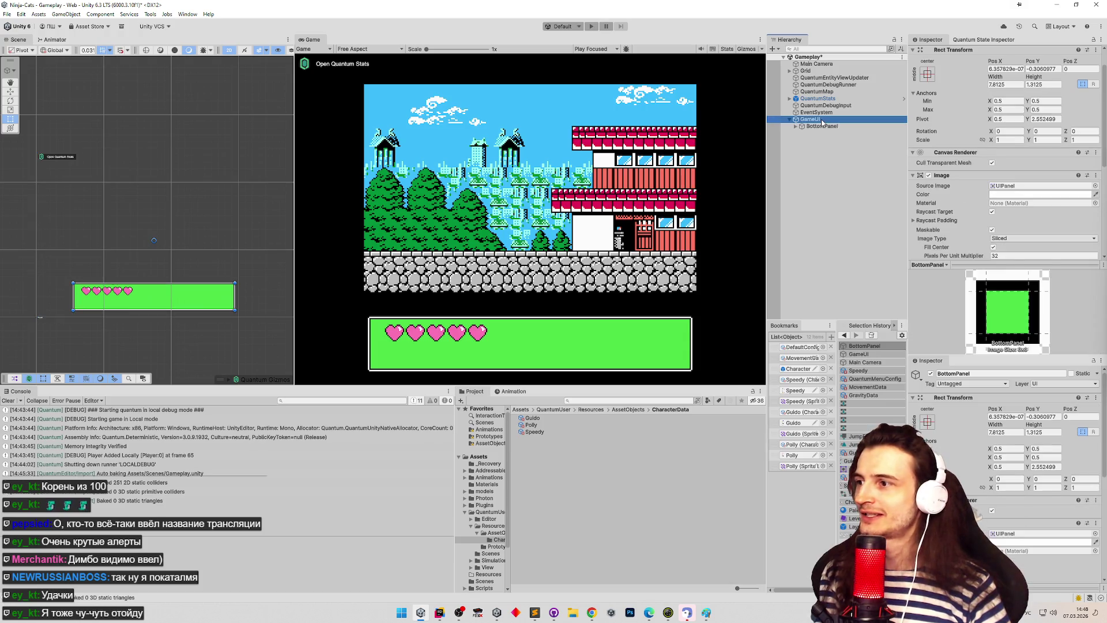
{"action": "left_click", "coordinate": [822, 121]}
{"action": "left_click", "coordinate": [823, 122]}
{"action": "left_click", "coordinate": [823, 120]}
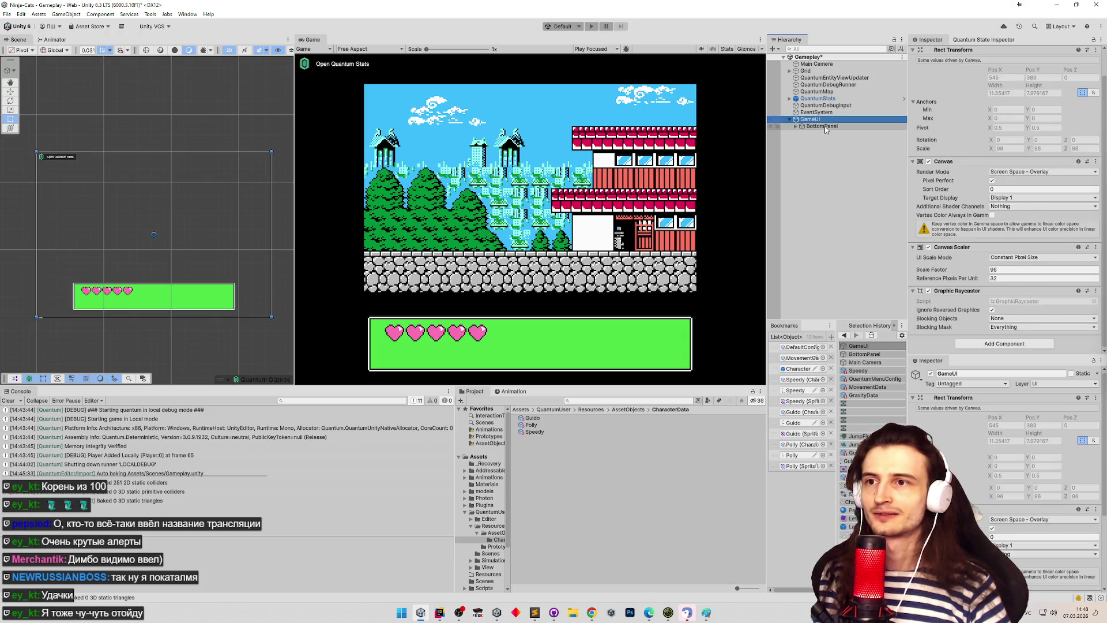
{"action": "left_click", "coordinate": [823, 123]}
{"action": "left_click", "coordinate": [824, 121]}
{"action": "left_click", "coordinate": [824, 125]}
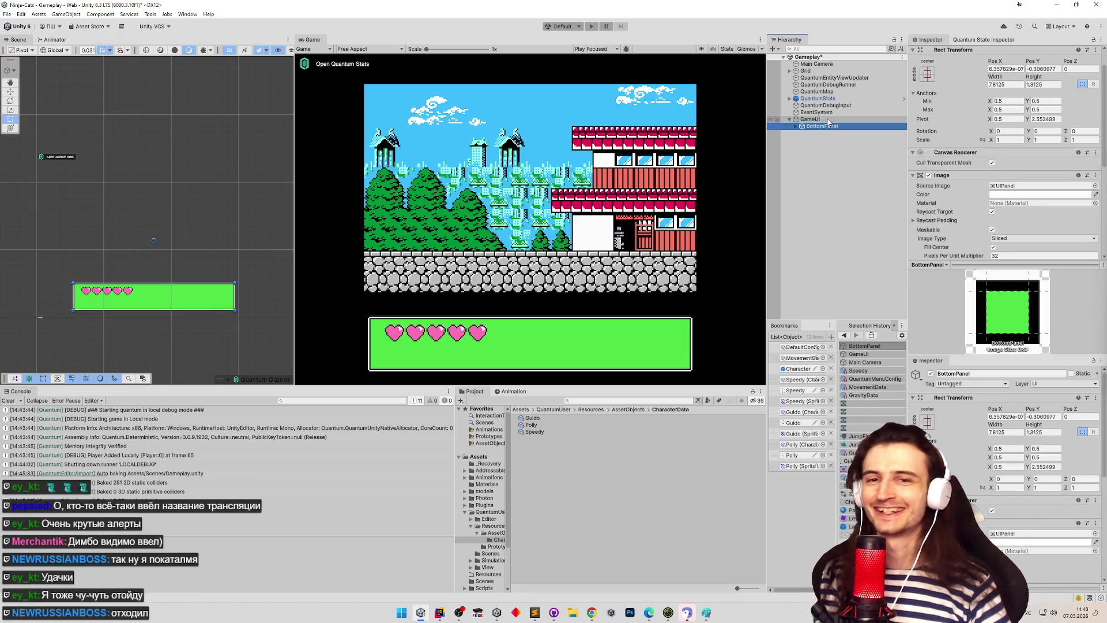
{"action": "left_click", "coordinate": [828, 121]}
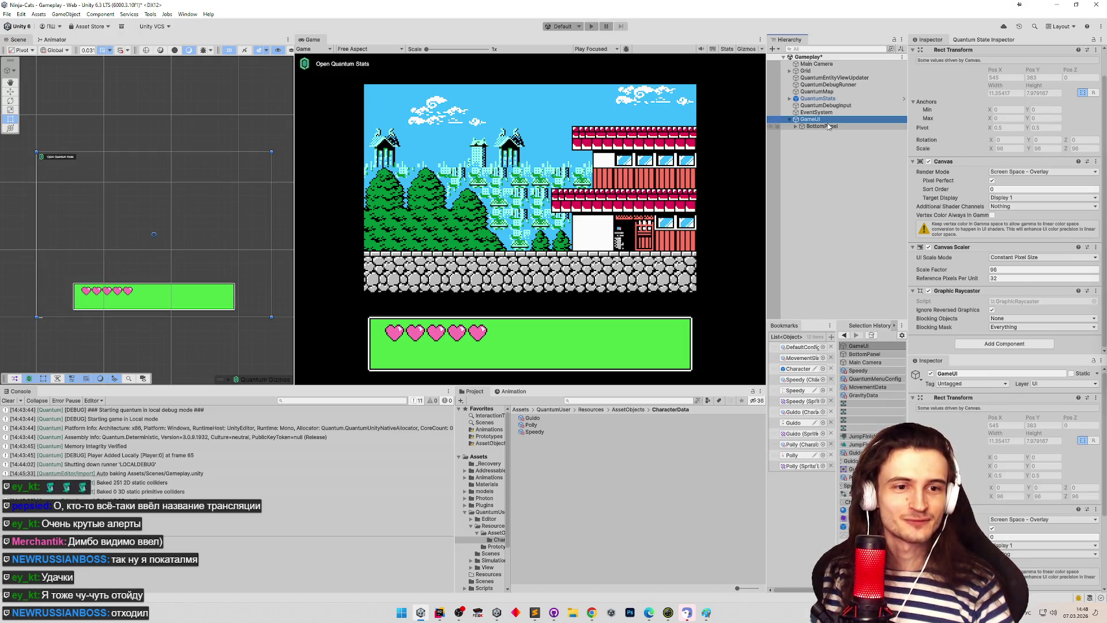
{"action": "left_click", "coordinate": [827, 127]}
{"action": "left_click", "coordinate": [827, 120]}
{"action": "left_click", "coordinate": [827, 126]}
{"action": "left_click", "coordinate": [828, 120]}
{"action": "left_click", "coordinate": [827, 126]}
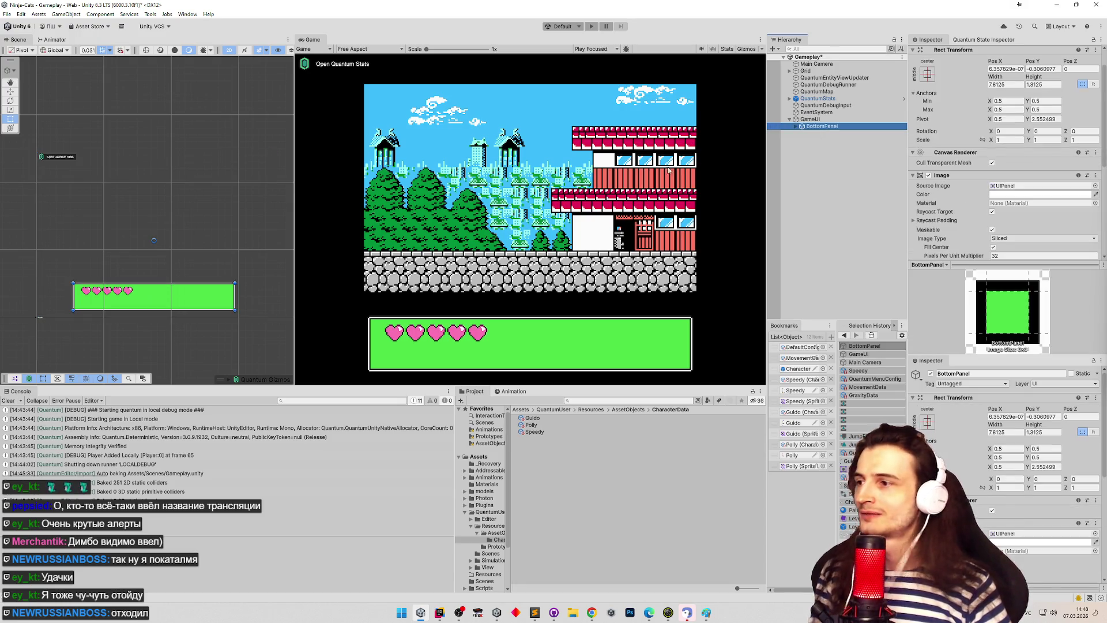
Step: Set BottomPanel's pivot Y to 3, then 2.75, shifting Pos Y to about -0.0469
{"action": "left_click", "coordinate": [1045, 118]}
{"action": "type", "text": "3"}
{"action": "left_click", "coordinate": [823, 119]}
{"action": "left_click", "coordinate": [825, 127]}
{"action": "left_click", "coordinate": [823, 119]}
{"action": "left_click", "coordinate": [824, 127]}
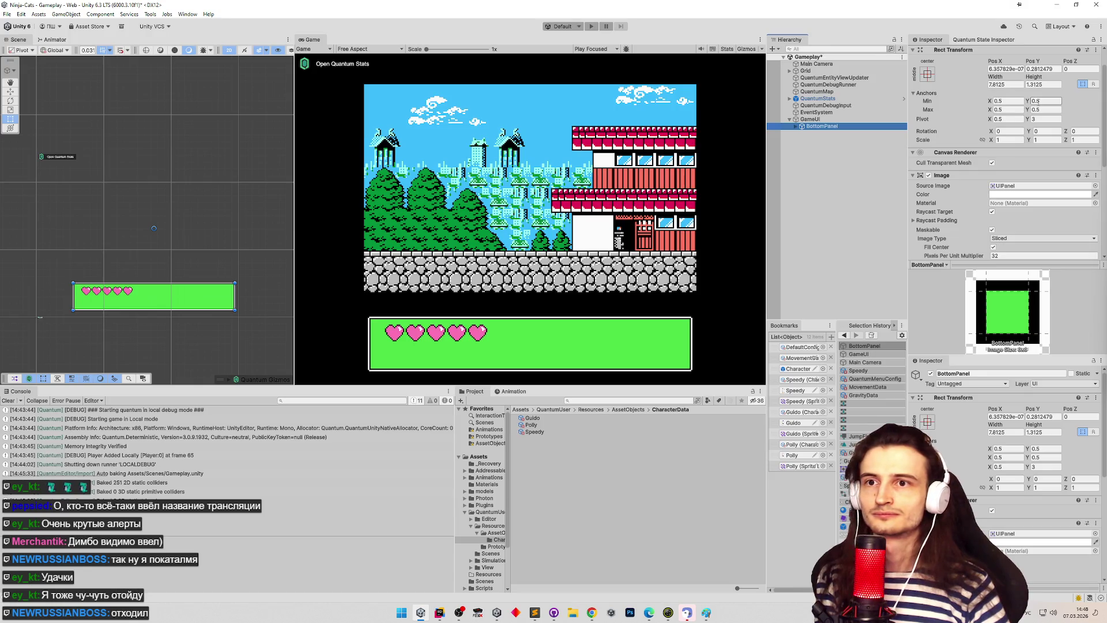
{"action": "left_click", "coordinate": [1046, 119]}
{"action": "type", "text": "2"}
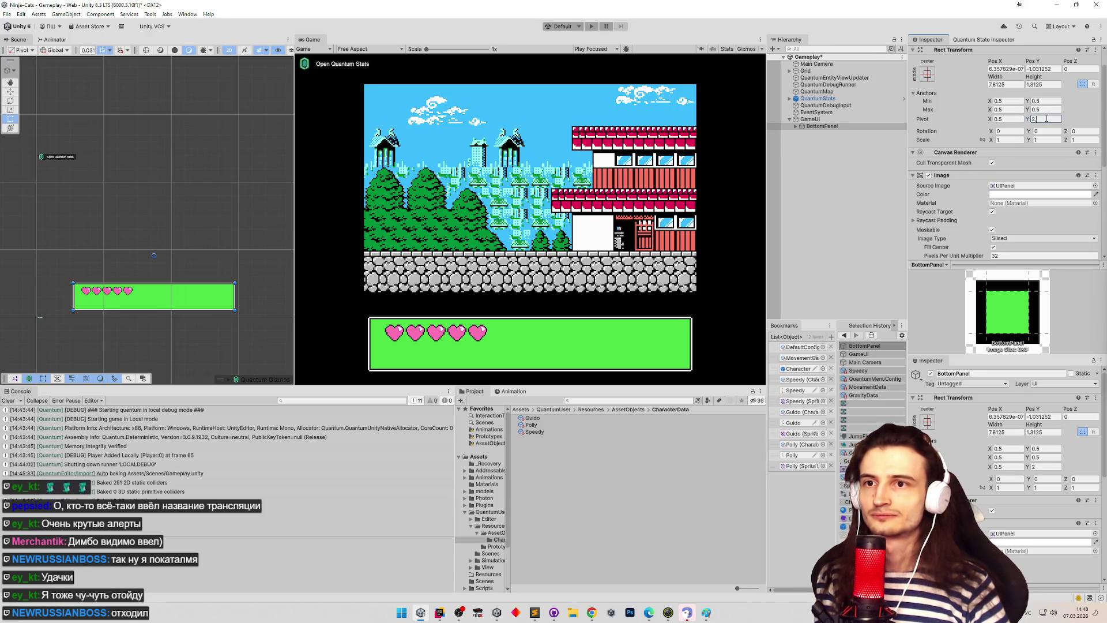
{"action": "type", "text": ",75"}
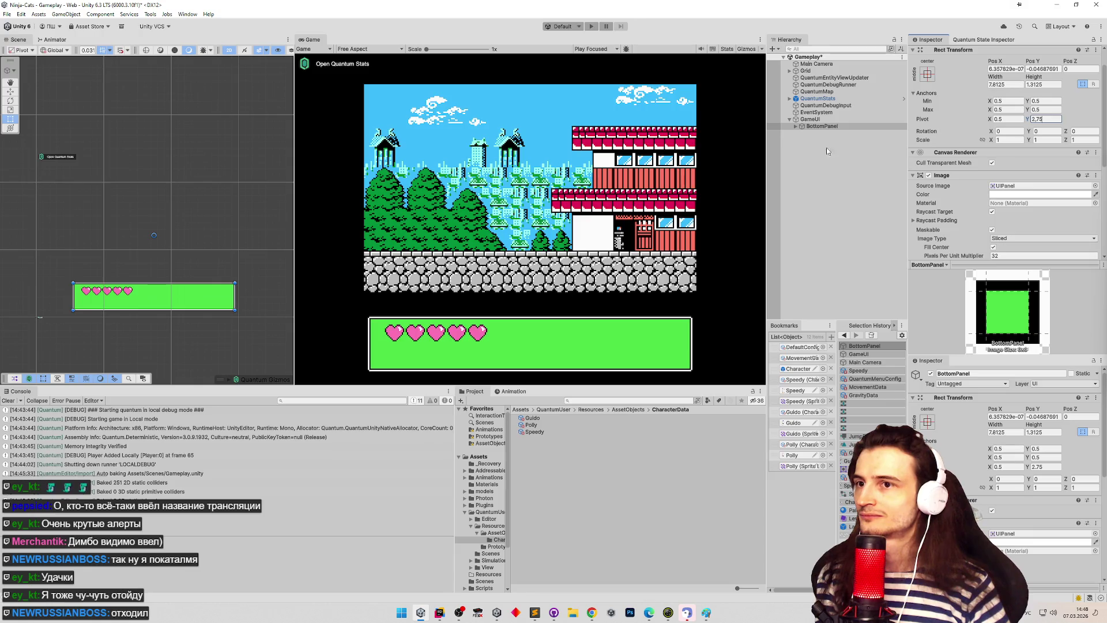
{"action": "left_click", "coordinate": [830, 125]}
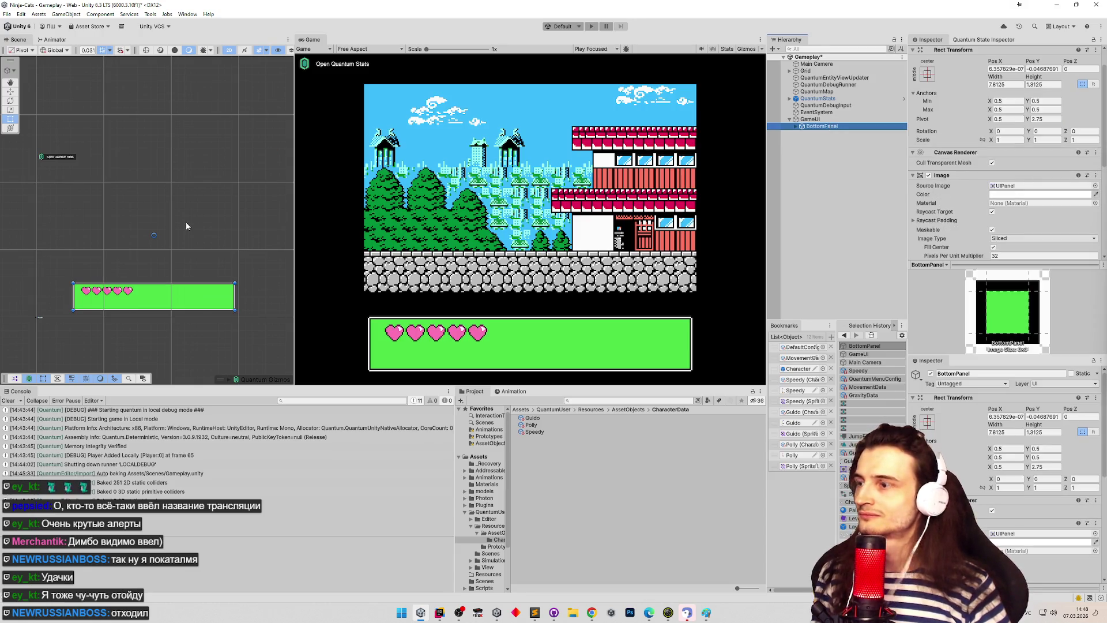
{"action": "scroll", "coordinate": [154, 223], "scroll_direction": "up", "scroll_amount": 5}
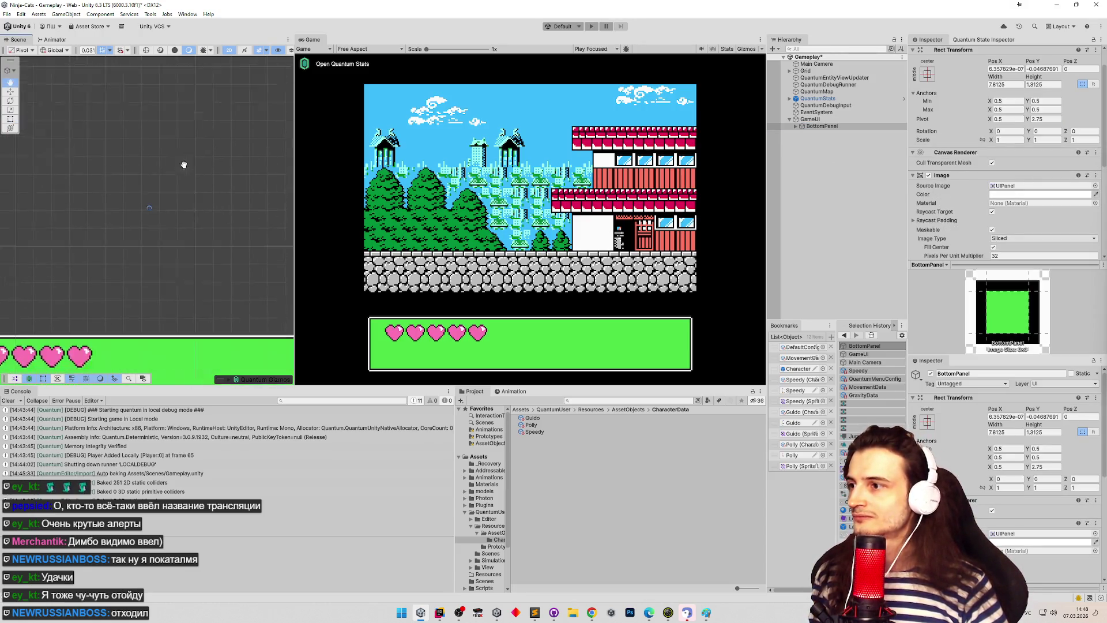
{"action": "scroll", "coordinate": [220, 244], "scroll_direction": "down", "scroll_amount": 3}
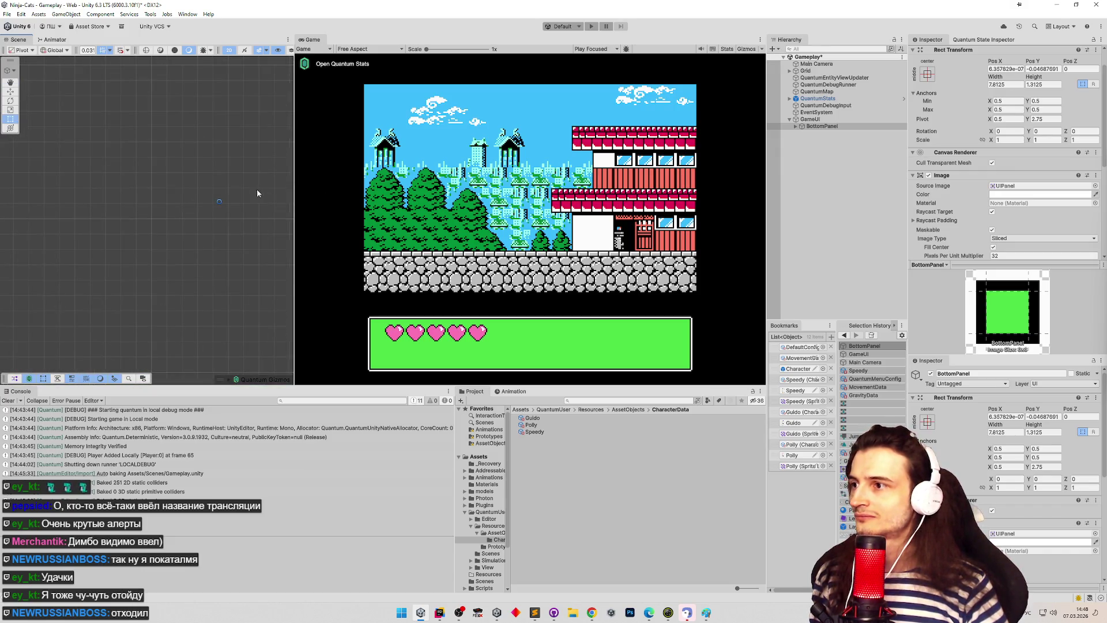
{"action": "scroll", "coordinate": [220, 245], "scroll_direction": "down", "scroll_amount": 2}
{"action": "left_click", "coordinate": [821, 120]}
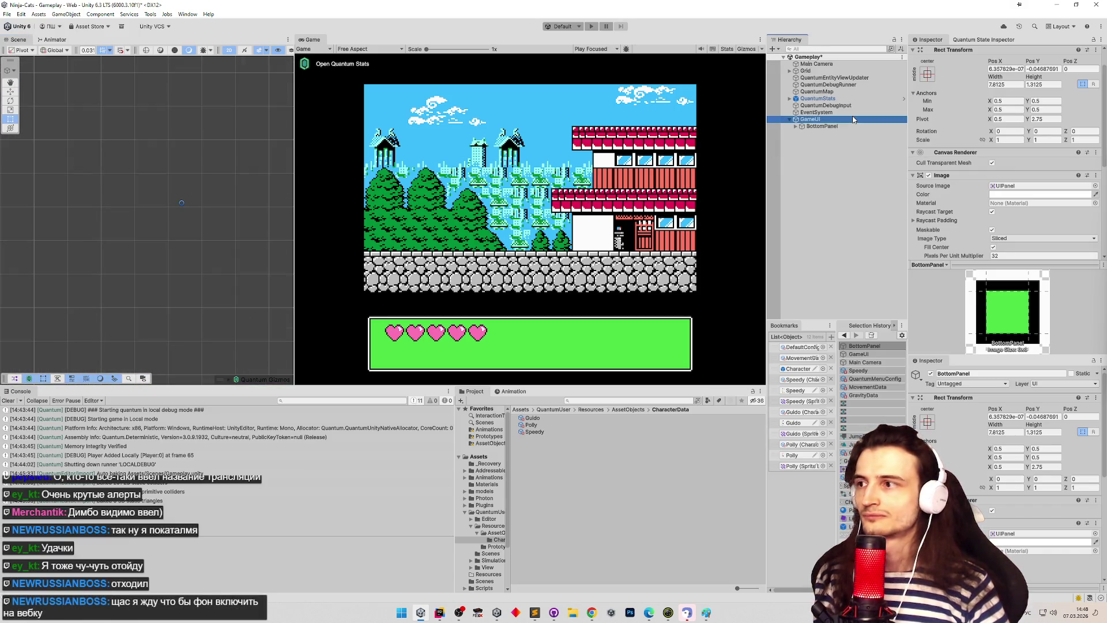
{"action": "left_click", "coordinate": [842, 124]}
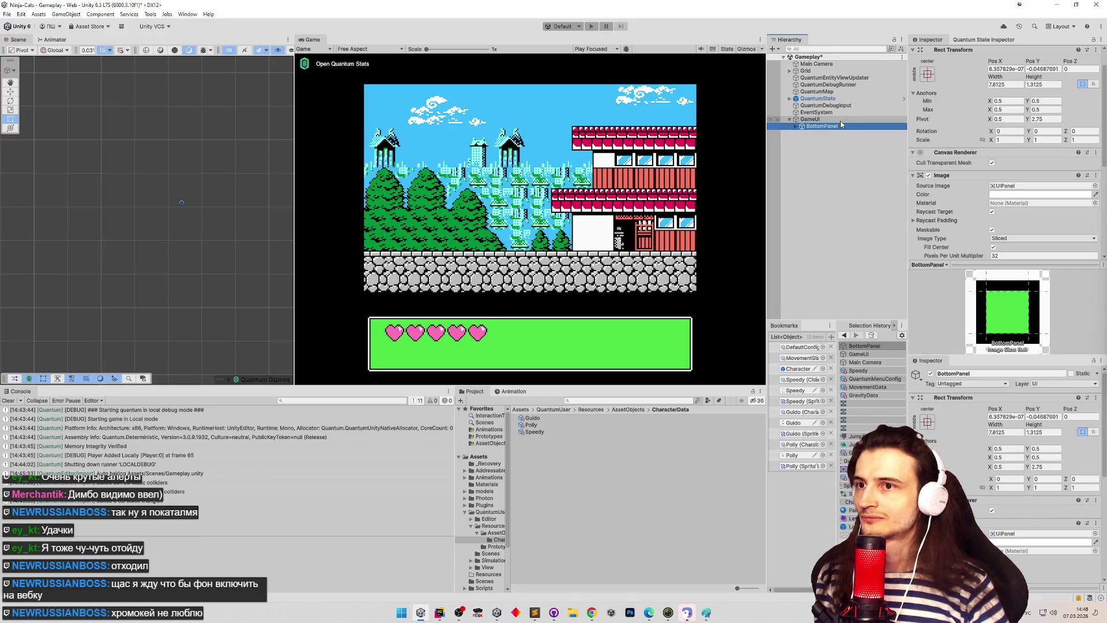
{"action": "double_click", "coordinate": [815, 126]}
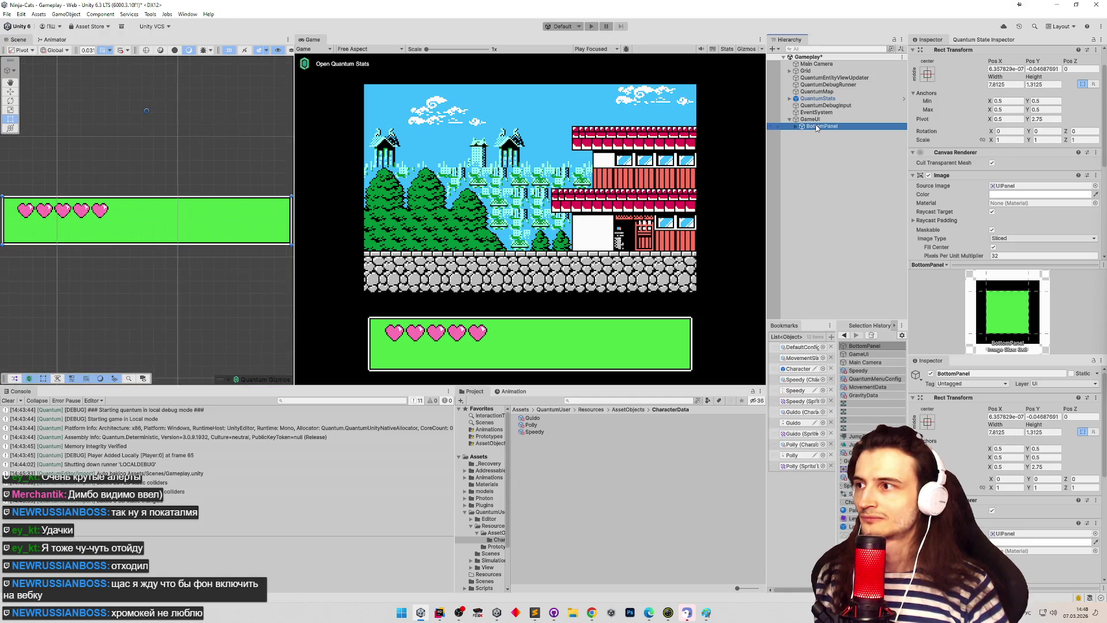
{"action": "left_click", "coordinate": [815, 121]}
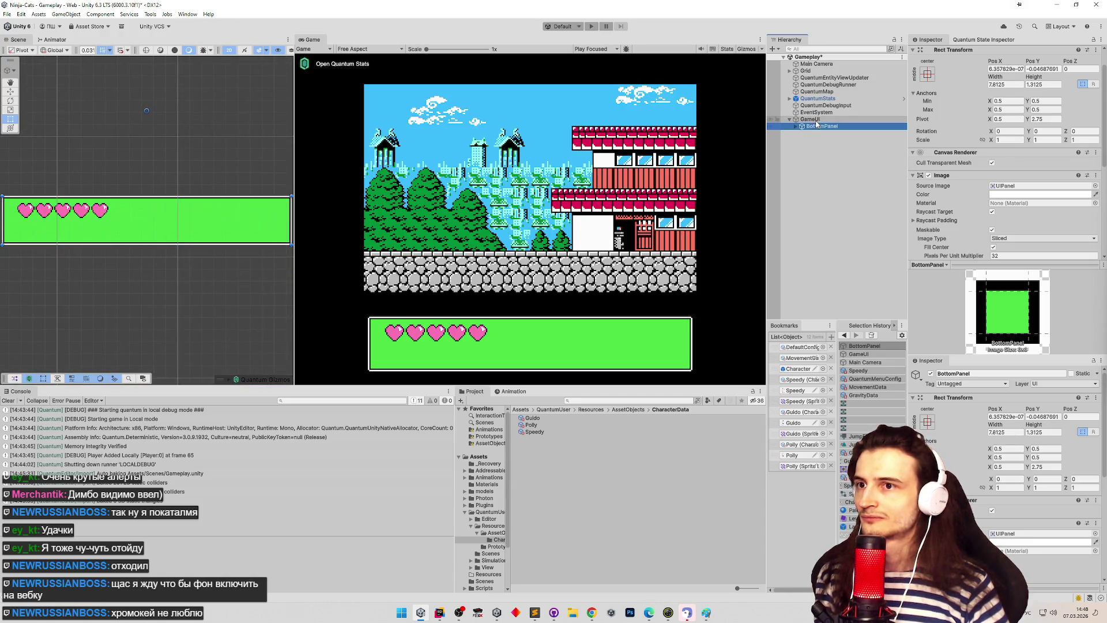
{"action": "scroll", "coordinate": [172, 128], "scroll_direction": "up", "scroll_amount": 5}
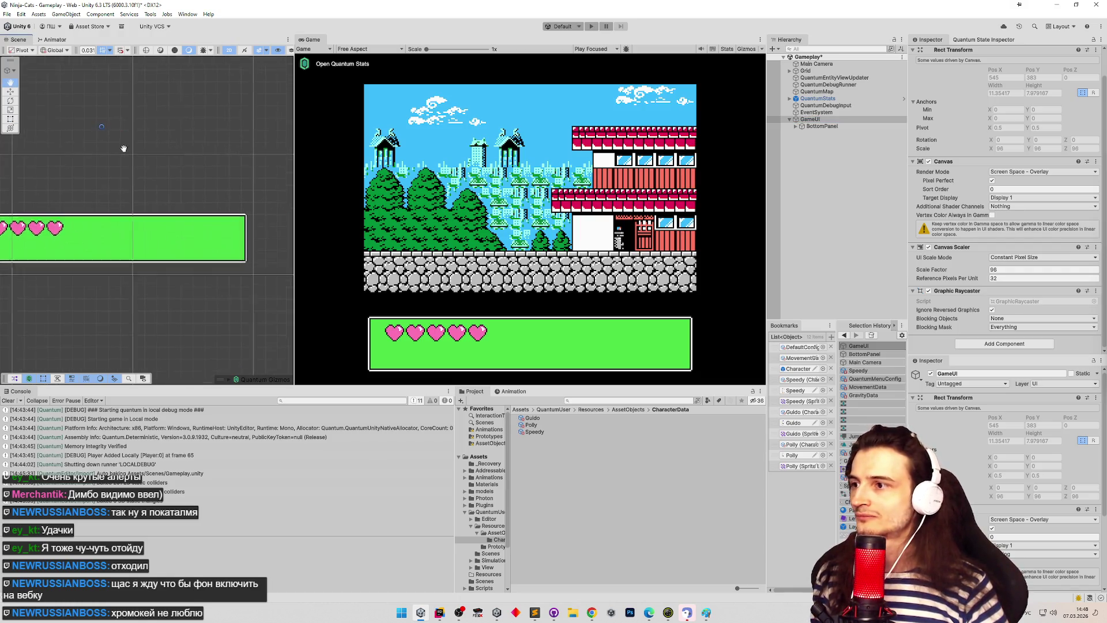
{"action": "scroll", "coordinate": [222, 154], "scroll_direction": "up", "scroll_amount": 6}
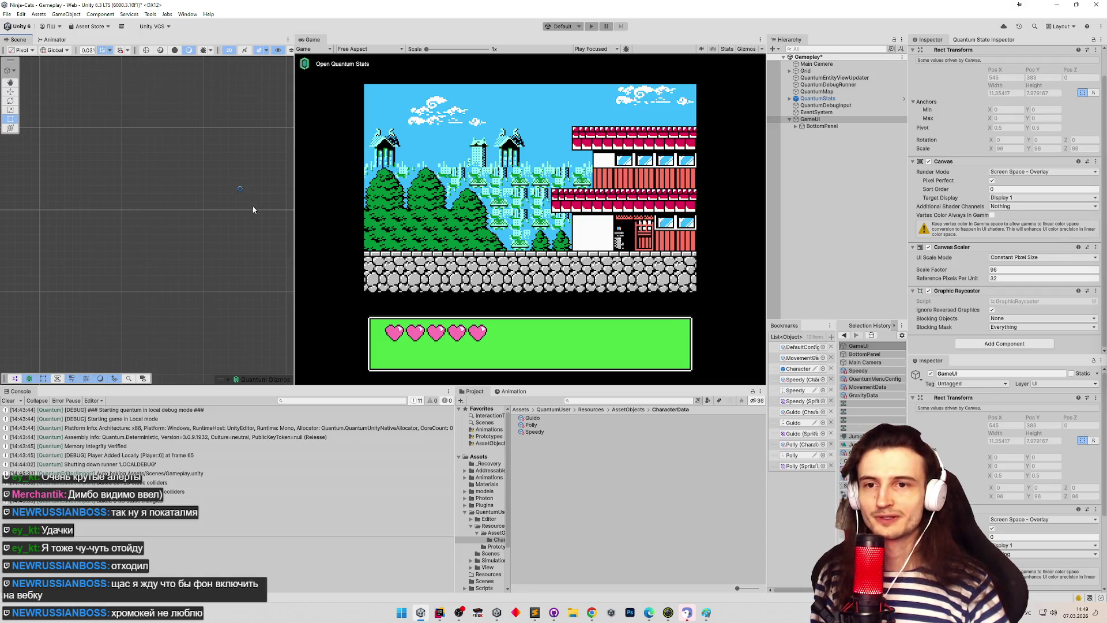
{"action": "scroll", "coordinate": [170, 203], "scroll_direction": "down", "scroll_amount": 5}
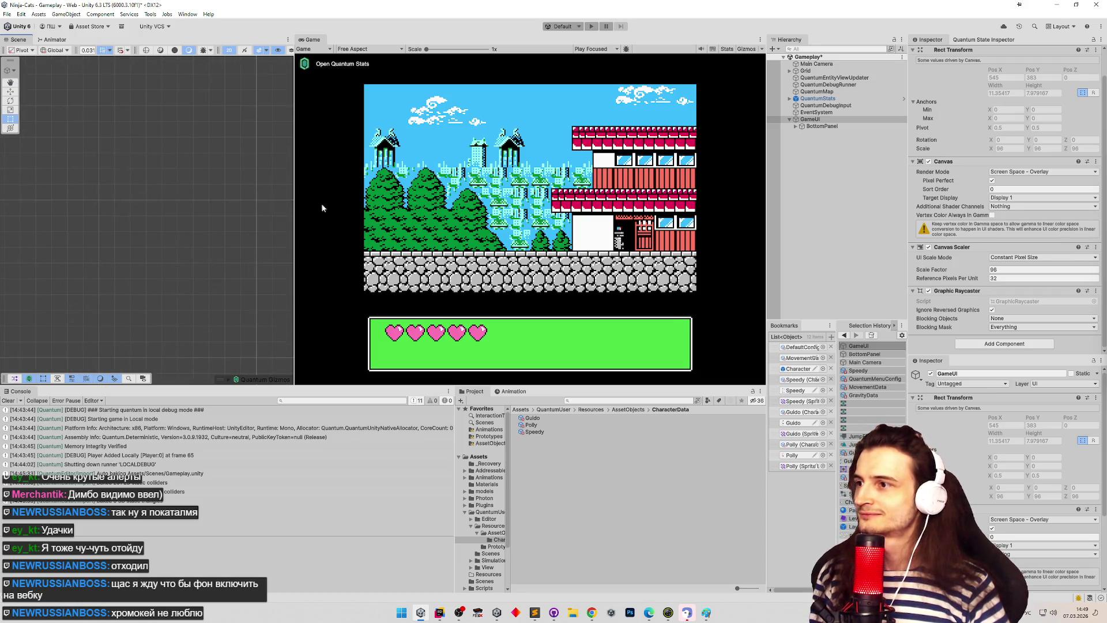
{"action": "scroll", "coordinate": [192, 235], "scroll_direction": "down", "scroll_amount": 3}
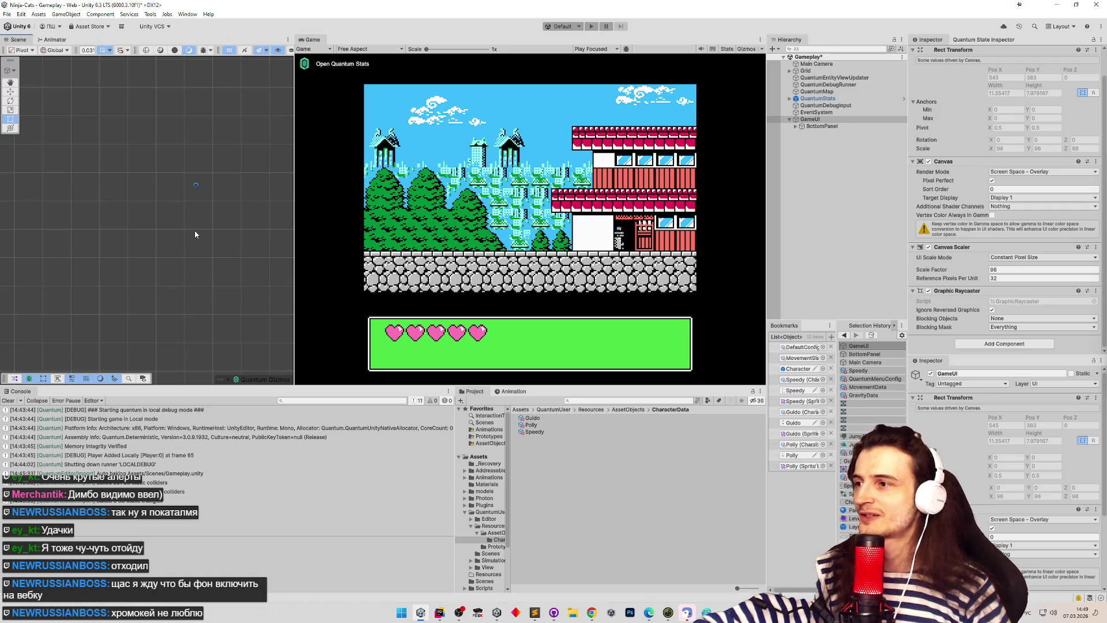
{"action": "left_click", "coordinate": [822, 126]}
{"action": "left_click", "coordinate": [812, 119]}
{"action": "left_click", "coordinate": [825, 126]}
{"action": "left_click", "coordinate": [828, 119]}
{"action": "left_click", "coordinate": [827, 126]}
{"action": "left_click", "coordinate": [828, 120]}
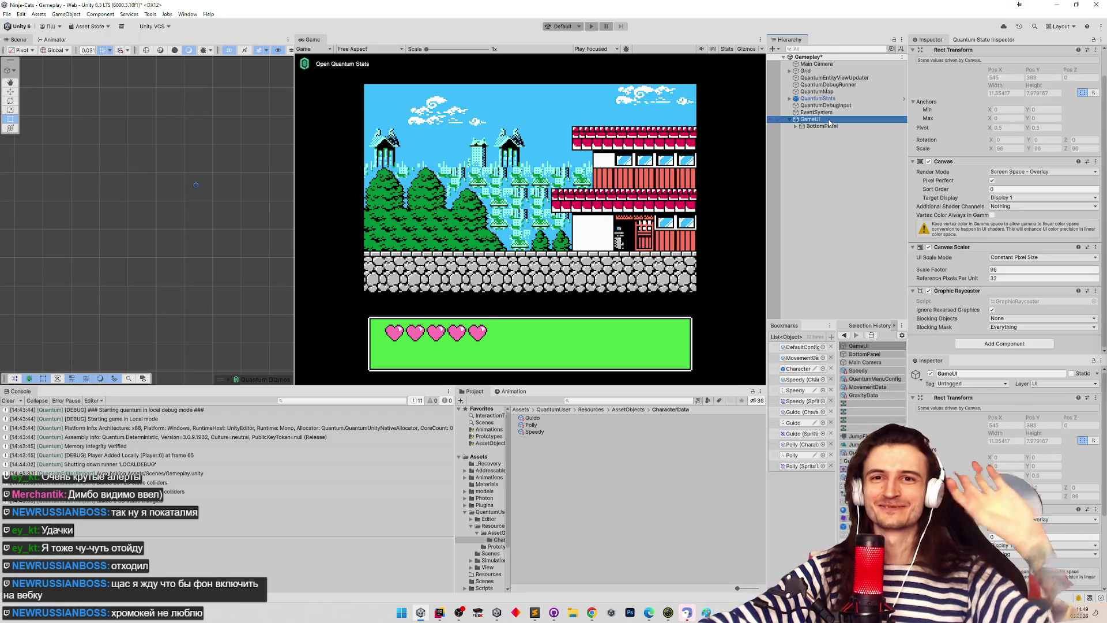
Step: Try BottomPanel Pivot Y values 3.3, 2.1, 1.5, then 2.75 up through 2.79
{"action": "left_click", "coordinate": [823, 127]}
{"action": "key", "text": "Up"}
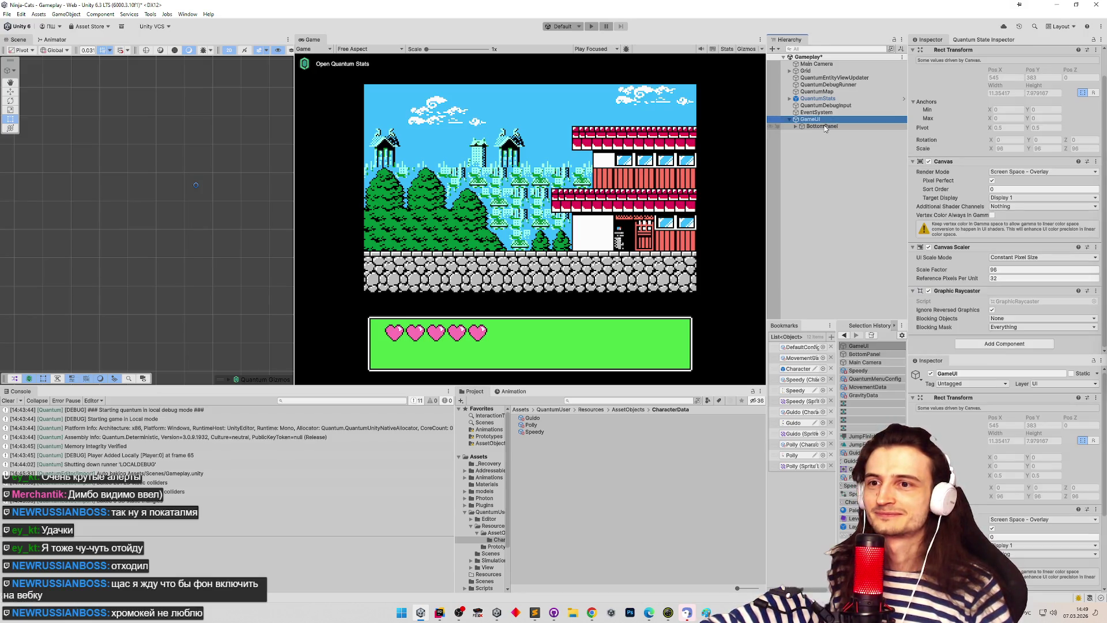
{"action": "left_click", "coordinate": [824, 126]}
{"action": "key", "text": "Up"}
{"action": "left_click", "coordinate": [828, 126]}
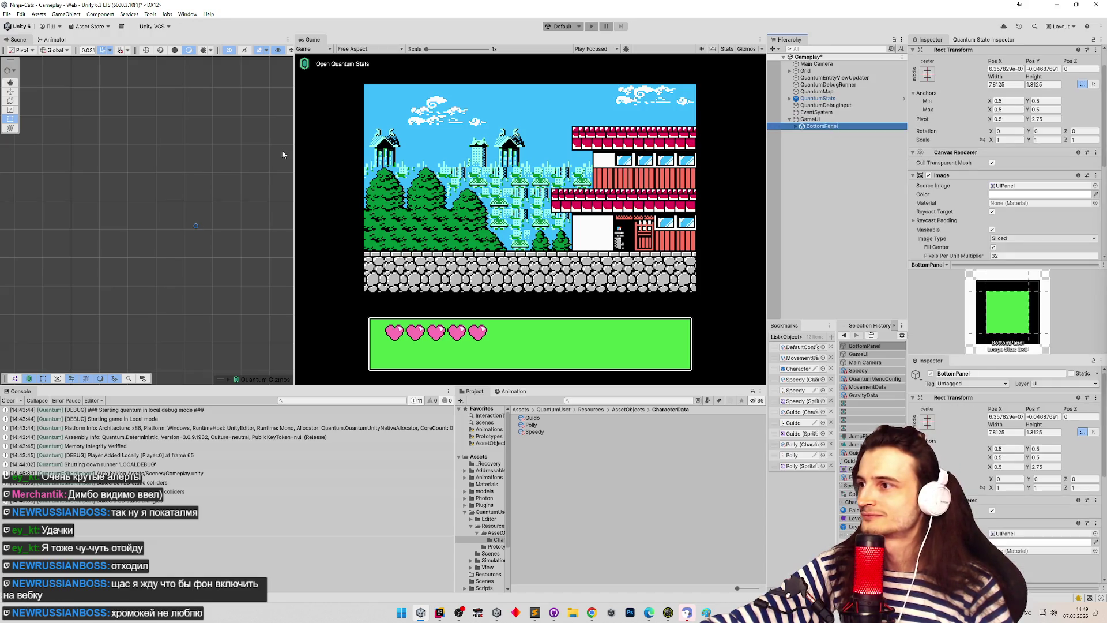
{"action": "left_click", "coordinate": [1032, 119]}
{"action": "type", "text": "3.3"}
{"action": "key", "text": "BackSpace"}
{"action": "key", "text": "BackSpace"}
{"action": "key", "text": "BackSpace"}
{"action": "type", "text": "2.1"}
{"action": "key", "text": "BackSpace"}
{"action": "key", "text": "BackSpace"}
{"action": "key", "text": "BackSpace"}
{"action": "type", "text": "1.5"}
{"action": "key", "text": "BackSpace"}
{"action": "key", "text": "BackSpace"}
{"action": "key", "text": "BackSpace"}
{"action": "type", "text": "2.75"}
{"action": "key", "text": "BackSpace"}
{"action": "type", "text": "6"}
{"action": "key", "text": "BackSpace"}
{"action": "type", "text": "8"}
{"action": "key", "text": "BackSpace"}
{"action": "type", "text": "9"}
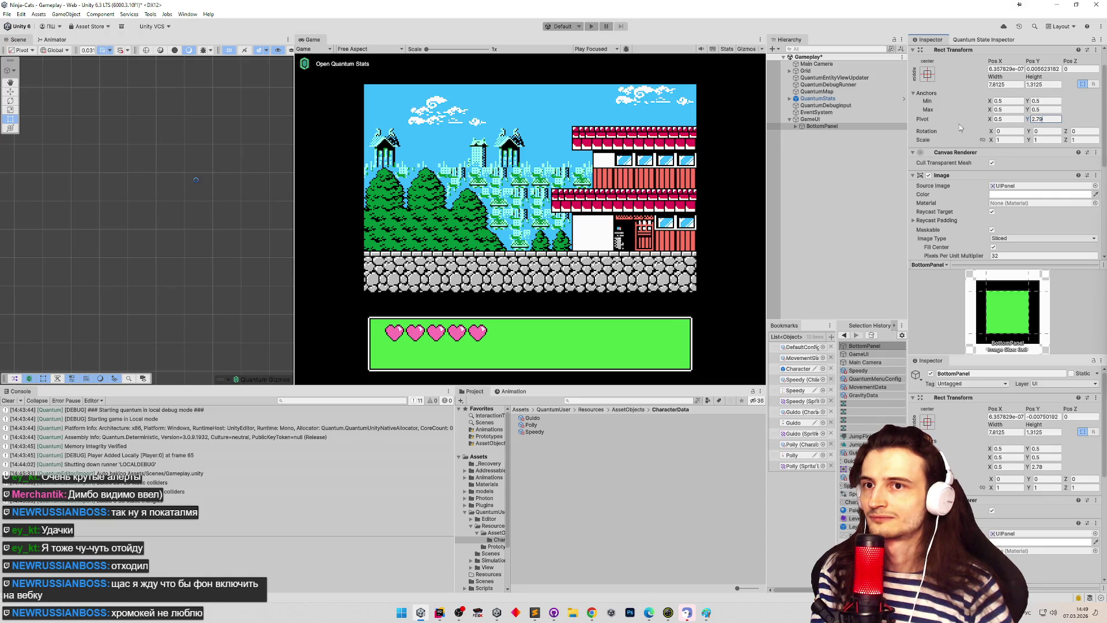
Step: Re-select BottomPanel and settle its Pivot Y at 2.786
{"action": "left_click", "coordinate": [842, 120]}
{"action": "left_click", "coordinate": [839, 126]}
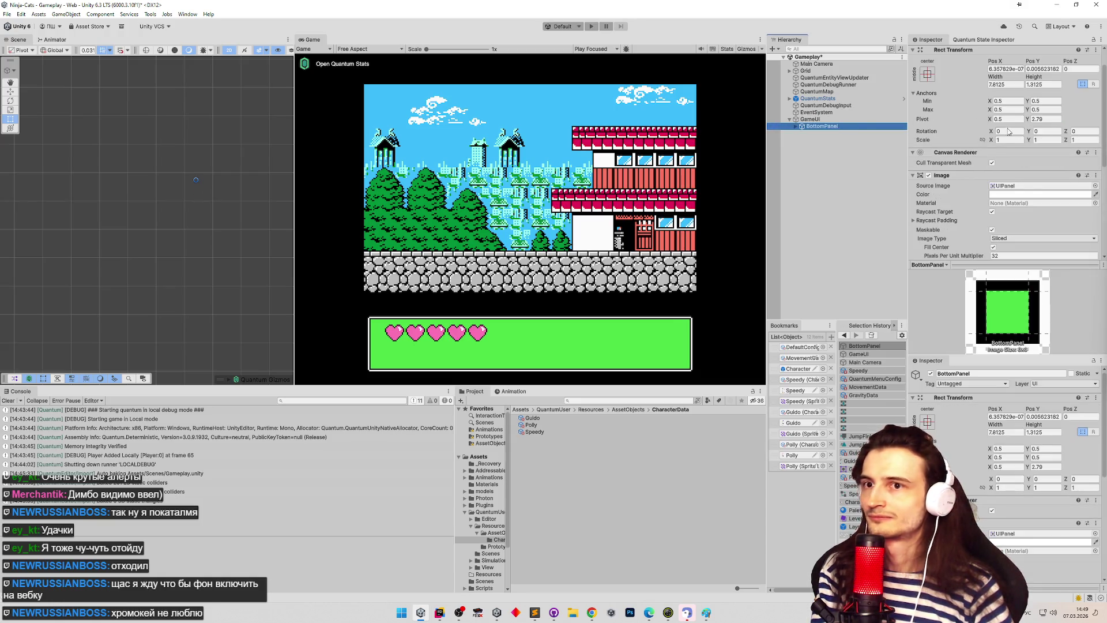
{"action": "left_click", "coordinate": [1040, 119]}
{"action": "type", "text": "8"}
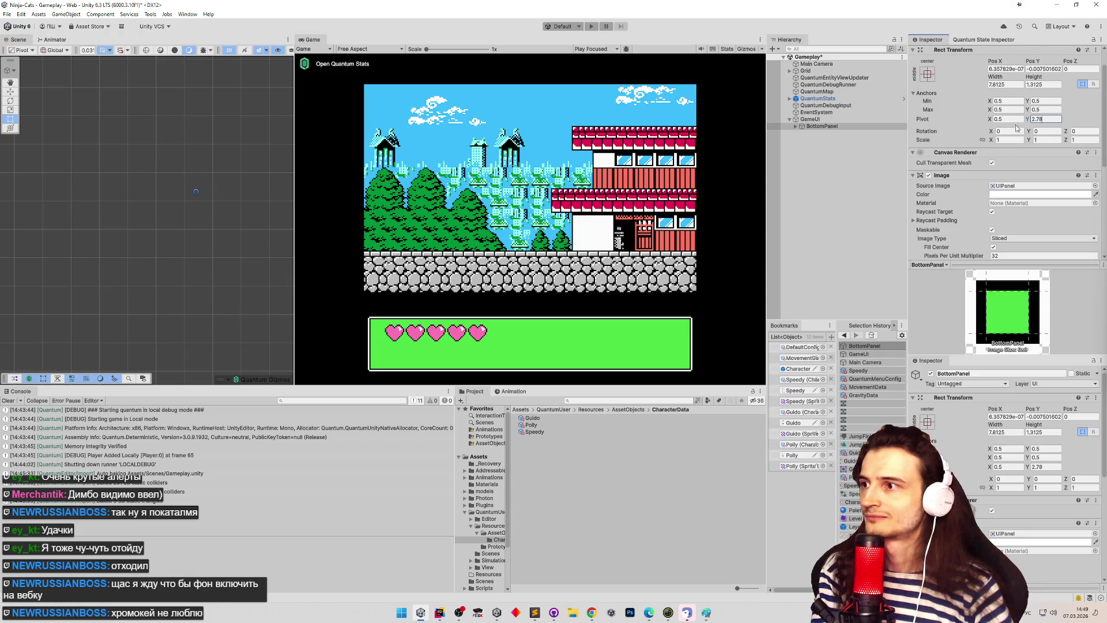
{"action": "left_click", "coordinate": [844, 126]}
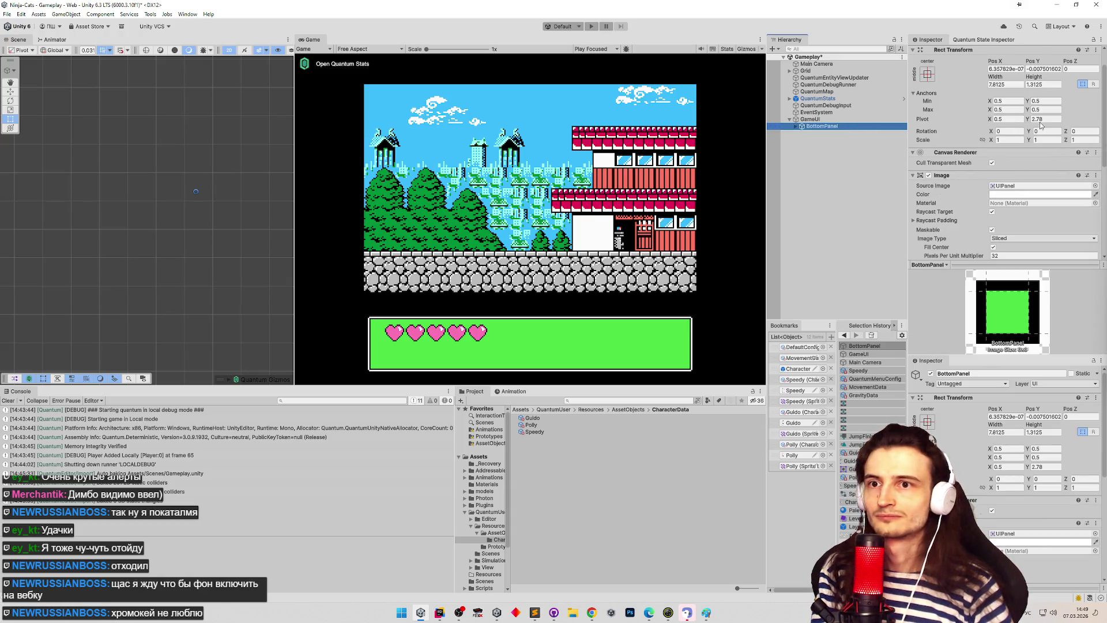
{"action": "left_click", "coordinate": [1044, 120]}
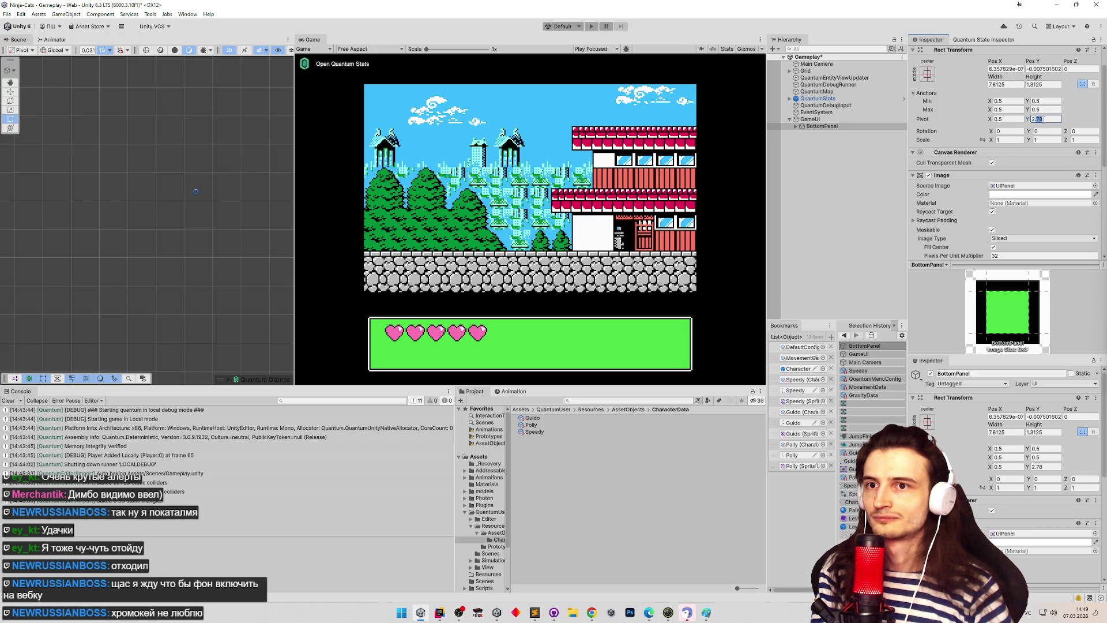
{"action": "type", "text": "5"}
{"action": "left_click", "coordinate": [849, 118]}
{"action": "left_click", "coordinate": [849, 126]}
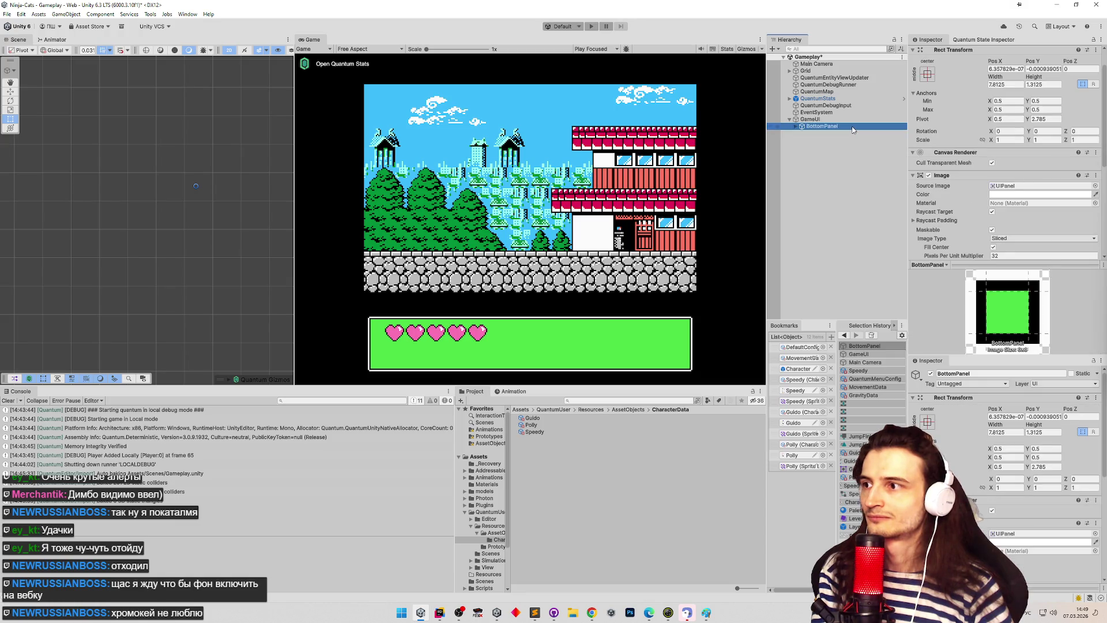
{"action": "left_click", "coordinate": [1046, 119]}
{"action": "type", "text": "2.786"}
{"action": "key", "text": "Return"}
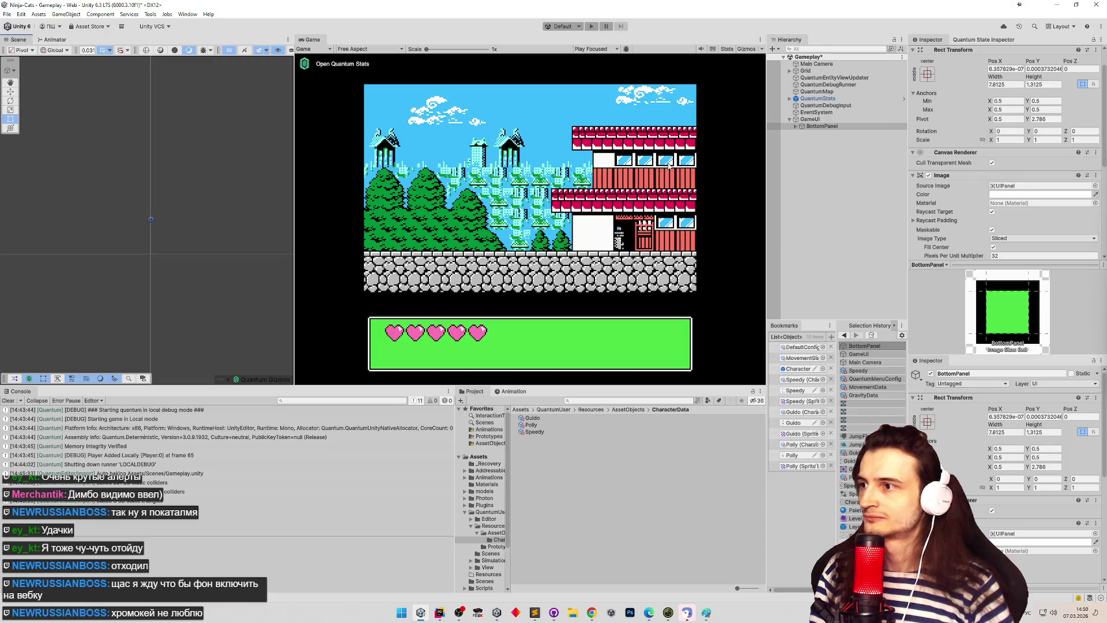
{"action": "left_click", "coordinate": [846, 118]}
{"action": "scroll", "coordinate": [282, 177], "scroll_direction": "down", "scroll_amount": 3}
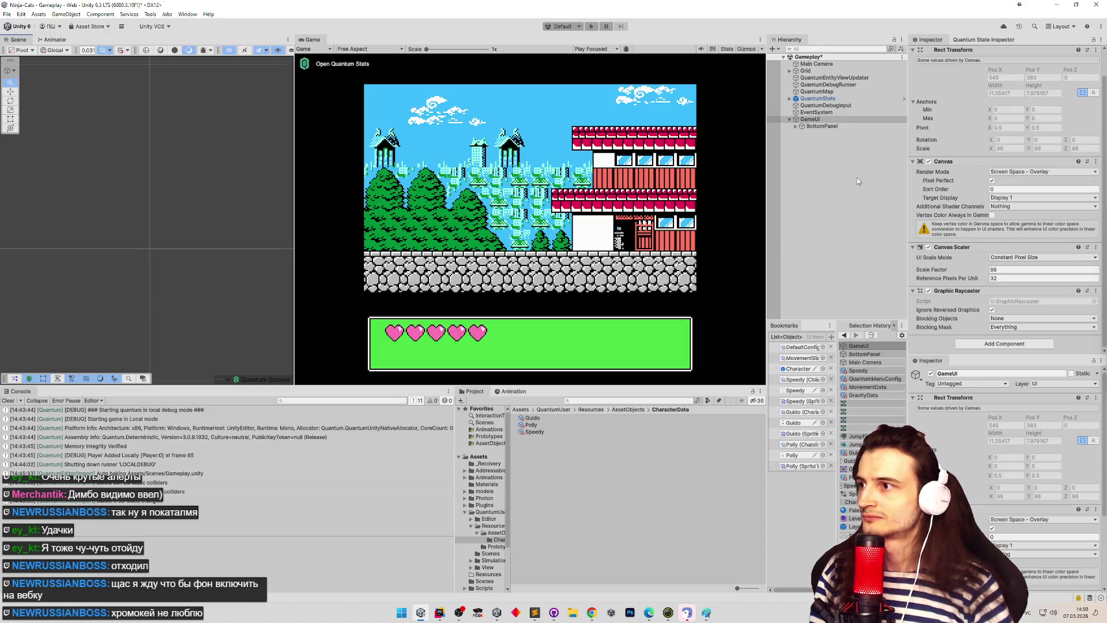
Step: Drag the BottomPanel pivot in the Scene view until its Pos X reads 0
{"action": "left_click", "coordinate": [854, 127]}
{"action": "left_click_drag", "start_coordinate": [147, 225], "coordinate": [149, 337]}
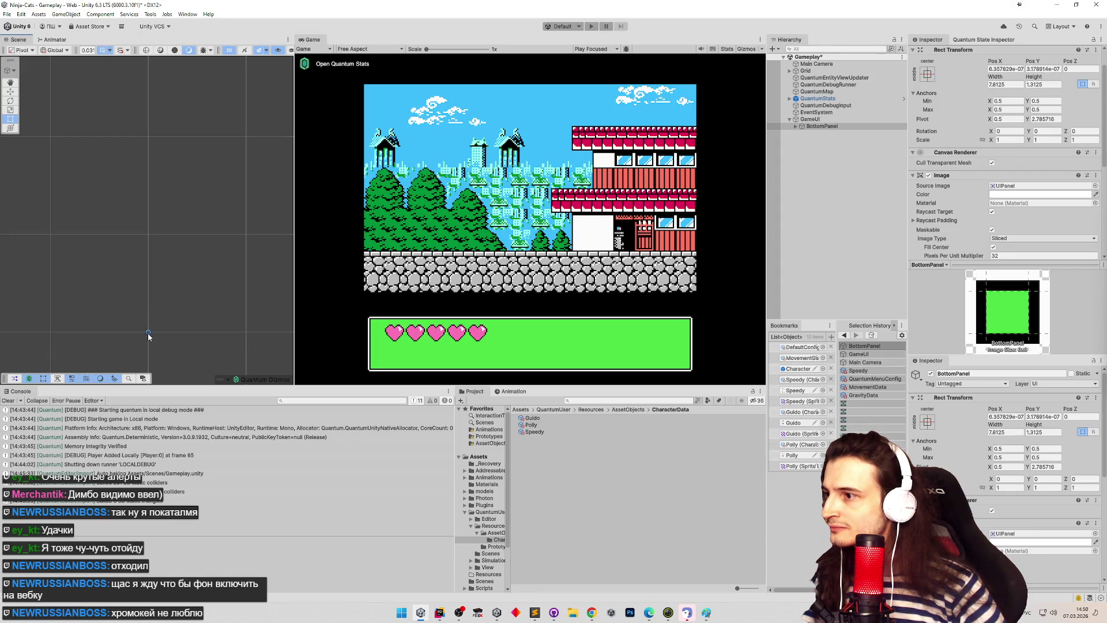
{"action": "scroll", "coordinate": [173, 276], "scroll_direction": "up", "scroll_amount": 5}
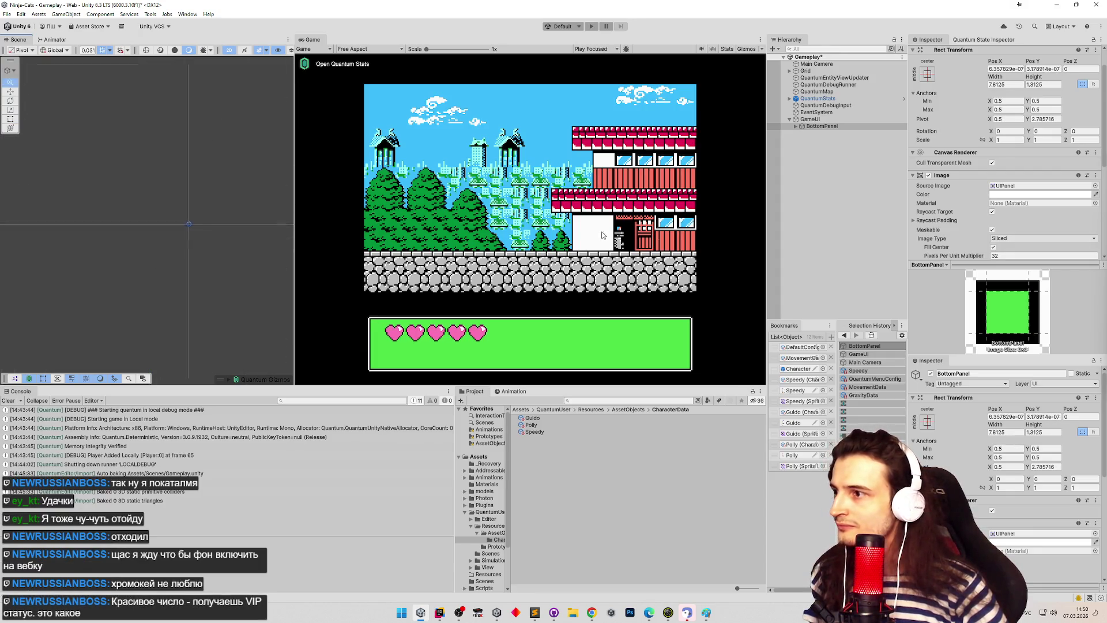
{"action": "scroll", "coordinate": [172, 309], "scroll_direction": "up", "scroll_amount": 2}
{"action": "scroll", "coordinate": [117, 246], "scroll_direction": "up", "scroll_amount": 2}
{"action": "scroll", "coordinate": [194, 244], "scroll_direction": "up", "scroll_amount": 2}
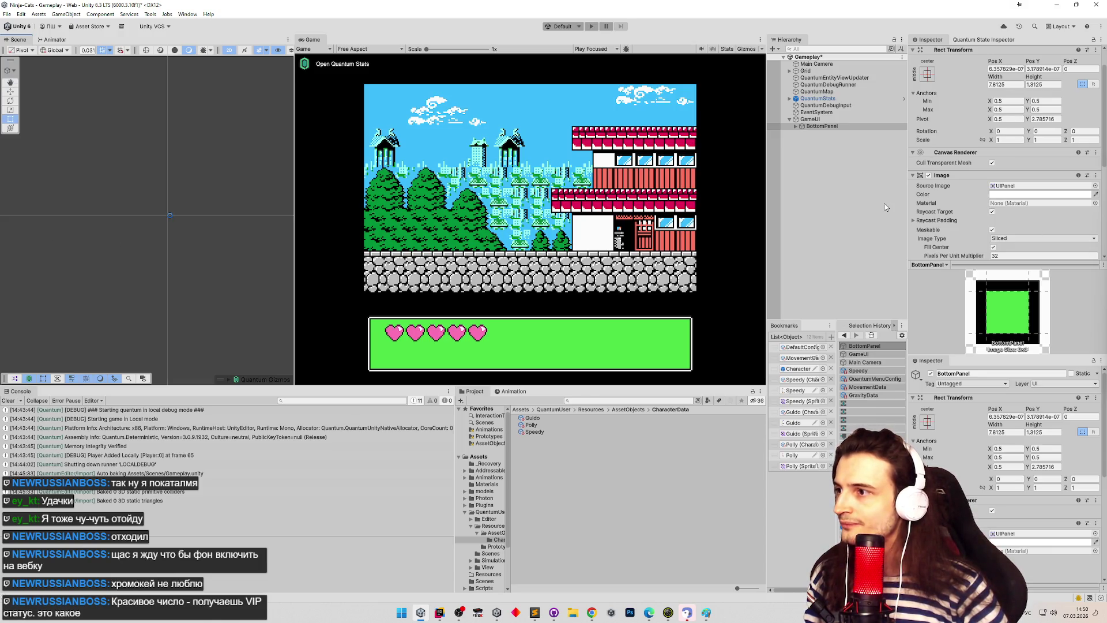
{"action": "left_click_drag", "start_coordinate": [166, 218], "coordinate": [167, 219]}
Step: Save the Gameplay scene with Ctrl+S
{"action": "left_click", "coordinate": [800, 127]}
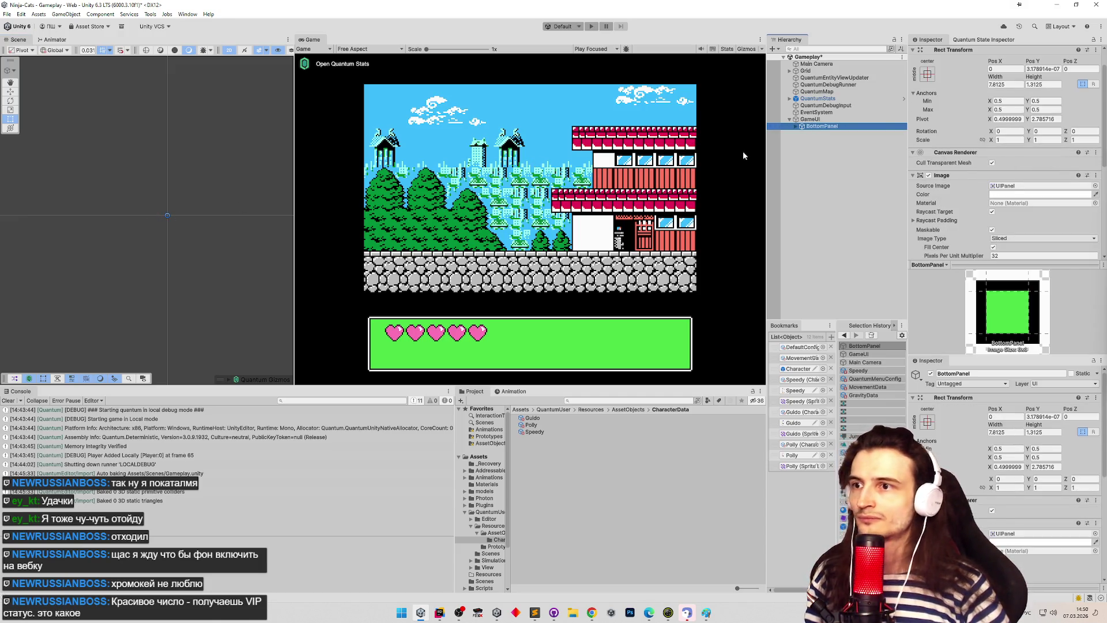
{"action": "key", "text": "ctrl+s"}
{"action": "scroll", "coordinate": [224, 197], "scroll_direction": "up", "scroll_amount": 2}
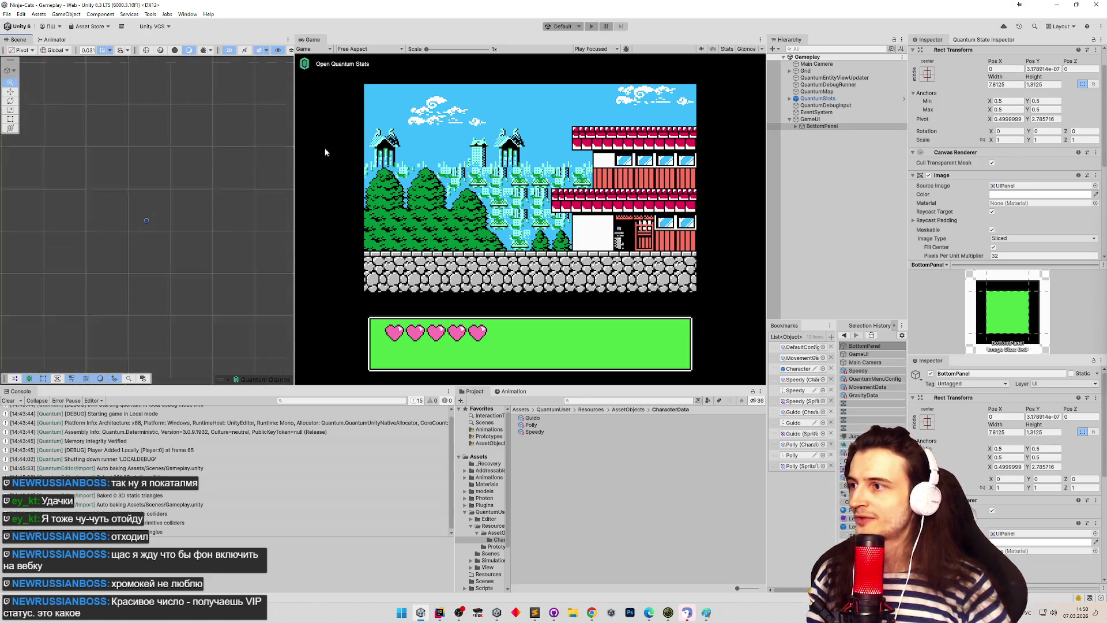
{"action": "scroll", "coordinate": [147, 220], "scroll_direction": "down", "scroll_amount": 3}
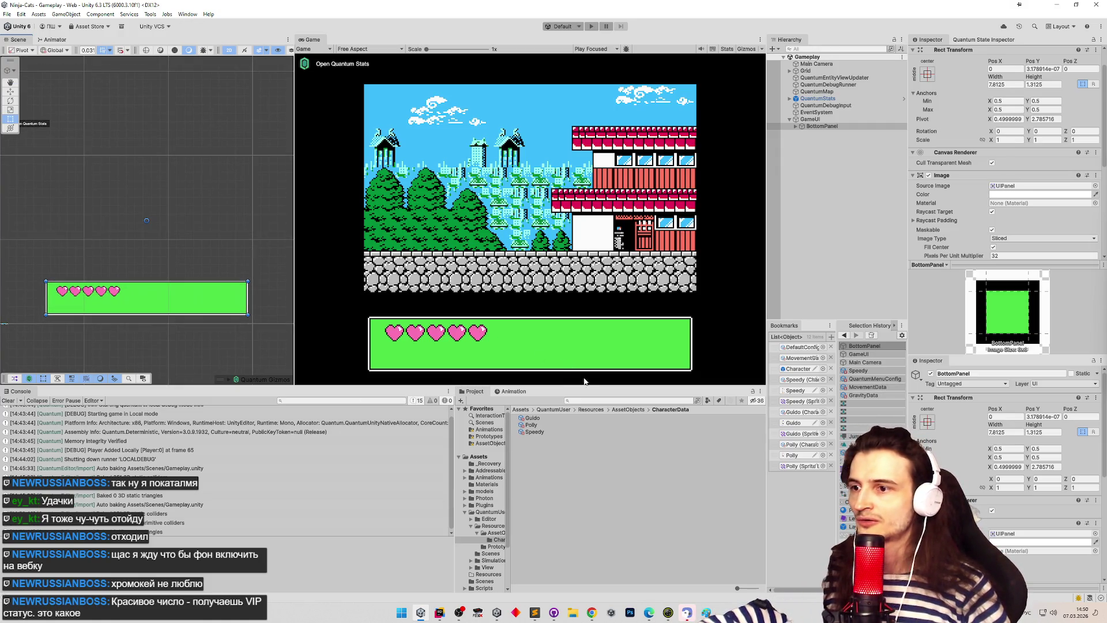
Step: Enlarge the preview panes and frame BottomPanel in the Scene view
{"action": "mouse_move", "coordinate": [584, 384]}
{"action": "left_mouse_down"}
{"action": "mouse_move", "coordinate": [579, 451]}
{"action": "mouse_move", "coordinate": [582, 231]}
{"action": "mouse_move", "coordinate": [580, 414]}
{"action": "mouse_move", "coordinate": [579, 387]}
{"action": "mouse_move", "coordinate": [569, 402]}
{"action": "left_mouse_up"}
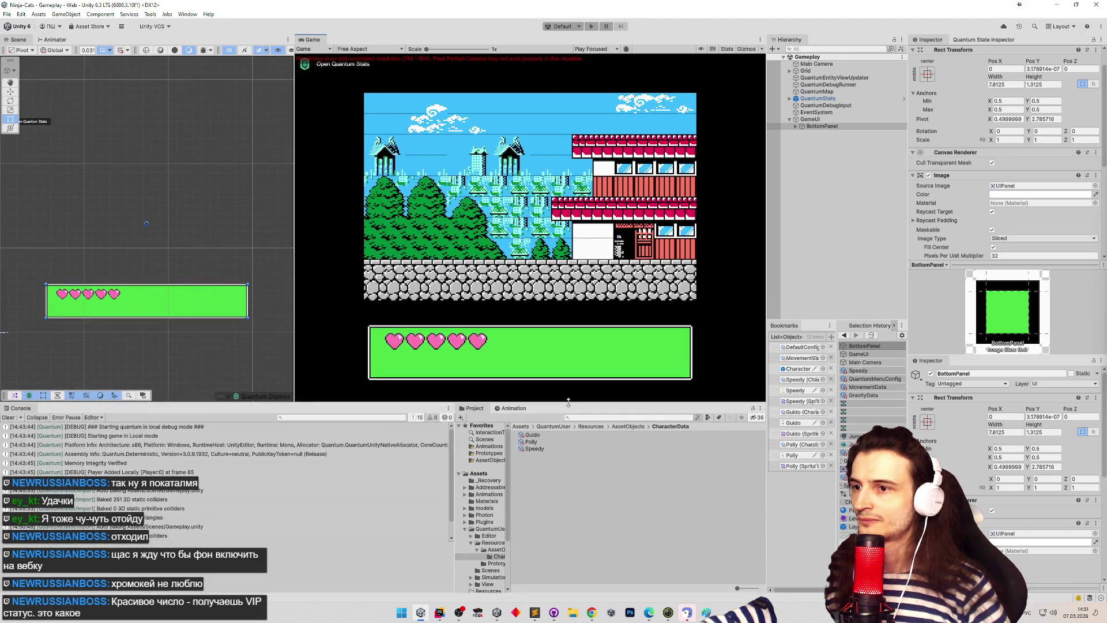
{"action": "left_click", "coordinate": [833, 120]}
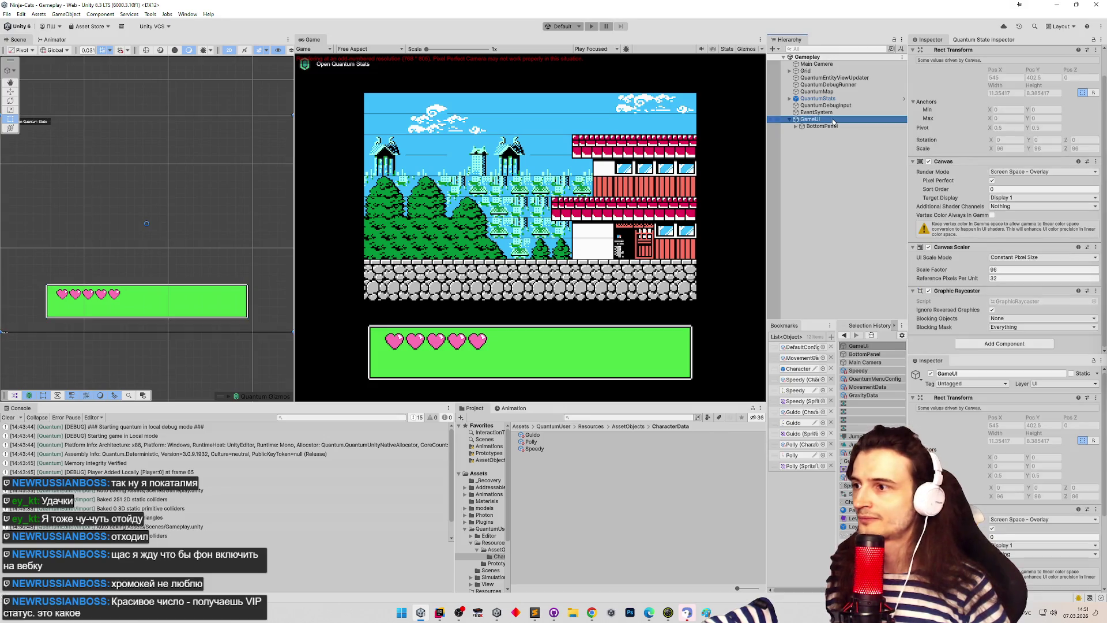
{"action": "left_click", "coordinate": [830, 126]}
{"action": "scroll", "coordinate": [977, 190], "scroll_direction": "down", "scroll_amount": 5}
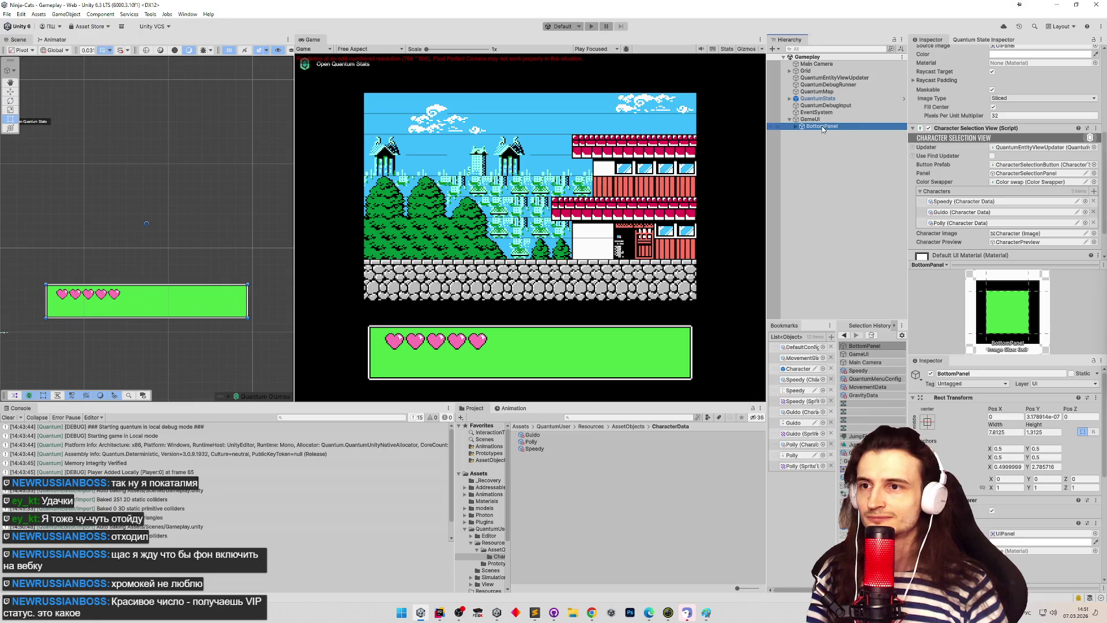
{"action": "double_click", "coordinate": [861, 128]}
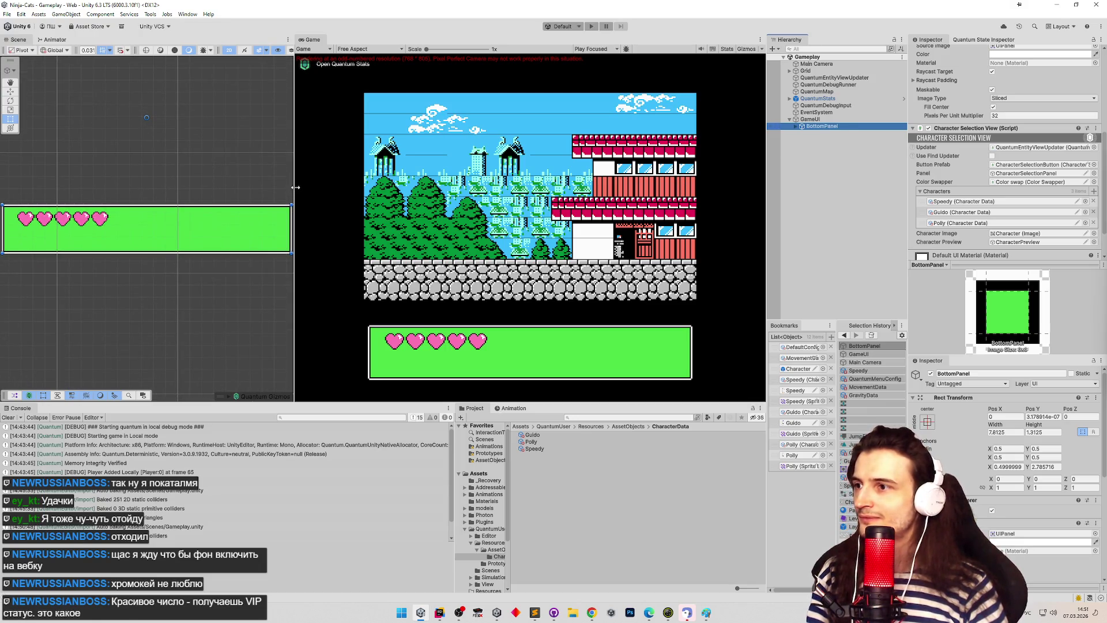
{"action": "left_click_drag", "start_coordinate": [295, 187], "coordinate": [377, 188]}
{"action": "key", "text": "f"}
{"action": "scroll", "coordinate": [207, 201], "scroll_direction": "up", "scroll_amount": 8}
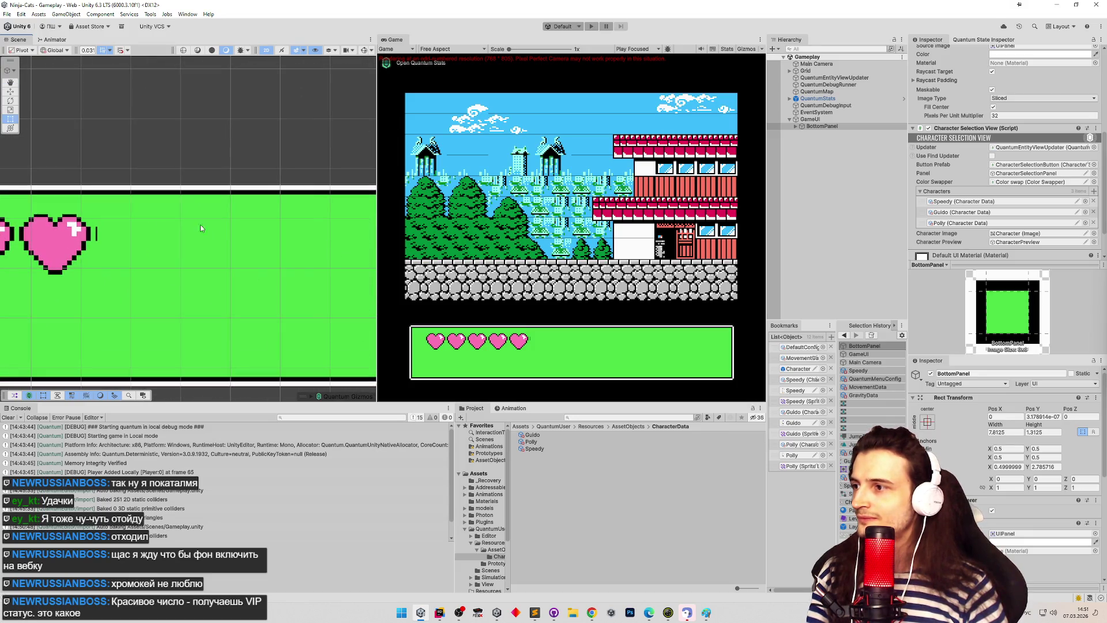
{"action": "scroll", "coordinate": [248, 225], "scroll_direction": "down", "scroll_amount": 5}
{"action": "mouse_move", "coordinate": [260, 203]}
{"action": "left_mouse_down"}
{"action": "mouse_move", "coordinate": [191, 215]}
{"action": "mouse_move", "coordinate": [222, 202]}
{"action": "left_mouse_up"}
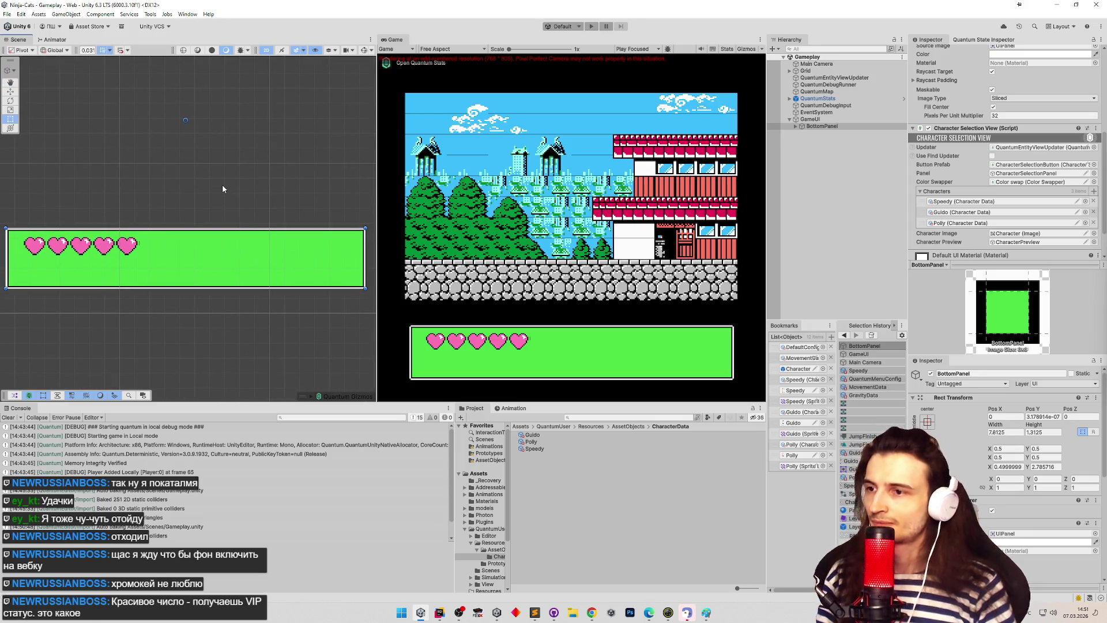
Step: Set the Game view resolution to 1024x896 and widen the game preview
{"action": "left_click", "coordinate": [453, 49]}
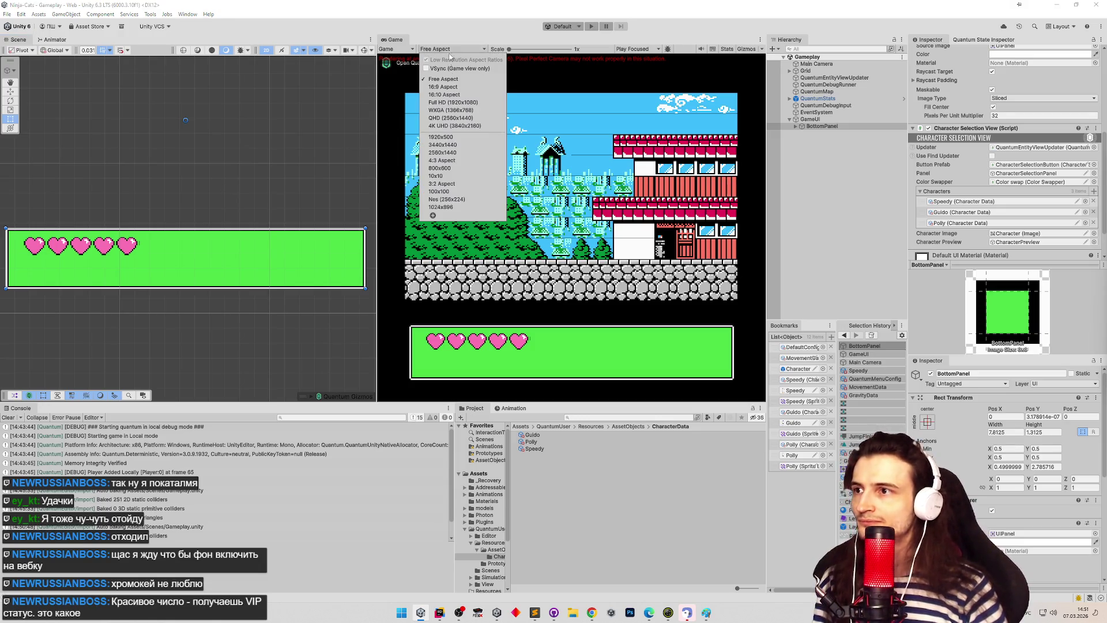
{"action": "left_click", "coordinate": [454, 206]}
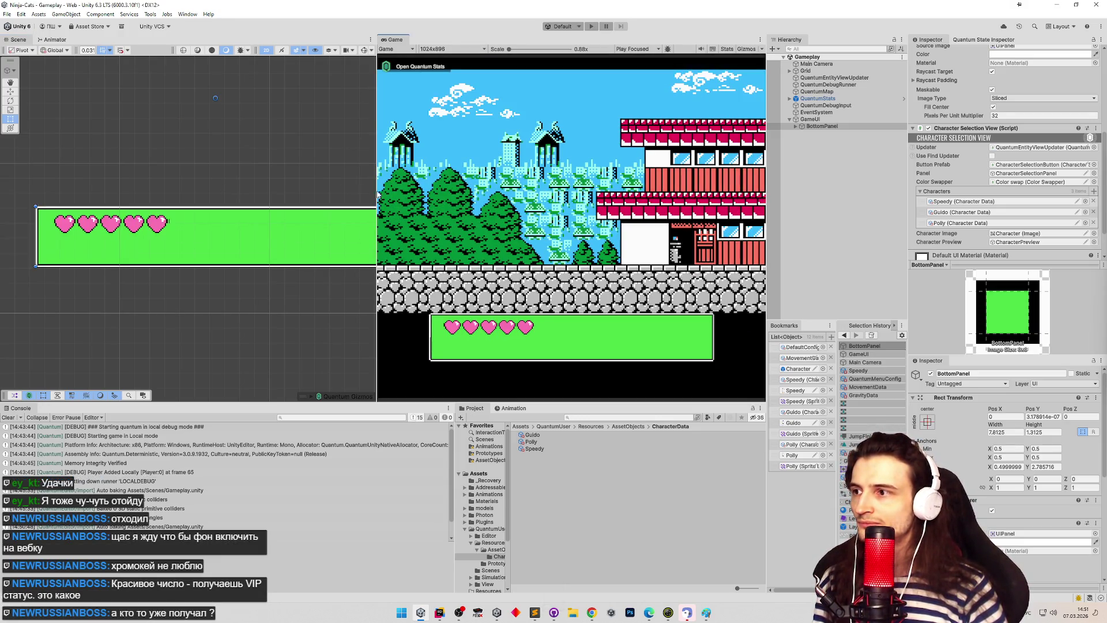
{"action": "scroll", "coordinate": [188, 230], "scroll_direction": "down", "scroll_amount": 5}
{"action": "scroll", "coordinate": [190, 230], "scroll_direction": "up", "scroll_amount": 2}
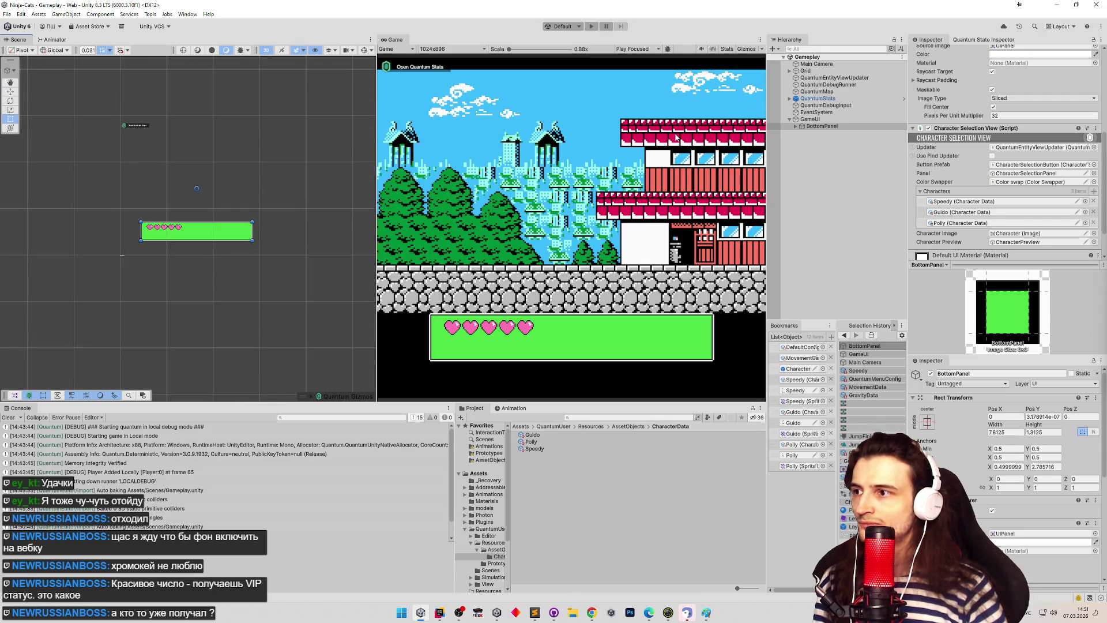
{"action": "mouse_move", "coordinate": [377, 154]}
{"action": "left_mouse_down"}
{"action": "mouse_move", "coordinate": [277, 154]}
{"action": "mouse_move", "coordinate": [310, 155]}
{"action": "left_mouse_up"}
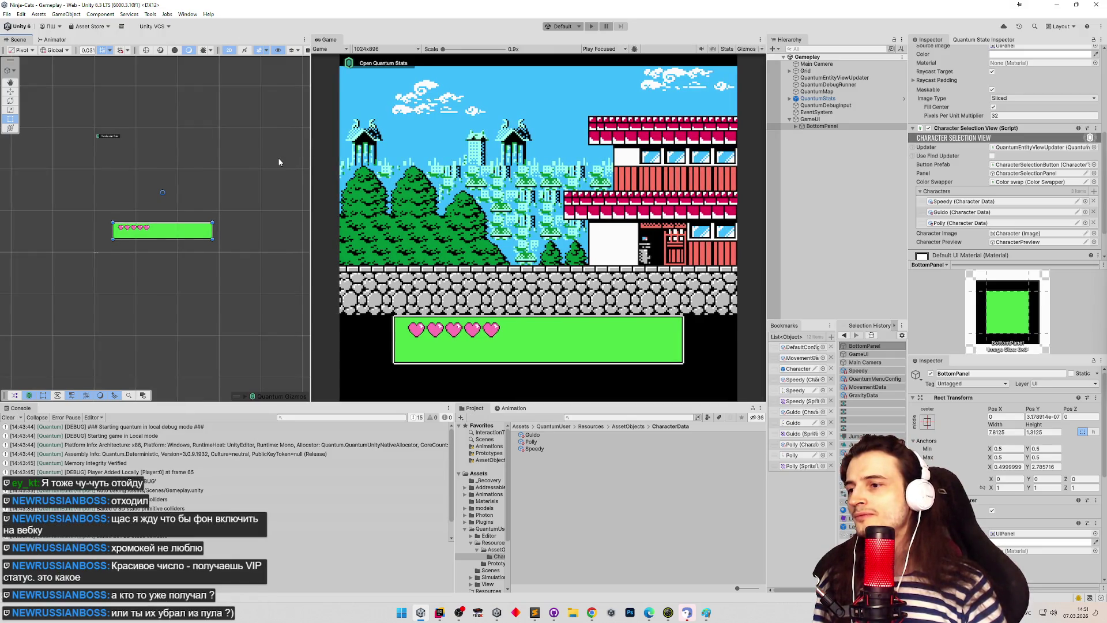
{"action": "left_click", "coordinate": [825, 119]}
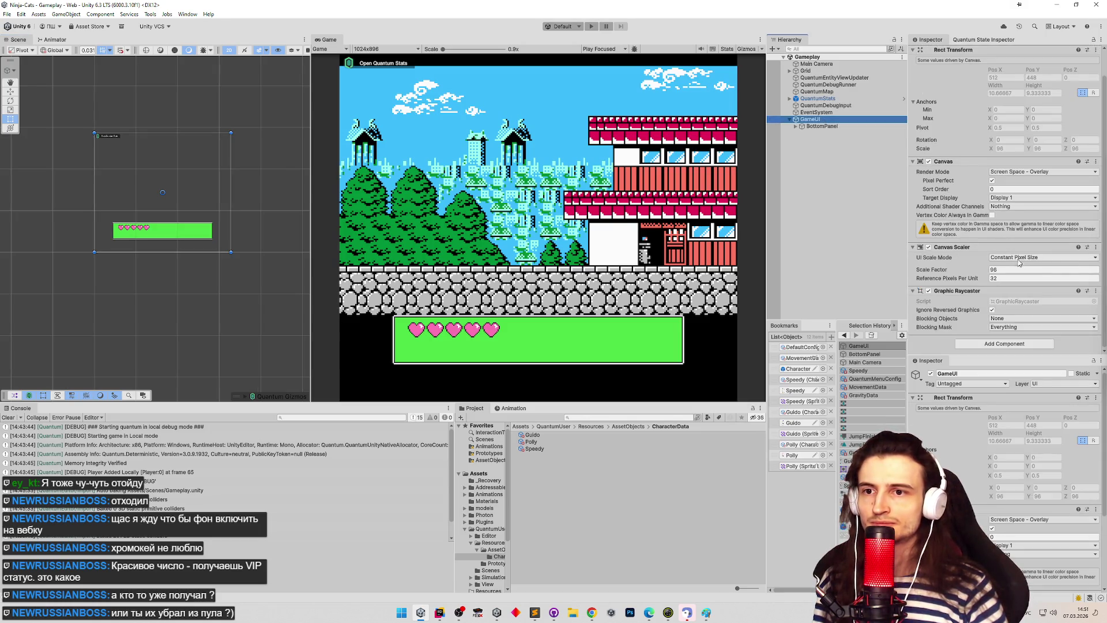
Step: Set the GameUI canvas Scale Factor to 128
{"action": "left_click_drag", "start_coordinate": [983, 270], "coordinate": [974, 271]}
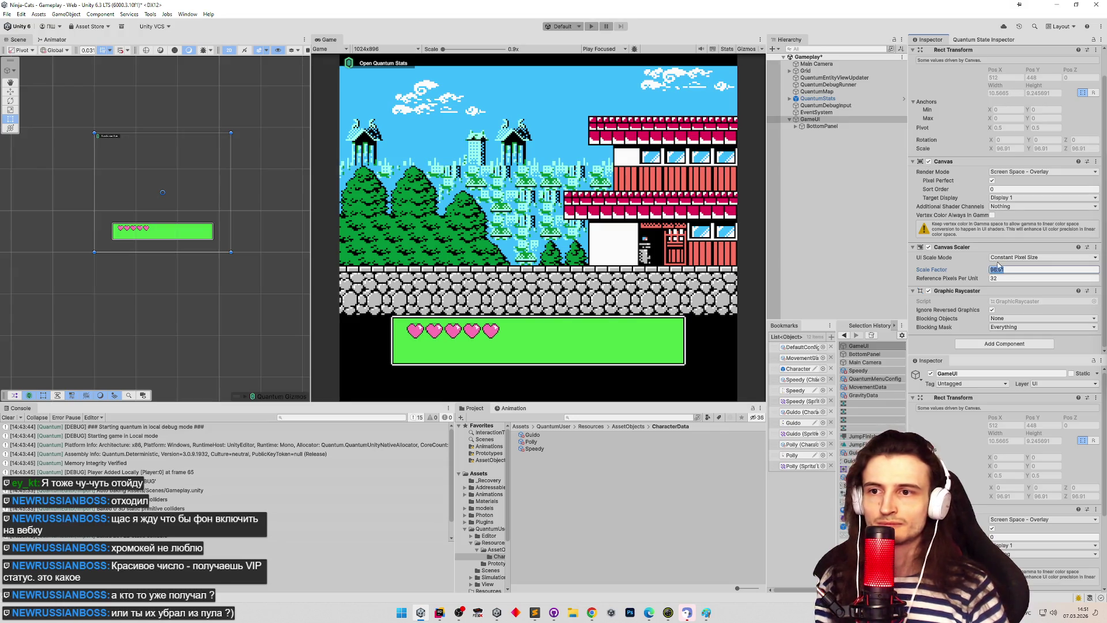
{"action": "type", "text": "128"}
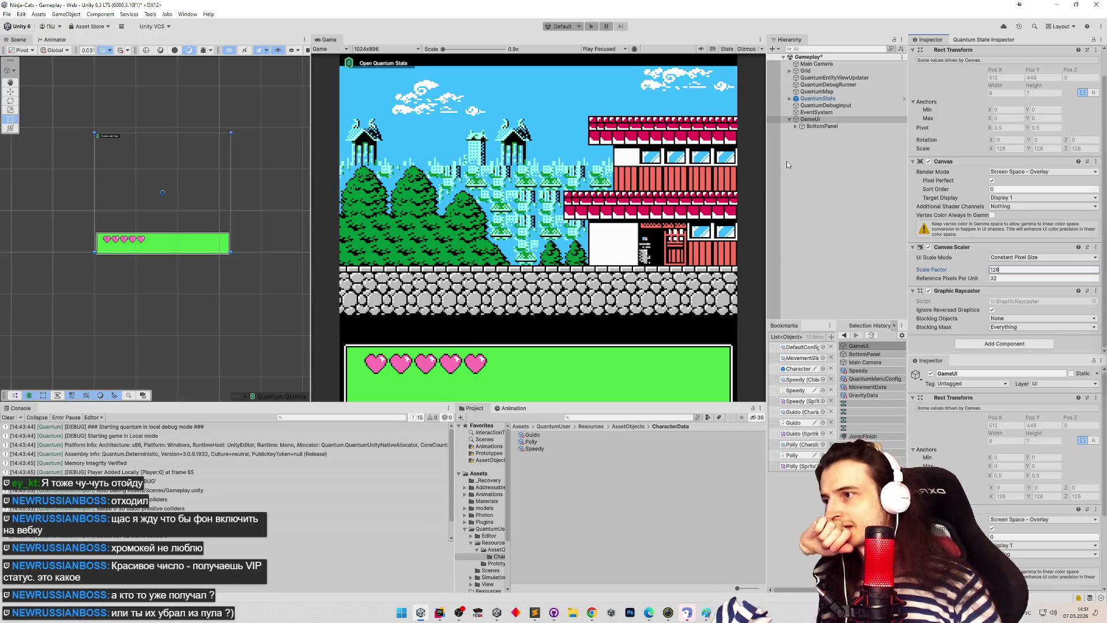
{"action": "mouse_move", "coordinate": [314, 191]}
{"action": "left_mouse_down"}
{"action": "mouse_move", "coordinate": [413, 174]}
{"action": "mouse_move", "coordinate": [287, 174]}
{"action": "left_mouse_up"}
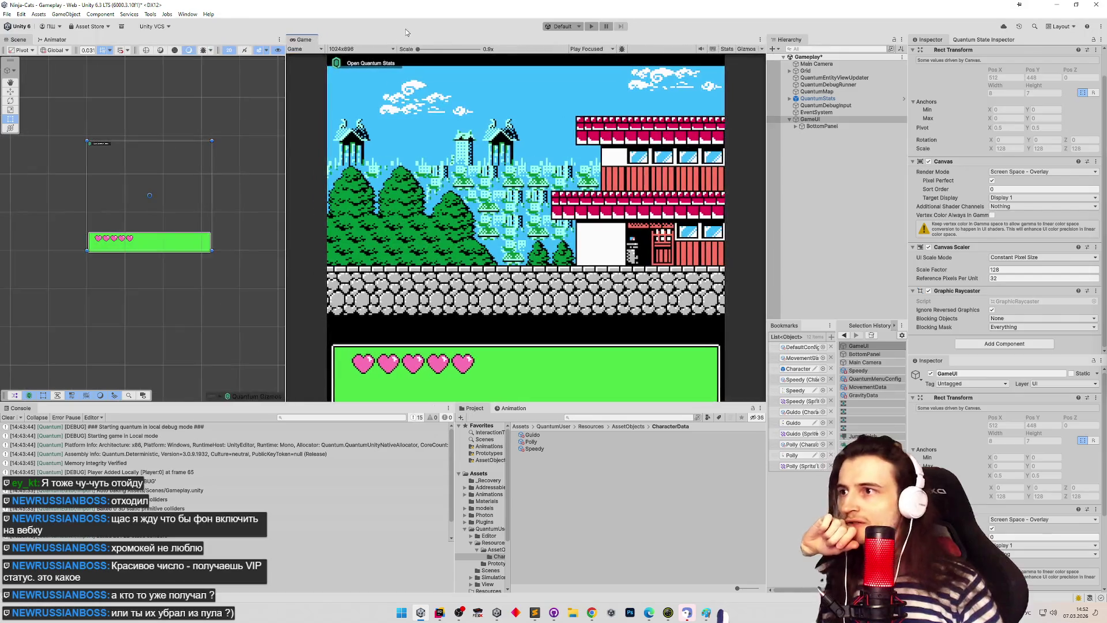
Step: Switch the Game view to Free Aspect and resize the Scene and Game panes
{"action": "left_click", "coordinate": [360, 49]}
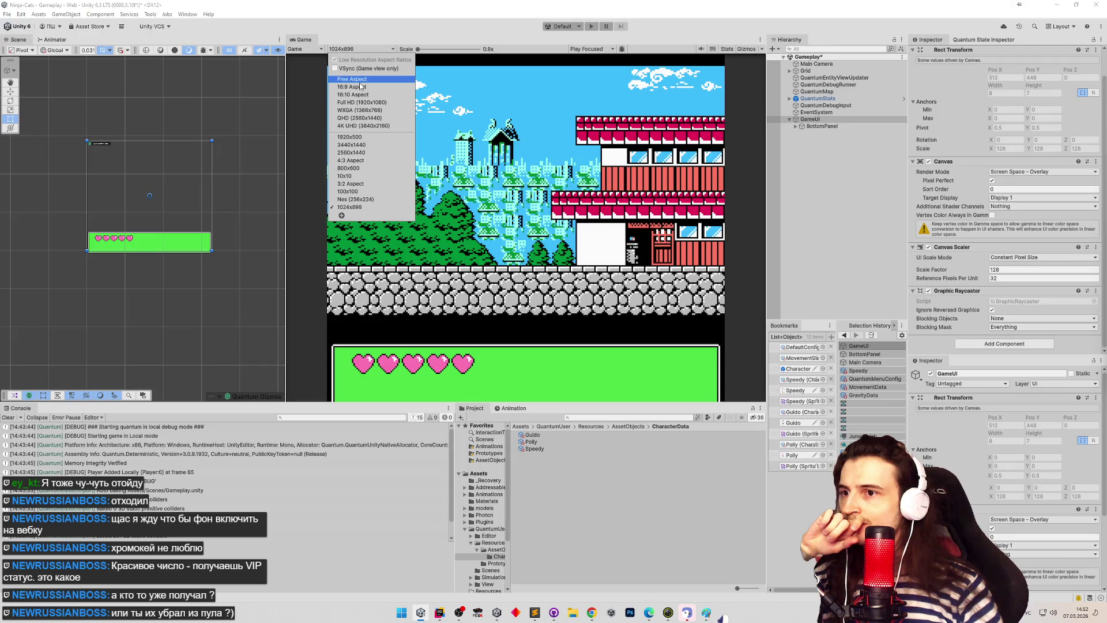
{"action": "left_click", "coordinate": [359, 80]}
{"action": "mouse_move", "coordinate": [286, 142]}
{"action": "left_mouse_down"}
{"action": "mouse_move", "coordinate": [36, 142]}
{"action": "mouse_move", "coordinate": [181, 142]}
{"action": "left_mouse_up"}
{"action": "mouse_move", "coordinate": [603, 402]}
{"action": "left_mouse_down"}
{"action": "mouse_move", "coordinate": [601, 470]}
{"action": "mouse_move", "coordinate": [599, 457]}
{"action": "left_mouse_up"}
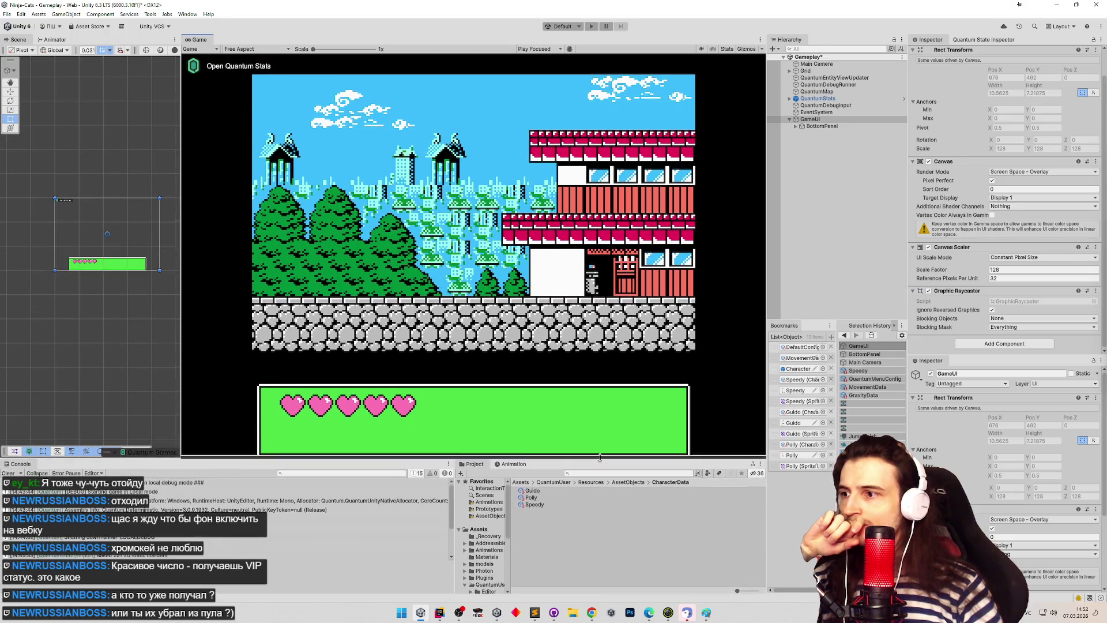
{"action": "mouse_move", "coordinate": [182, 231]}
{"action": "left_mouse_down"}
{"action": "mouse_move", "coordinate": [335, 231]}
{"action": "mouse_move", "coordinate": [310, 232]}
{"action": "mouse_move", "coordinate": [325, 232]}
{"action": "left_mouse_up"}
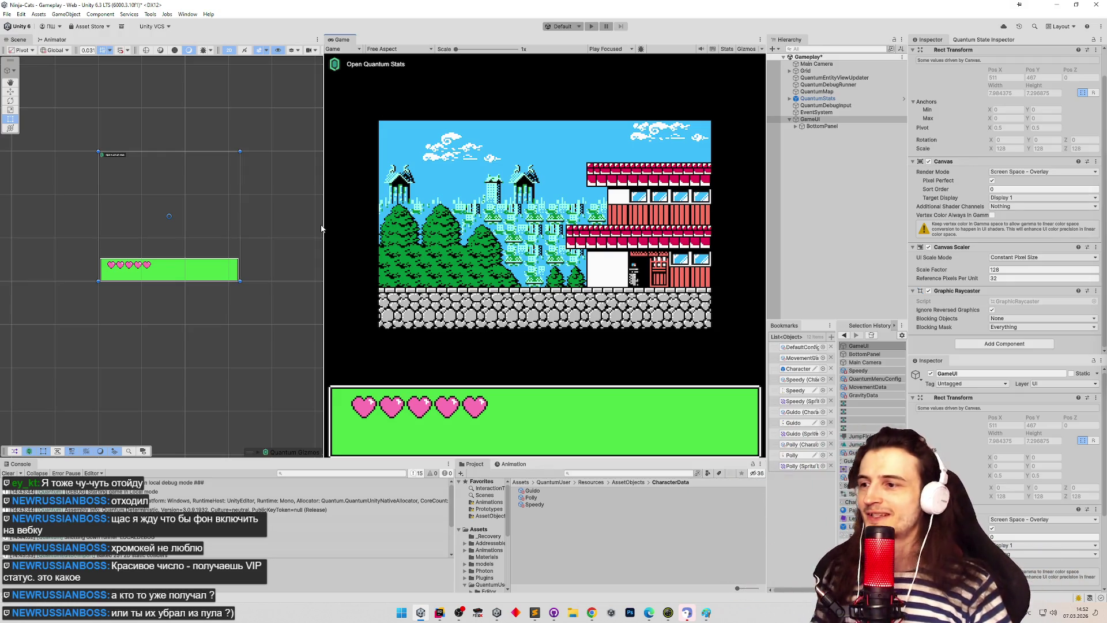
Step: Try canvas Scale Factor 96, then restore it to 128
{"action": "left_click", "coordinate": [1004, 269]}
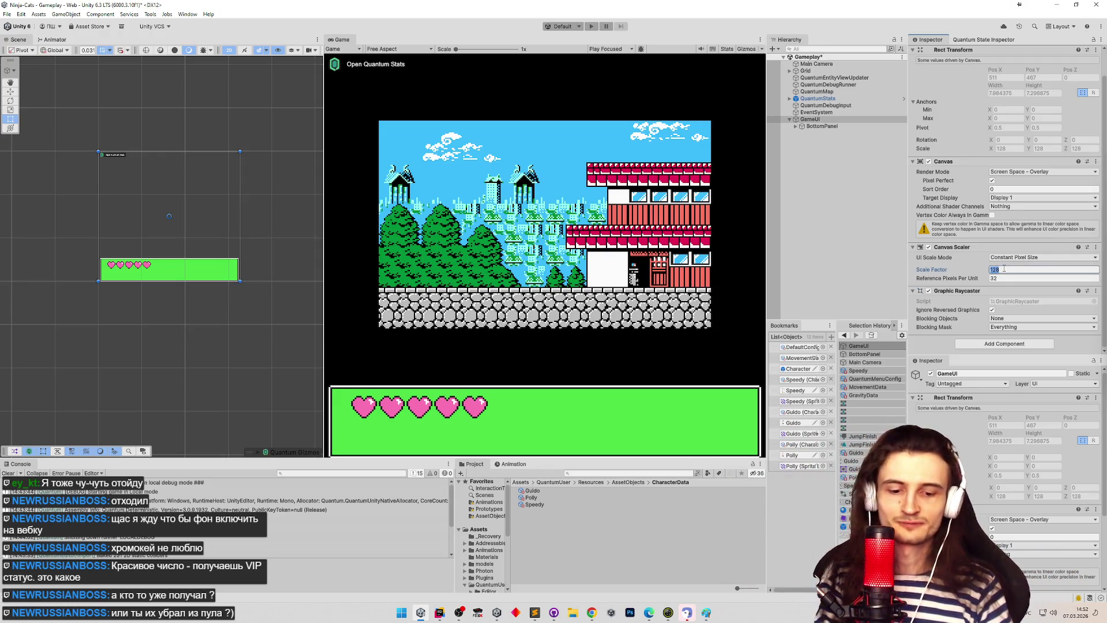
{"action": "type", "text": "96"}
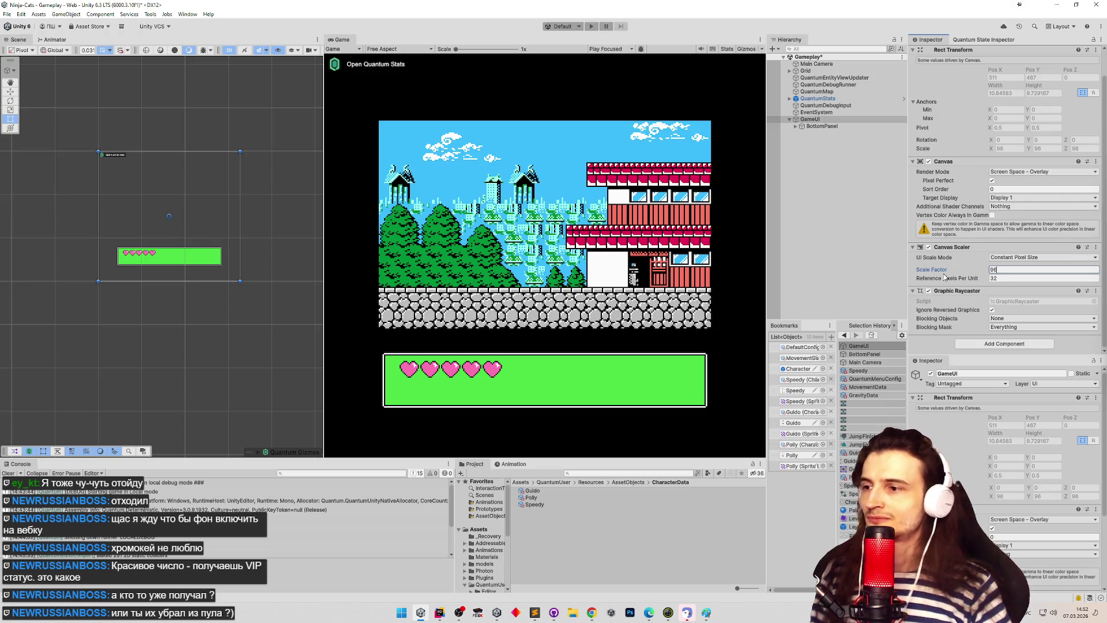
{"action": "type", "text": "128"}
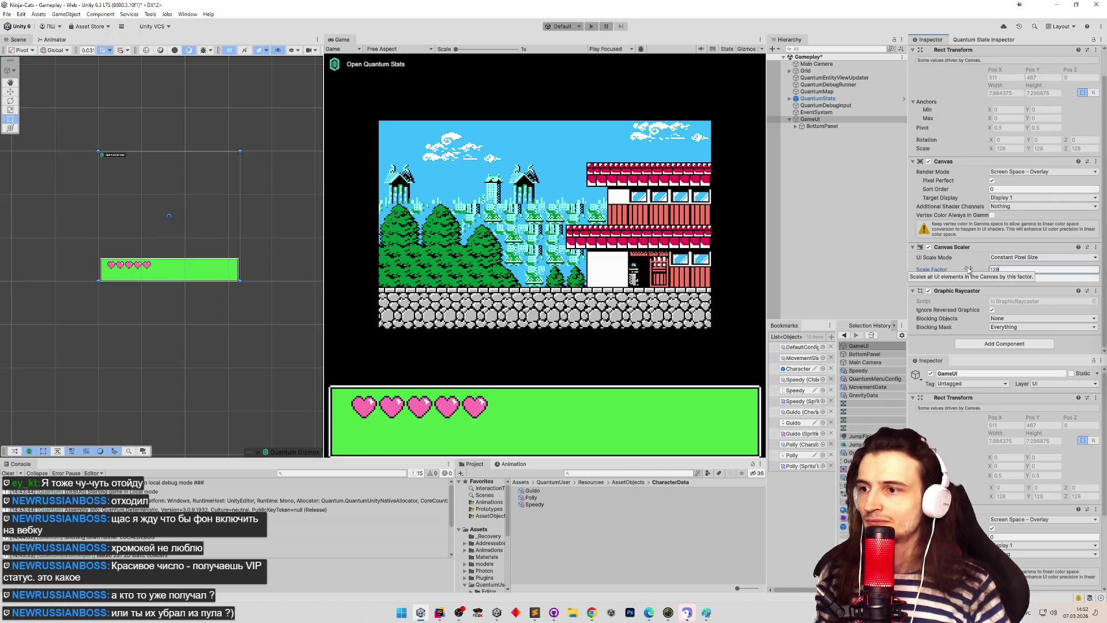
{"action": "mouse_move", "coordinate": [321, 190]}
{"action": "left_mouse_down"}
{"action": "mouse_move", "coordinate": [254, 188]}
{"action": "mouse_move", "coordinate": [297, 188]}
{"action": "left_mouse_up"}
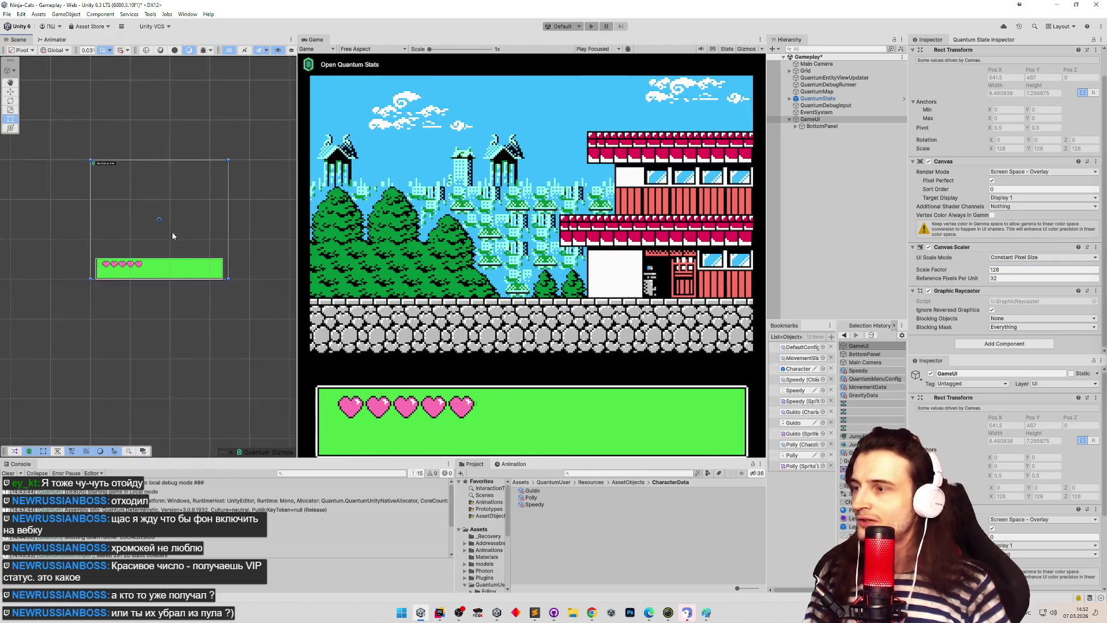
{"action": "scroll", "coordinate": [188, 241], "scroll_direction": "up", "scroll_amount": 3}
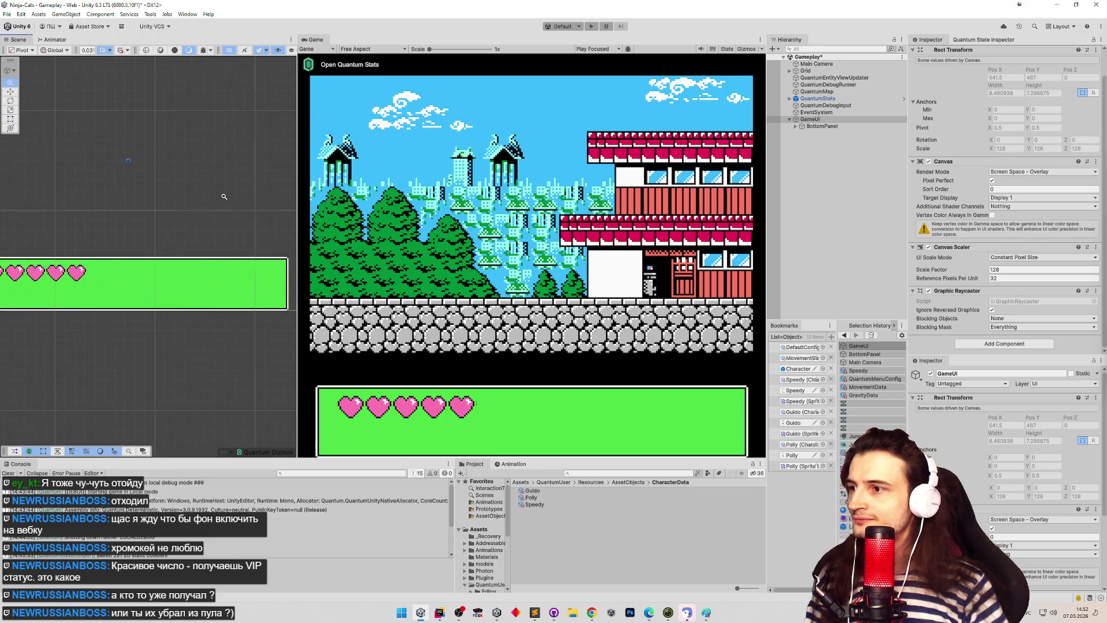
Step: Drag BottomPanel up to Pos Y 0.61 so the hearts sit under the floor
{"action": "left_click", "coordinate": [810, 126]}
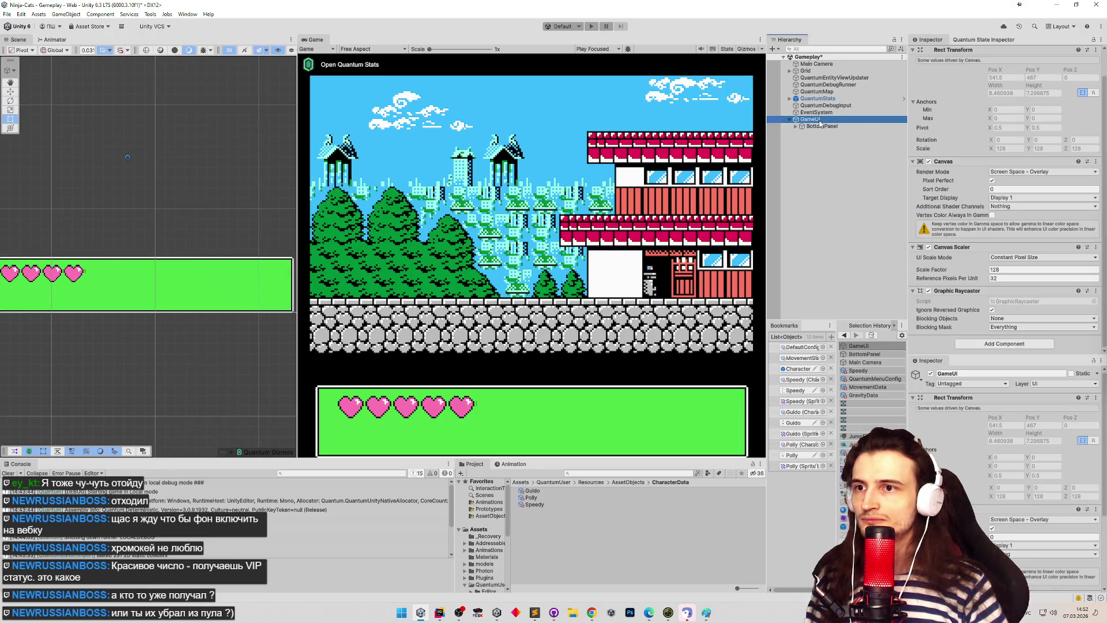
{"action": "scroll", "coordinate": [197, 202], "scroll_direction": "down", "scroll_amount": 1}
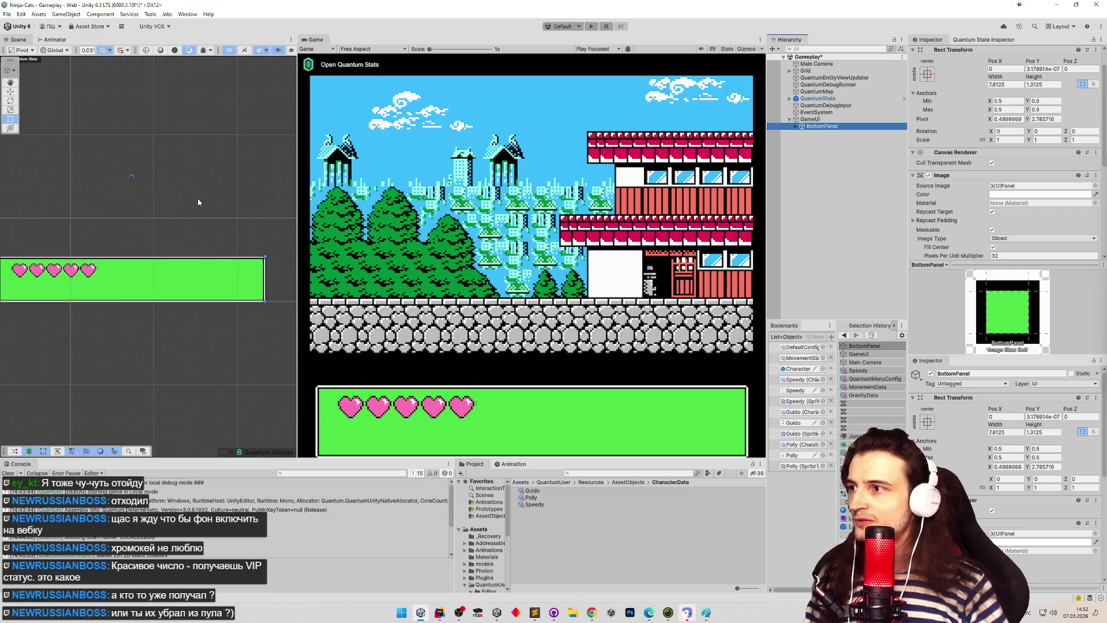
{"action": "left_click_drag", "start_coordinate": [181, 212], "coordinate": [195, 202]}
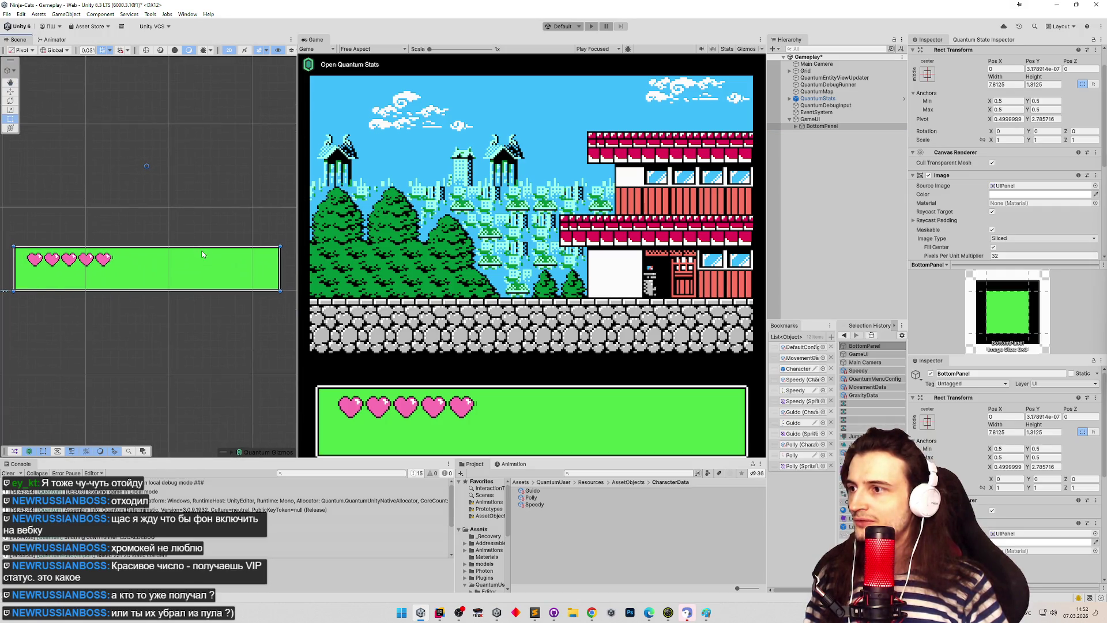
{"action": "left_click_drag", "start_coordinate": [202, 254], "coordinate": [204, 234]}
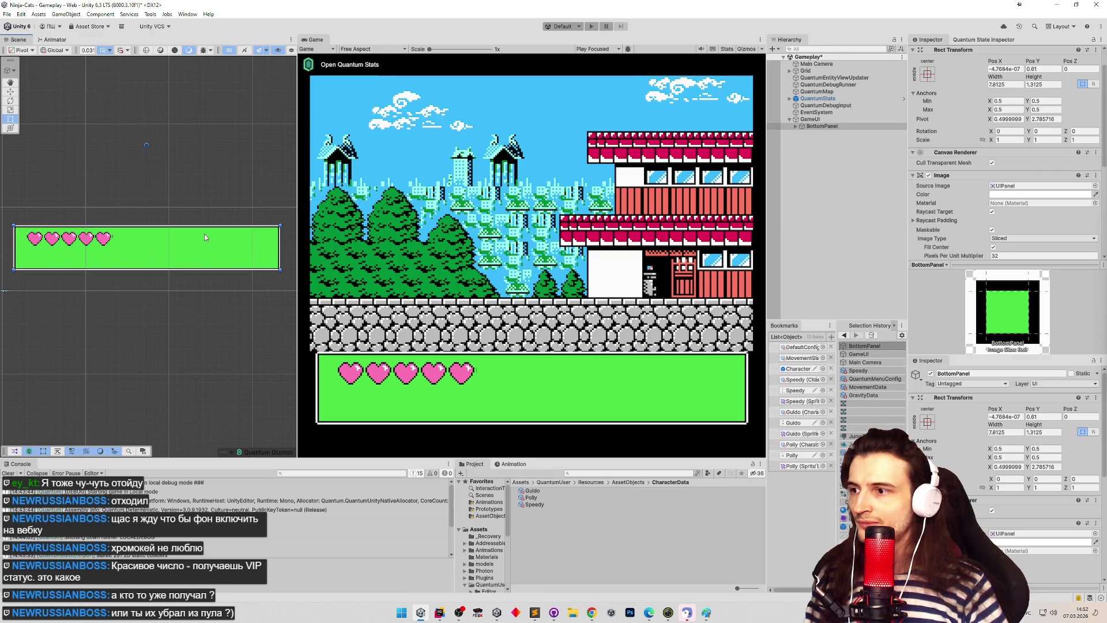
Step: Preview the game at Nes (256x224), then at 1024x896, and open File Explorer
{"action": "left_click", "coordinate": [369, 49]}
{"action": "left_click", "coordinate": [369, 195]}
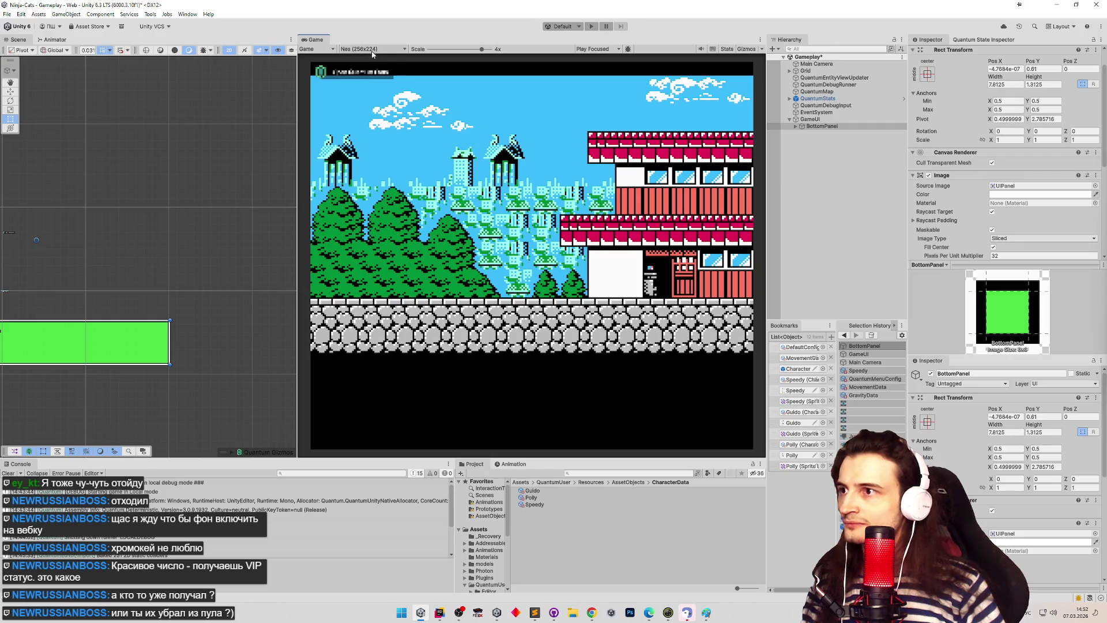
{"action": "mouse_move", "coordinate": [297, 149]}
{"action": "left_mouse_down"}
{"action": "mouse_move", "coordinate": [218, 149]}
{"action": "mouse_move", "coordinate": [490, 149]}
{"action": "mouse_move", "coordinate": [318, 149]}
{"action": "left_mouse_up"}
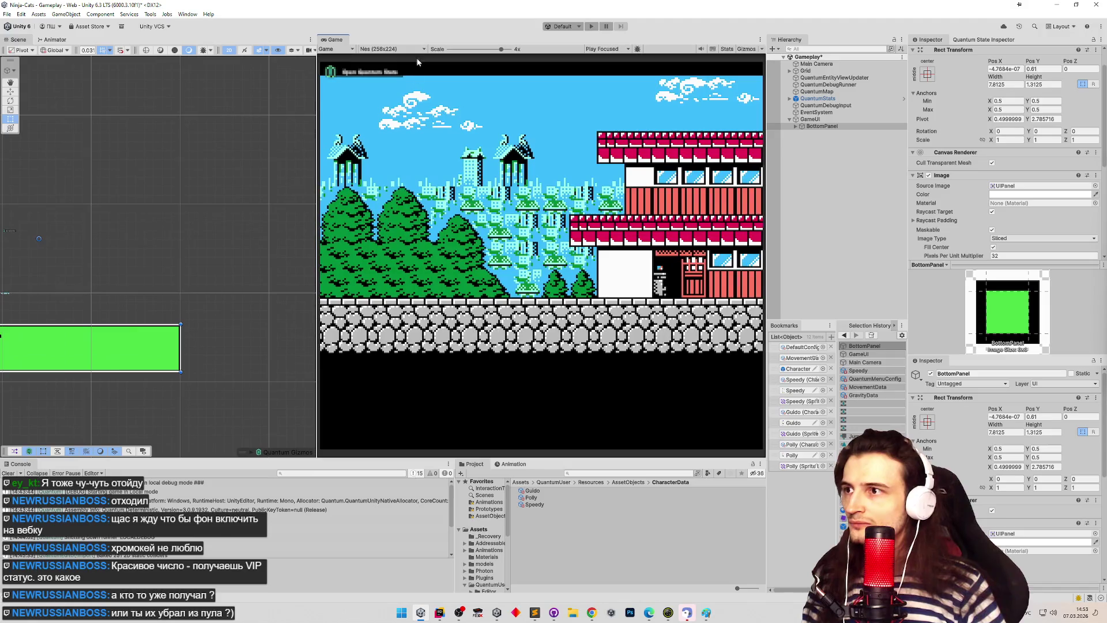
{"action": "left_click", "coordinate": [392, 49]}
{"action": "left_click", "coordinate": [389, 206]}
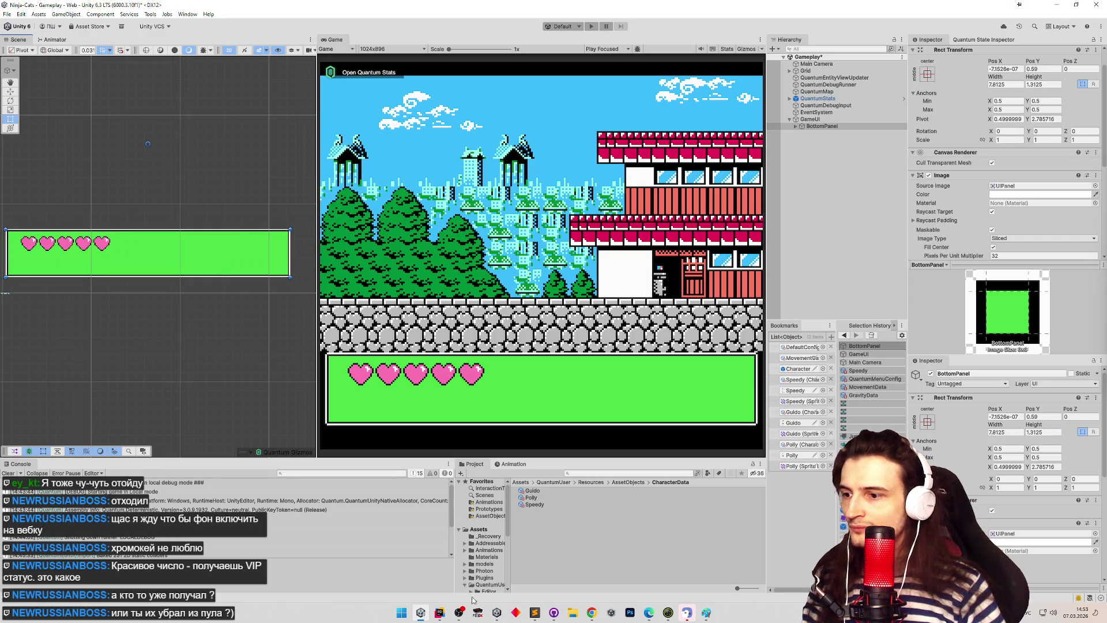
{"action": "left_click", "coordinate": [572, 612]}
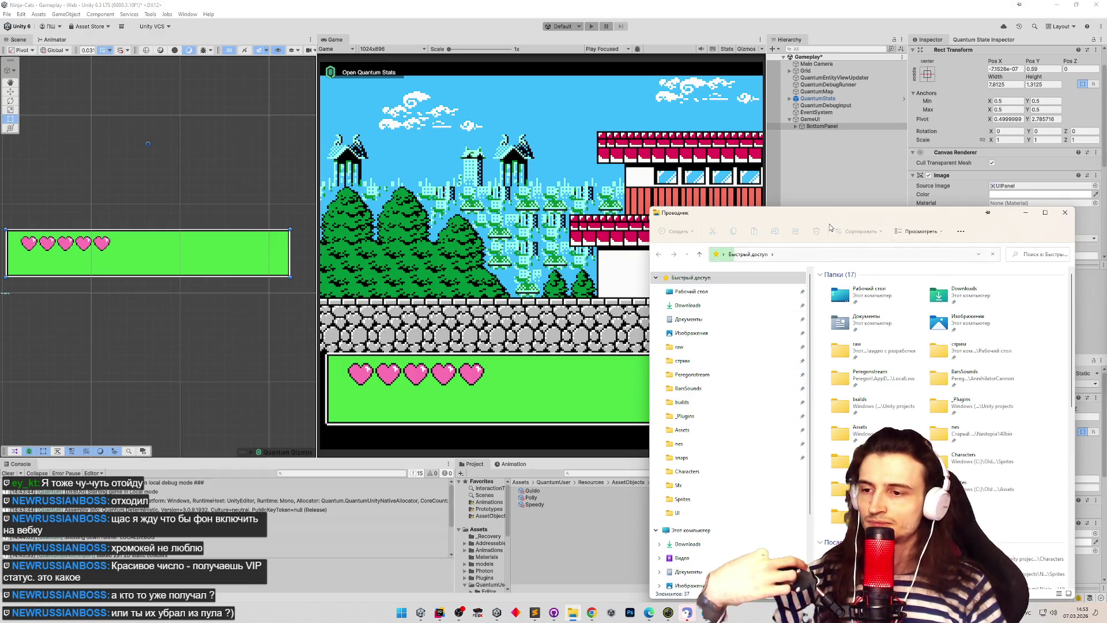
Step: In the Sprites folder, open the Kyatto Ninden screenshot PNG in Photoshop via Open with
{"action": "mouse_move", "coordinate": [840, 223]}
{"action": "left_mouse_down"}
{"action": "mouse_move", "coordinate": [852, 190]}
{"action": "mouse_move", "coordinate": [740, 181]}
{"action": "left_mouse_up"}
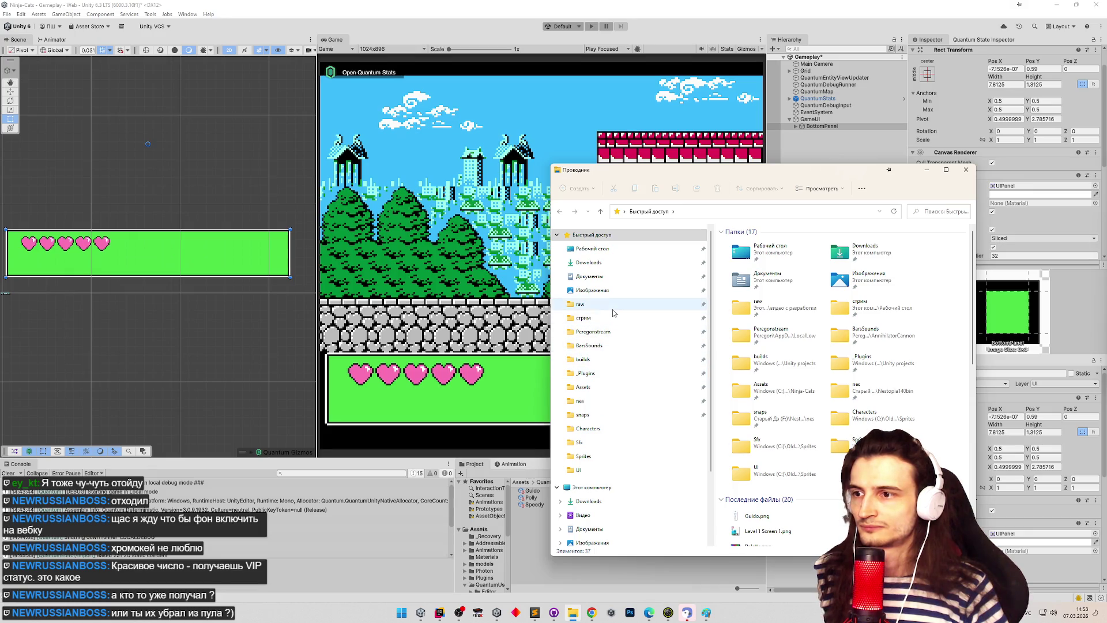
{"action": "left_click", "coordinate": [602, 456]}
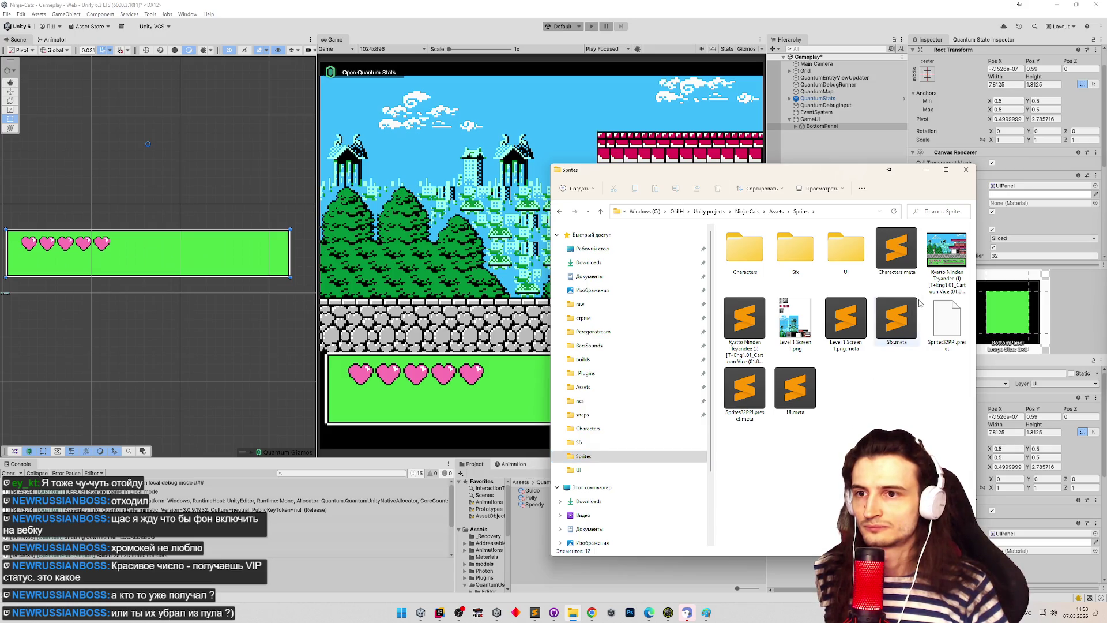
{"action": "left_click", "coordinate": [941, 262]}
{"action": "right_click", "coordinate": [941, 266]}
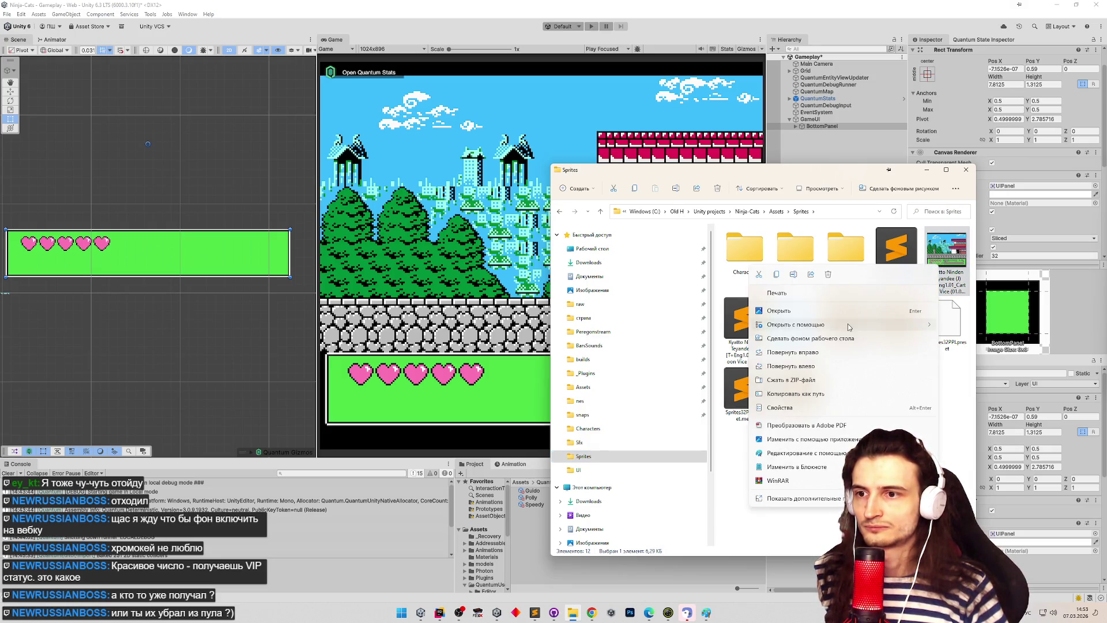
{"action": "left_click", "coordinate": [728, 315]}
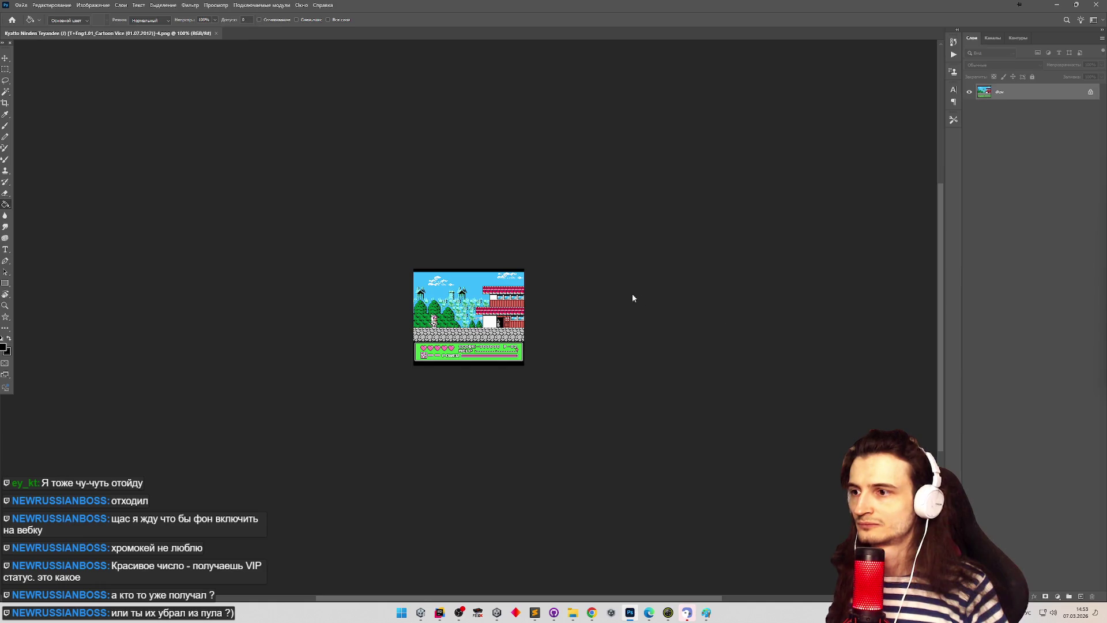
Step: Zoom into the screenshot's green hearts HUD, marquee a small area, then minimise Photoshop
{"action": "key", "text": "z"}
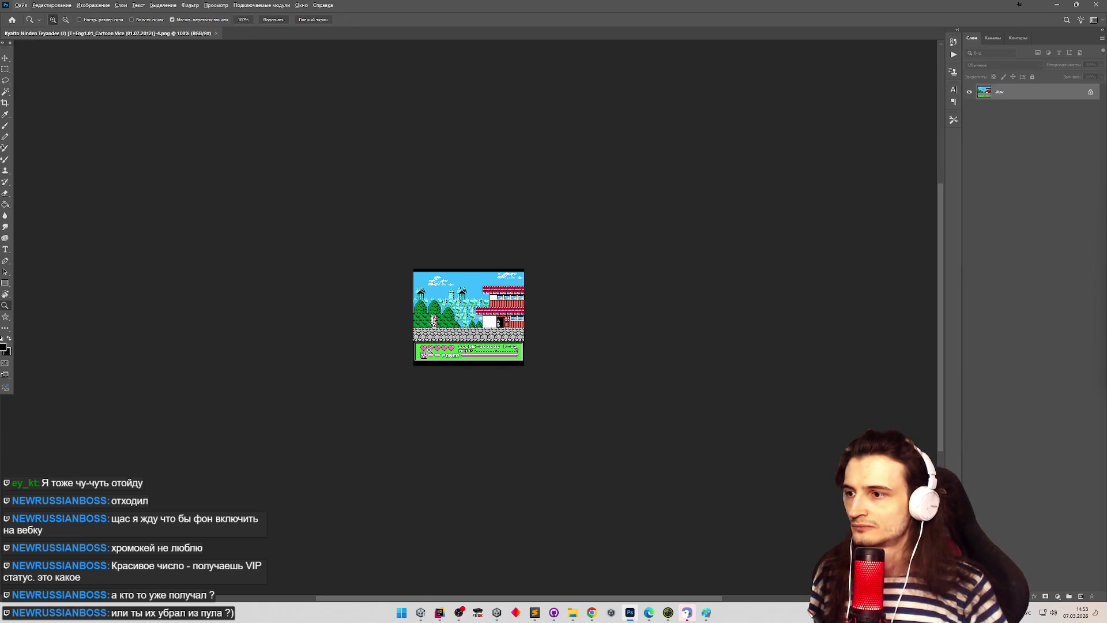
{"action": "left_click_drag", "start_coordinate": [429, 349], "coordinate": [484, 350]}
{"action": "key", "text": "m"}
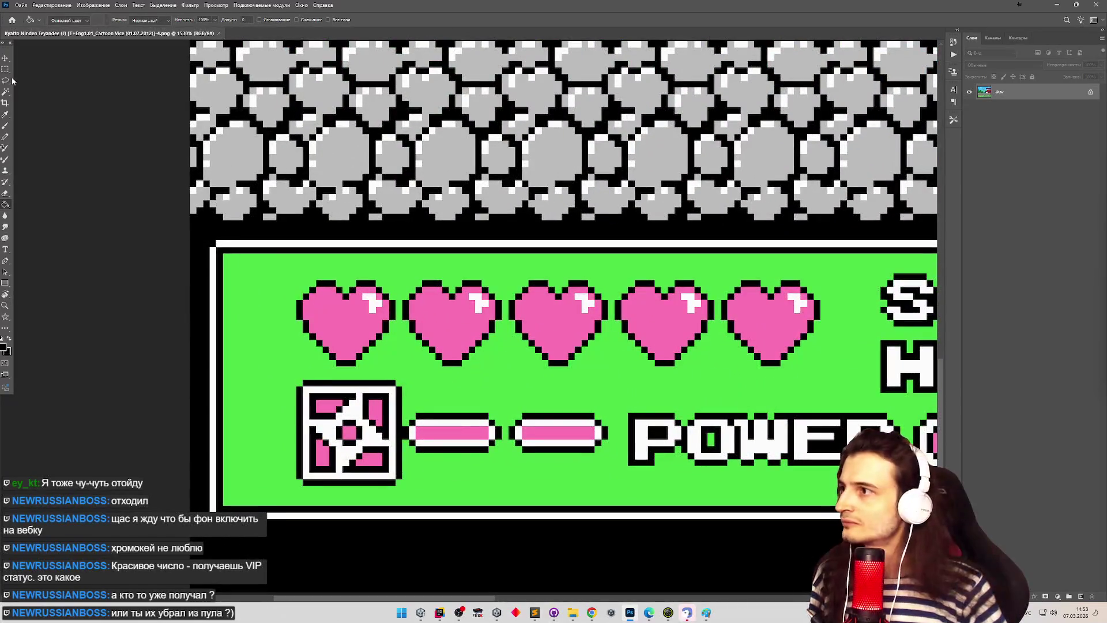
{"action": "left_click_drag", "start_coordinate": [235, 222], "coordinate": [243, 239]}
{"action": "left_click", "coordinate": [1055, 5]}
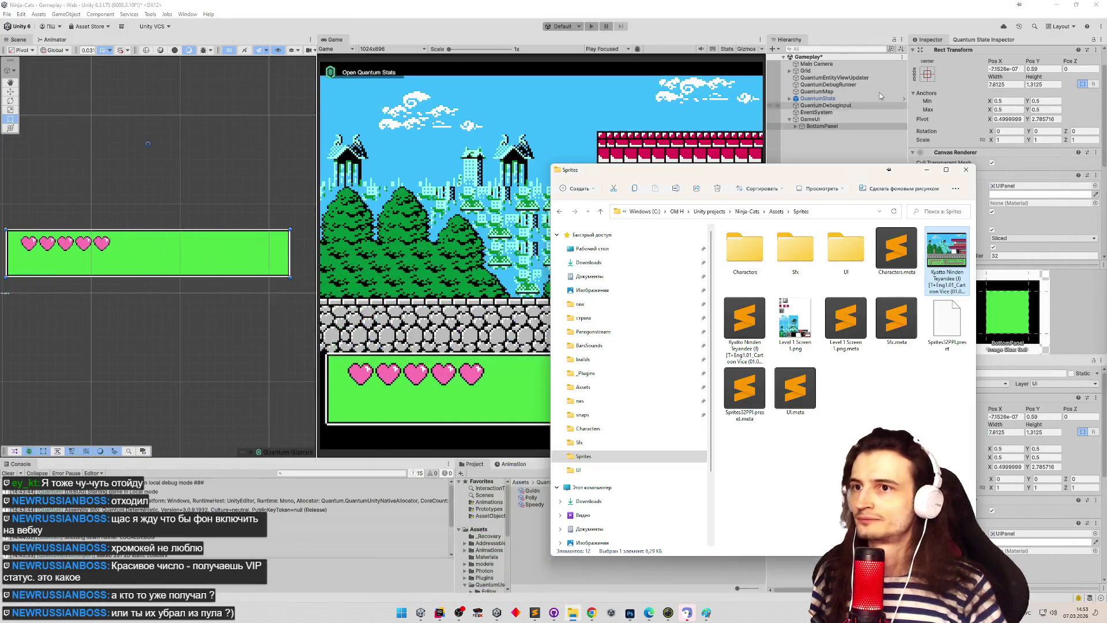
Step: Select BottomPanel and set its Pivot X to 0.5
{"action": "left_click", "coordinate": [823, 125]}
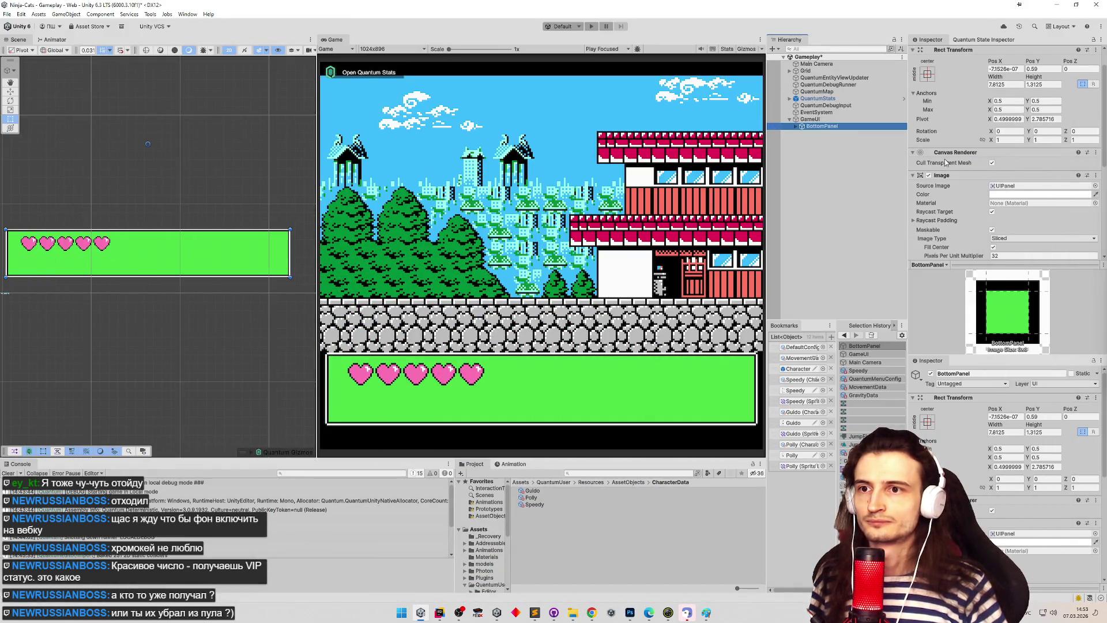
{"action": "scroll", "coordinate": [945, 162], "scroll_direction": "down", "scroll_amount": 3}
{"action": "left_click", "coordinate": [810, 119]}
{"action": "left_click", "coordinate": [819, 126]}
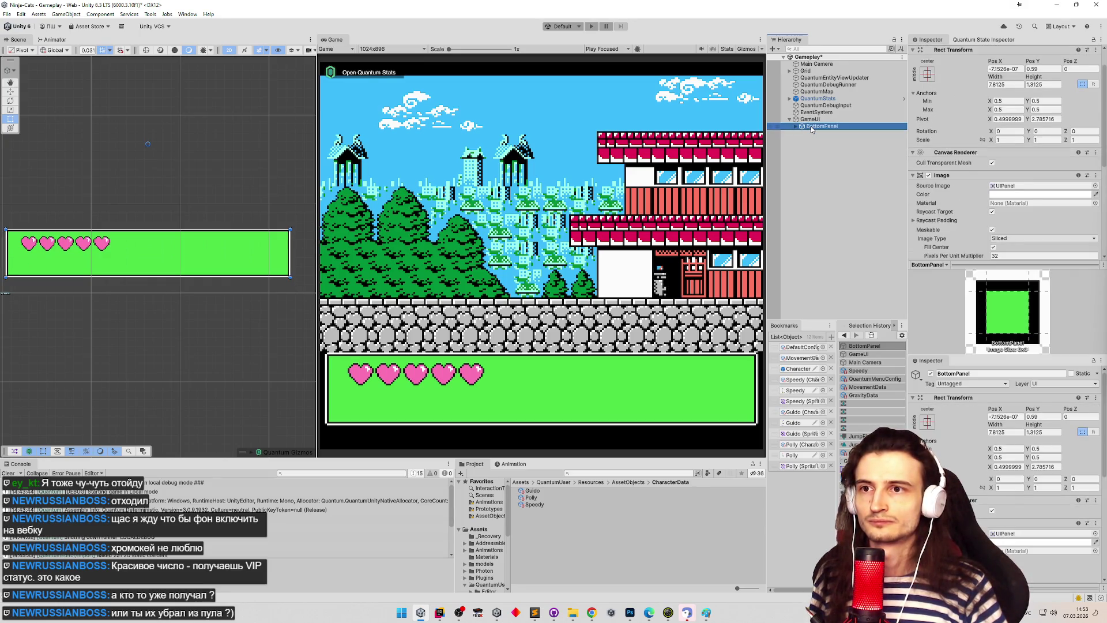
{"action": "left_click", "coordinate": [1006, 119]}
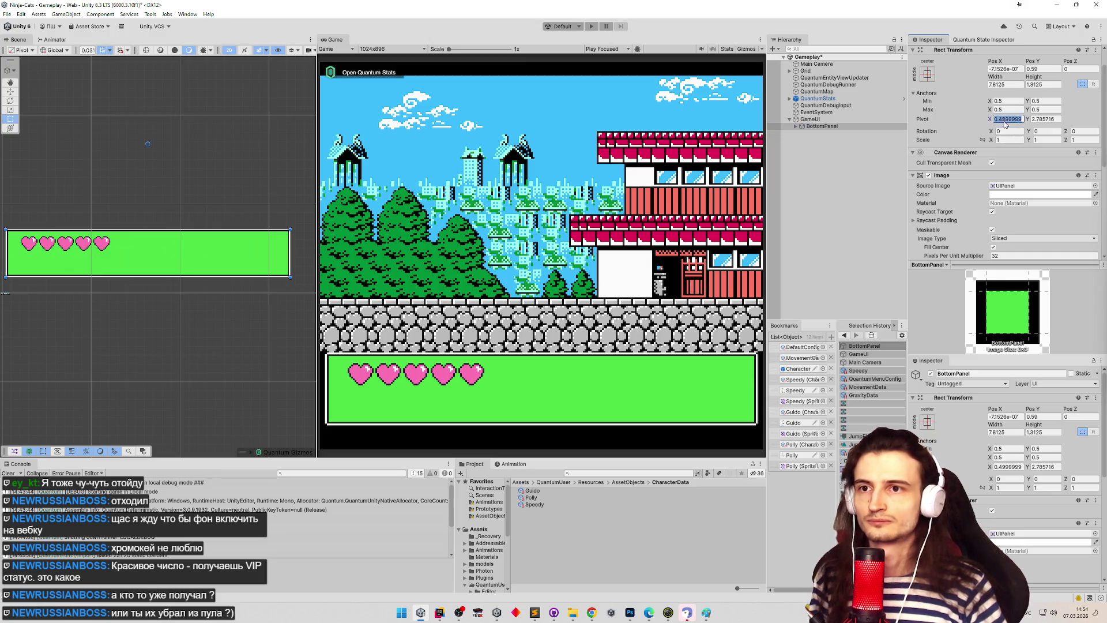
{"action": "type", "text": "0.5"}
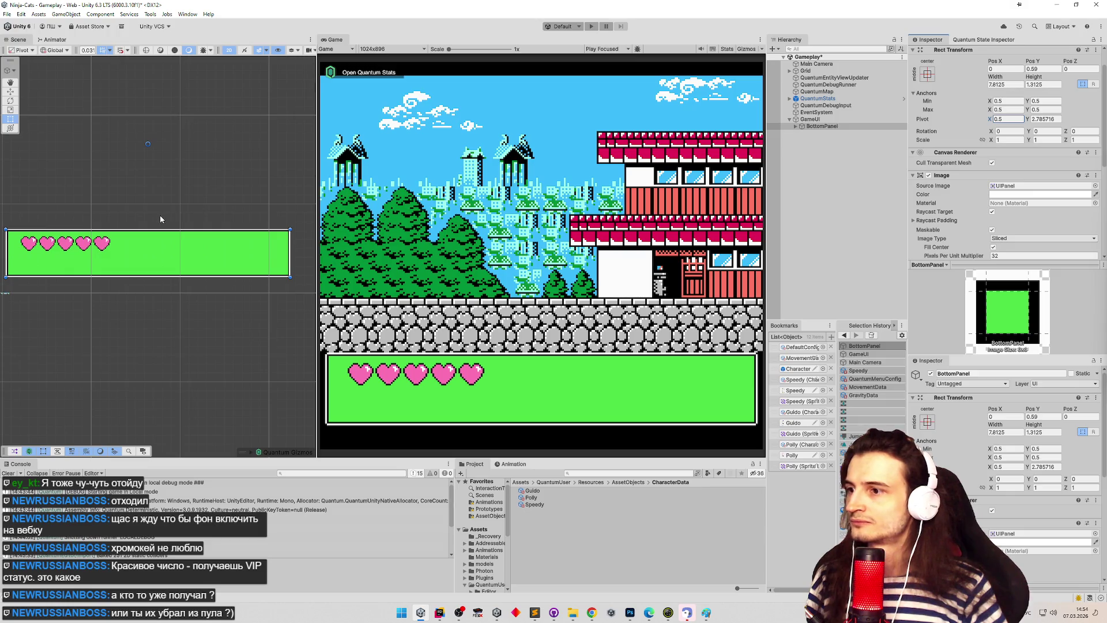
Step: Drag the hearts panel with the Move tool to Pos Y 0.54, just below the floor
{"action": "left_click_drag", "start_coordinate": [185, 261], "coordinate": [190, 259]}
{"action": "key", "text": "w"}
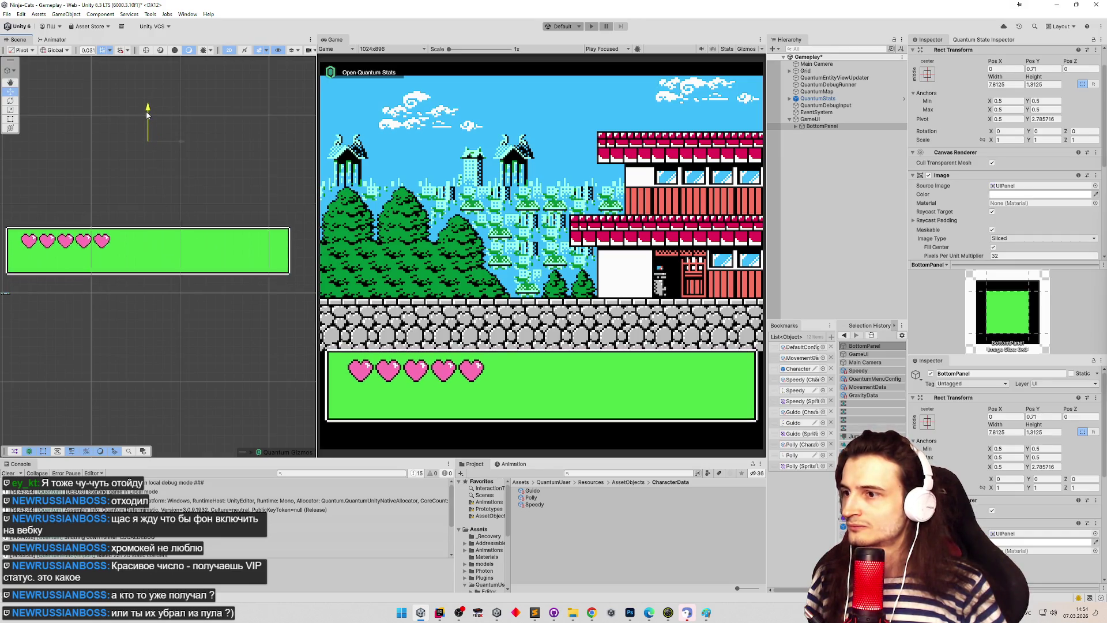
{"action": "left_click_drag", "start_coordinate": [147, 118], "coordinate": [148, 129]}
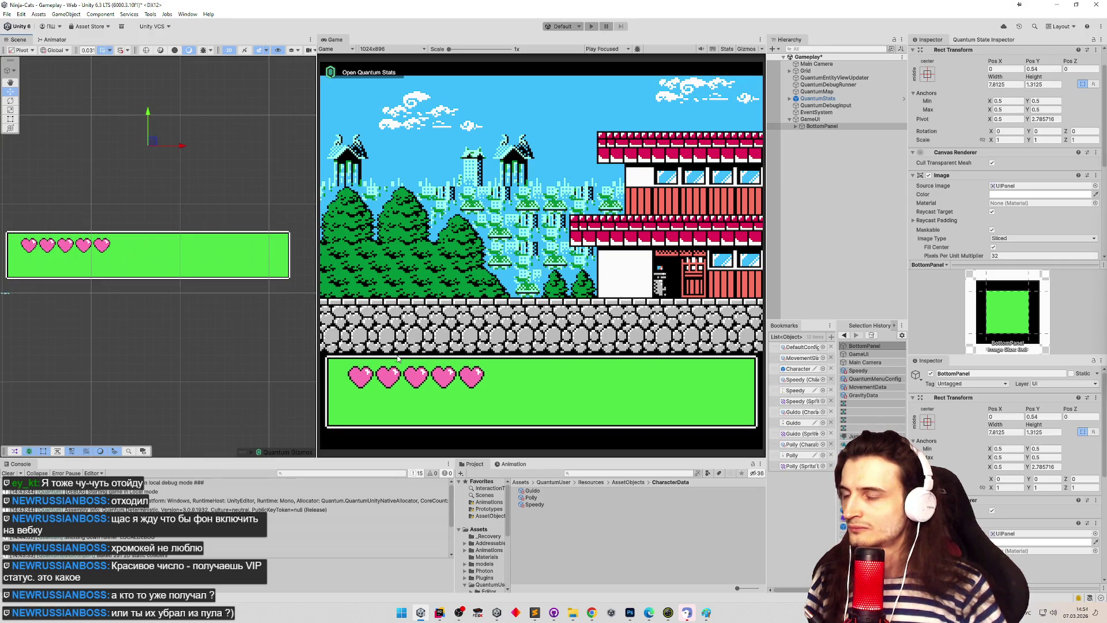
{"action": "mouse_move", "coordinate": [317, 228]}
{"action": "left_mouse_down"}
{"action": "mouse_move", "coordinate": [237, 229]}
{"action": "mouse_move", "coordinate": [281, 229]}
{"action": "left_mouse_up"}
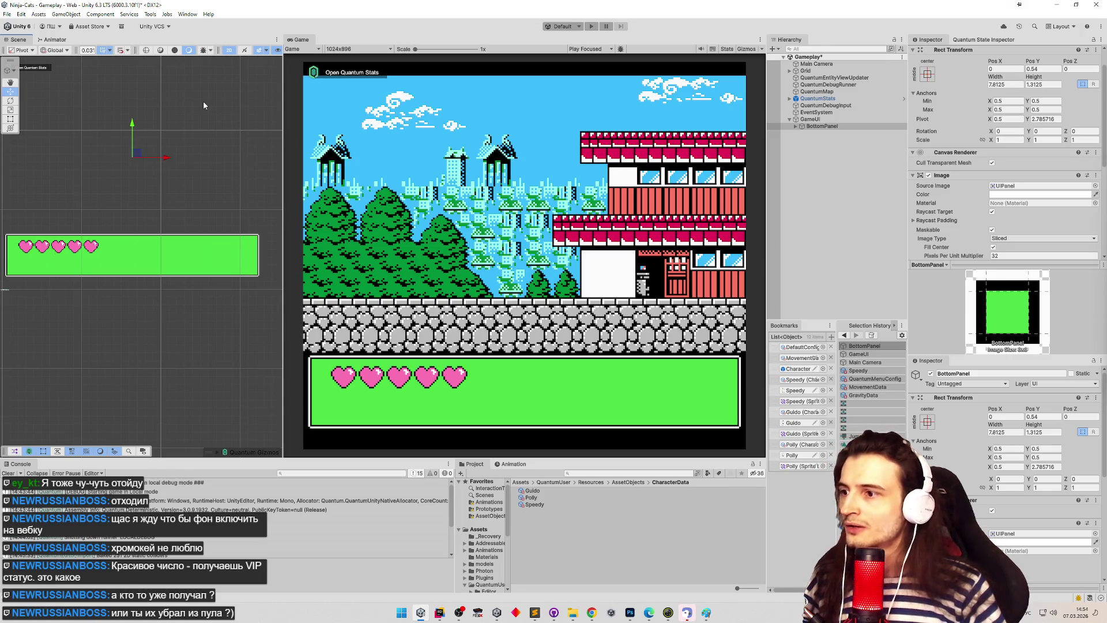
{"action": "right_click", "coordinate": [814, 148]}
Step: Add a 2D Triangle sprite and assign it the Speedy_0 cat image
{"action": "left_click", "coordinate": [807, 181]}
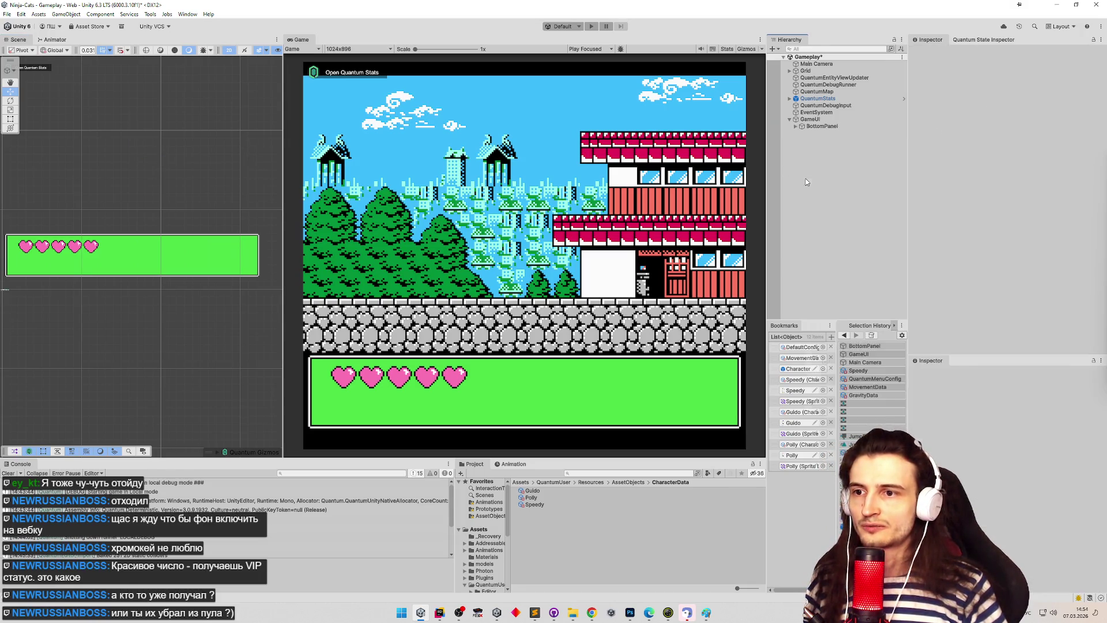
{"action": "right_click", "coordinate": [806, 180]}
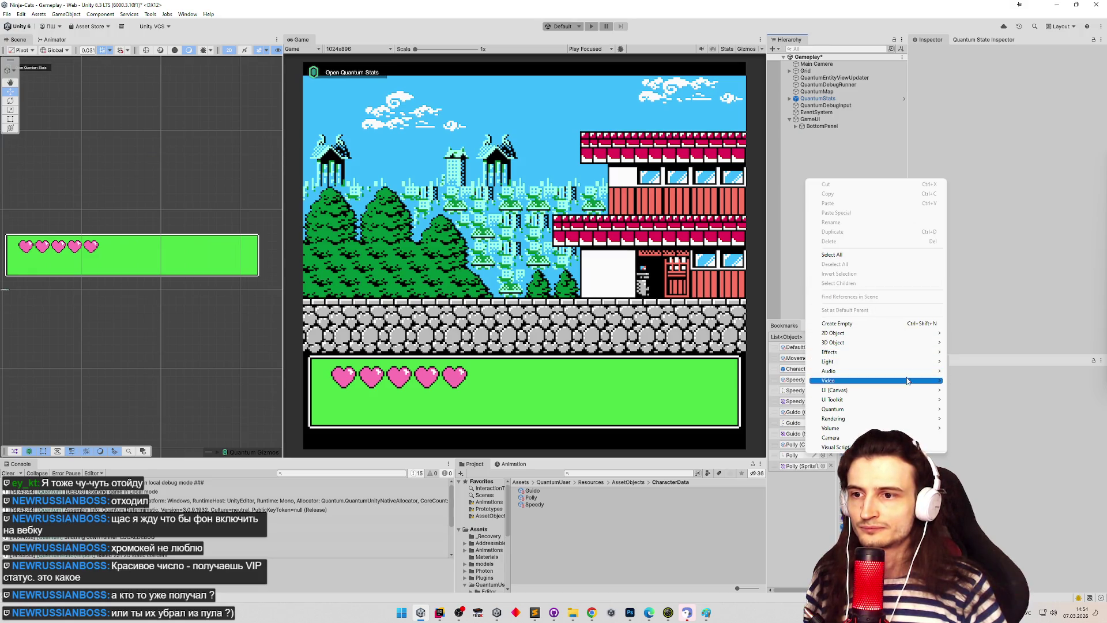
{"action": "mouse_move", "coordinate": [938, 333]}
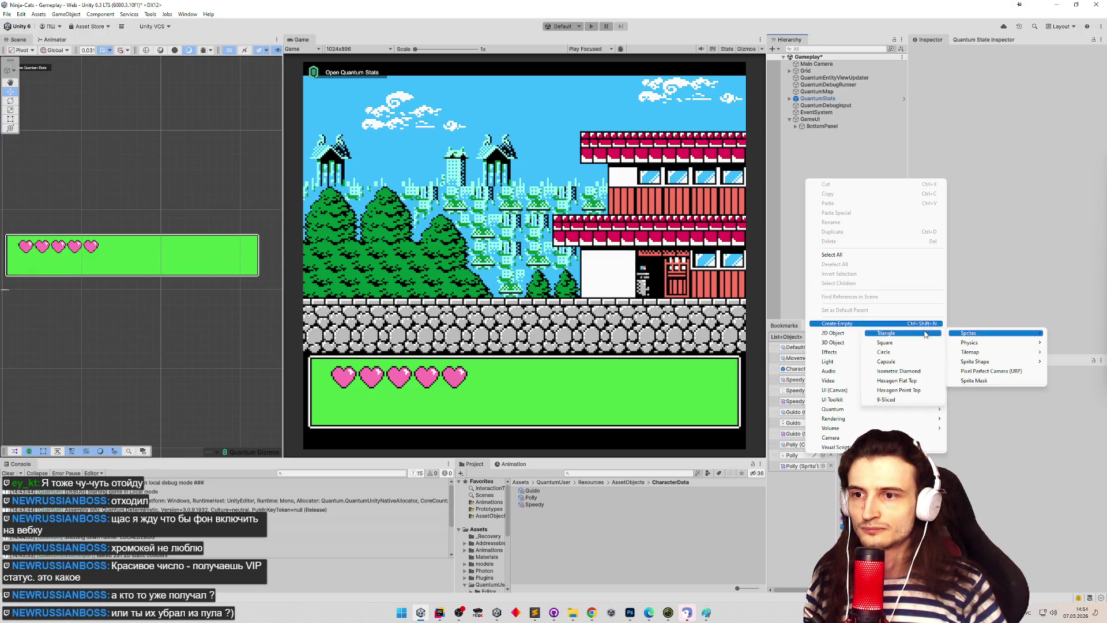
{"action": "mouse_move", "coordinate": [979, 333]}
{"action": "left_click", "coordinate": [1037, 333]}
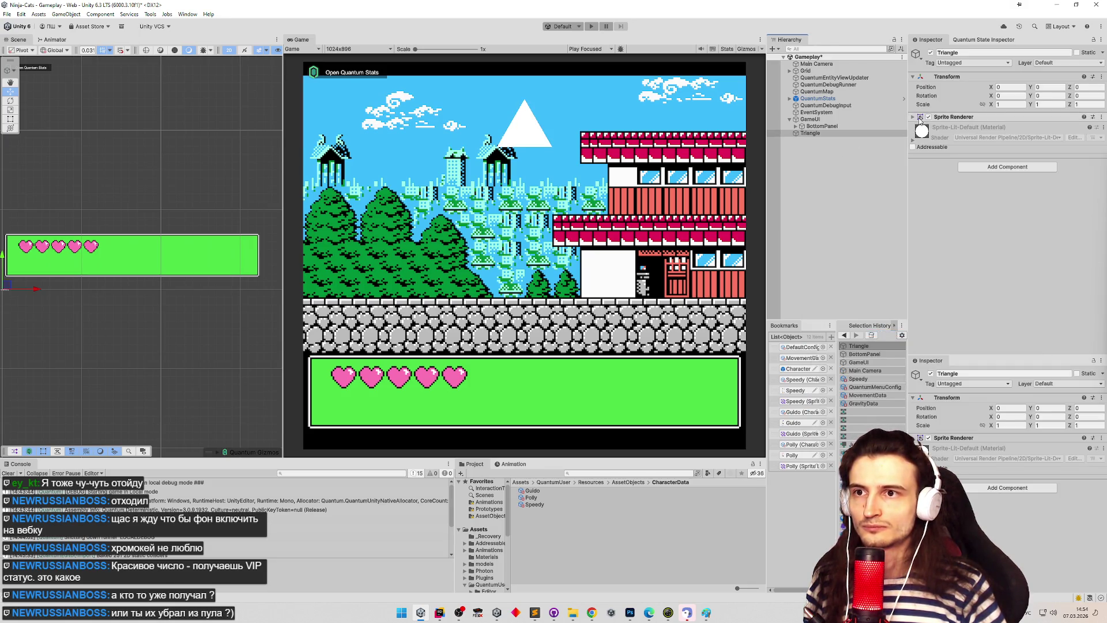
{"action": "left_click", "coordinate": [1101, 128]}
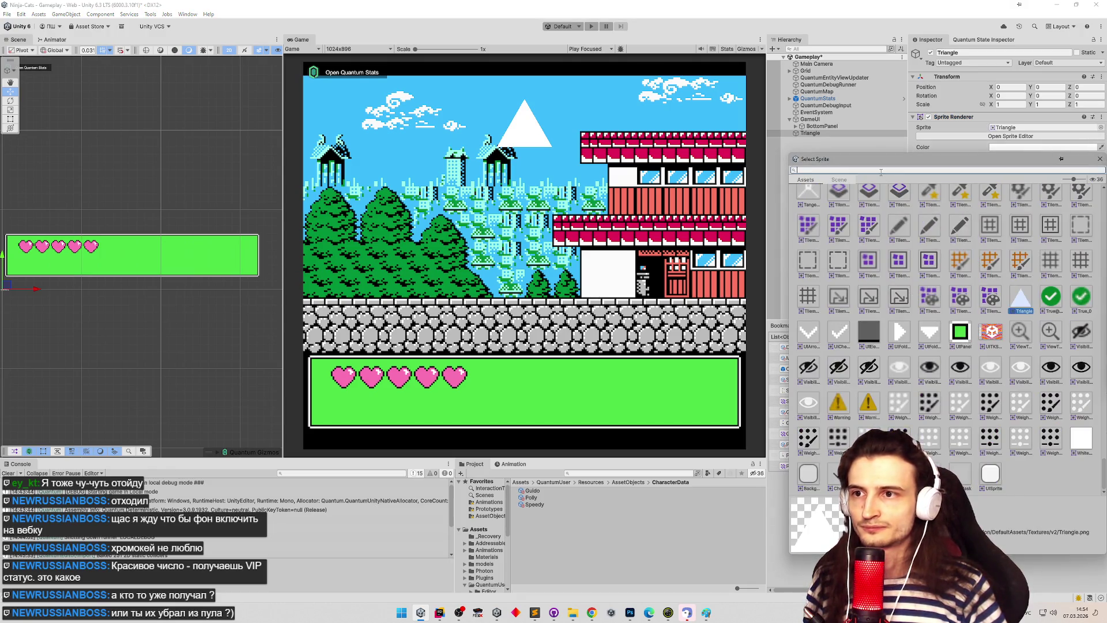
{"action": "type", "text": "sq"}
{"action": "type", "text": "speed"}
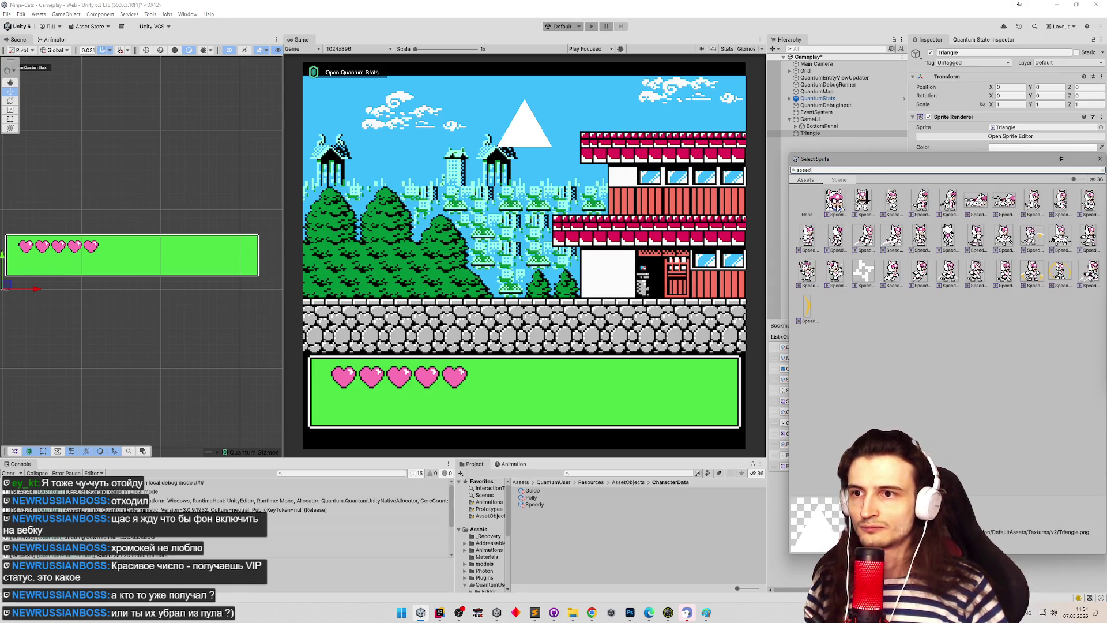
{"action": "double_click", "coordinate": [835, 201]}
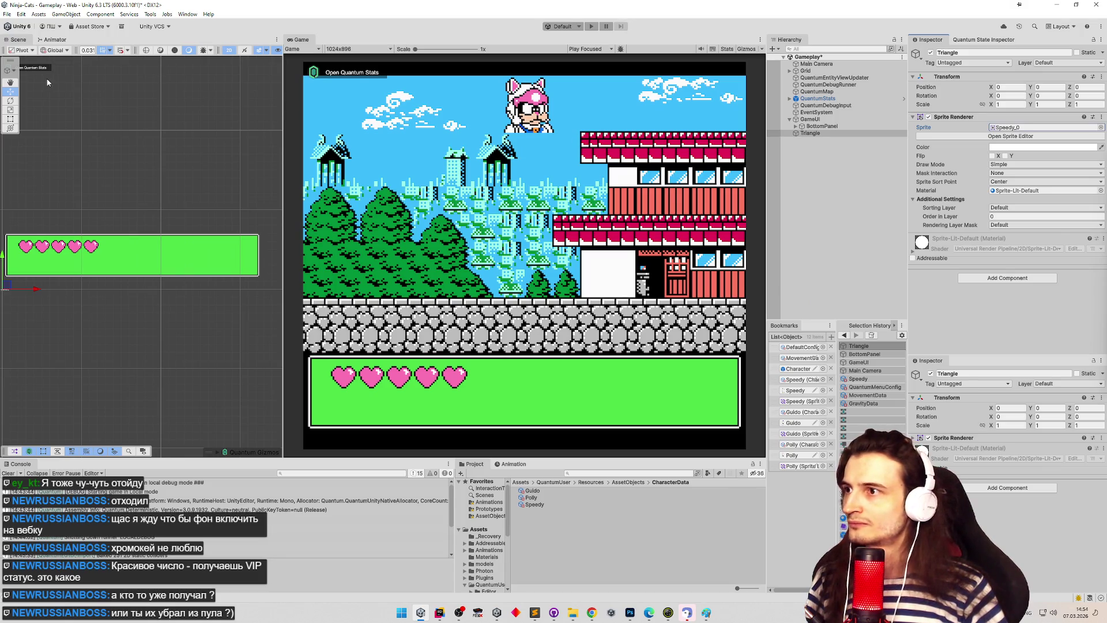
Step: Lower the Speedy cat sprite to Y -4.0625 on the stone floor, then frame BottomPanel
{"action": "left_click", "coordinate": [805, 135]}
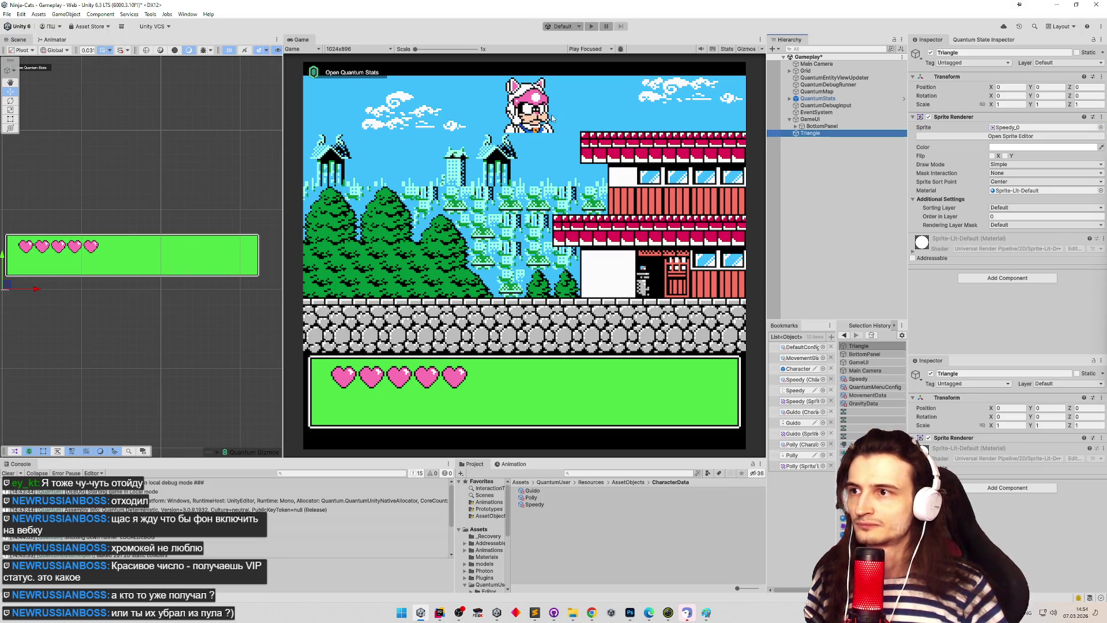
{"action": "double_click", "coordinate": [812, 134]}
{"action": "left_click_drag", "start_coordinate": [131, 313], "coordinate": [127, 424]}
{"action": "scroll", "coordinate": [140, 254], "scroll_direction": "down", "scroll_amount": 6}
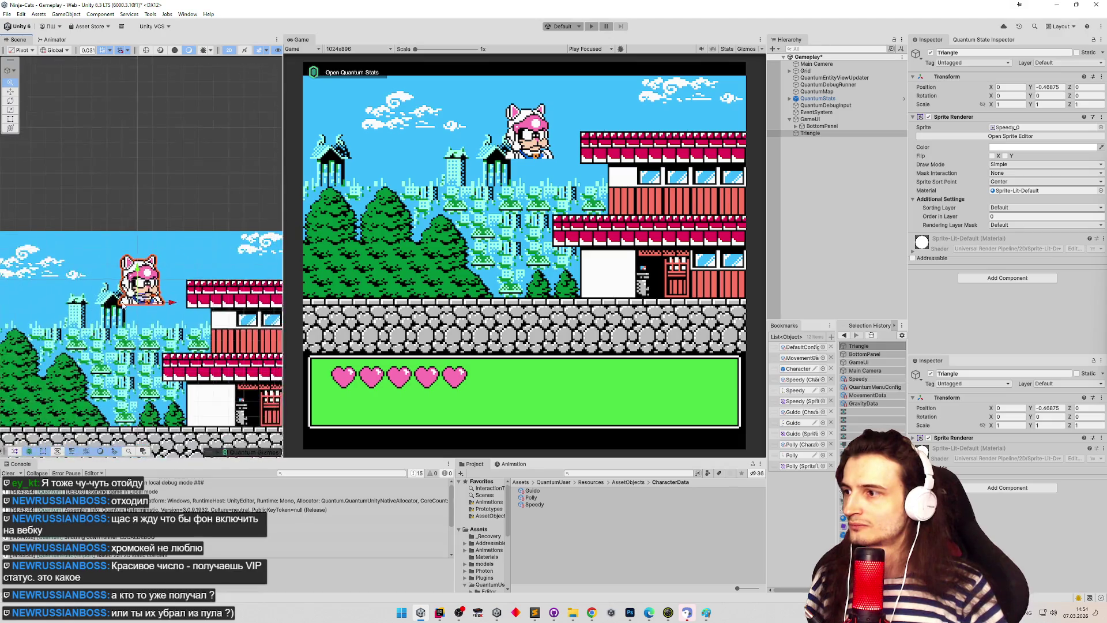
{"action": "left_click_drag", "start_coordinate": [140, 245], "coordinate": [140, 327]}
{"action": "scroll", "coordinate": [139, 327], "scroll_direction": "up", "scroll_amount": 5}
{"action": "scroll", "coordinate": [173, 289], "scroll_direction": "up", "scroll_amount": 6}
{"action": "mouse_move", "coordinate": [190, 253]}
{"action": "left_mouse_down"}
{"action": "mouse_move", "coordinate": [153, 245]}
{"action": "mouse_move", "coordinate": [134, 269]}
{"action": "left_mouse_up"}
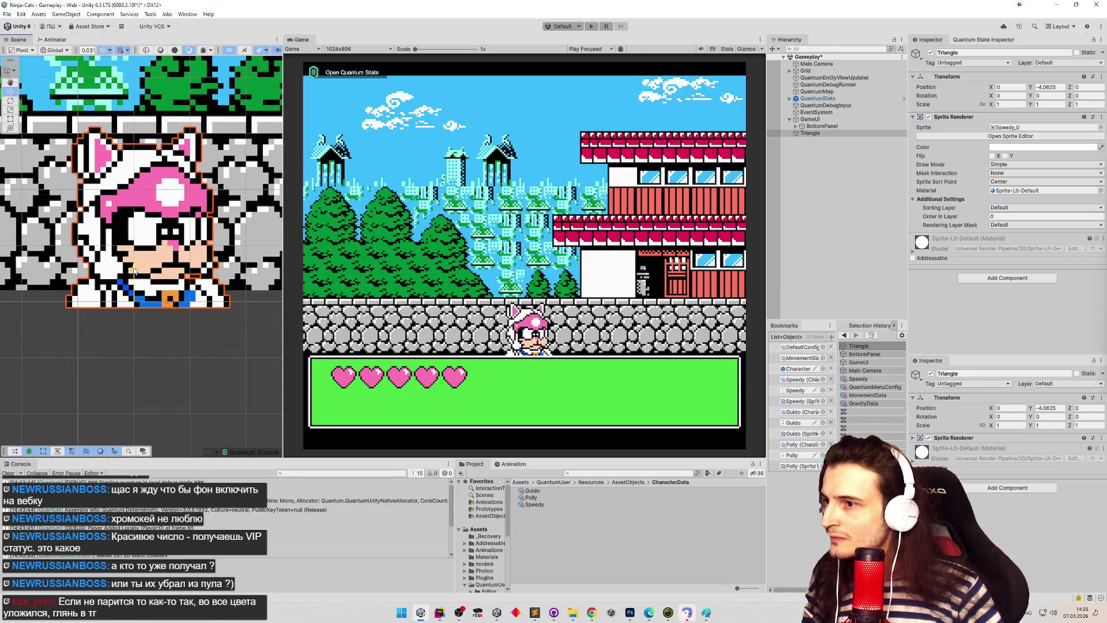
{"action": "left_click", "coordinate": [837, 126]}
{"action": "double_click", "coordinate": [837, 126]}
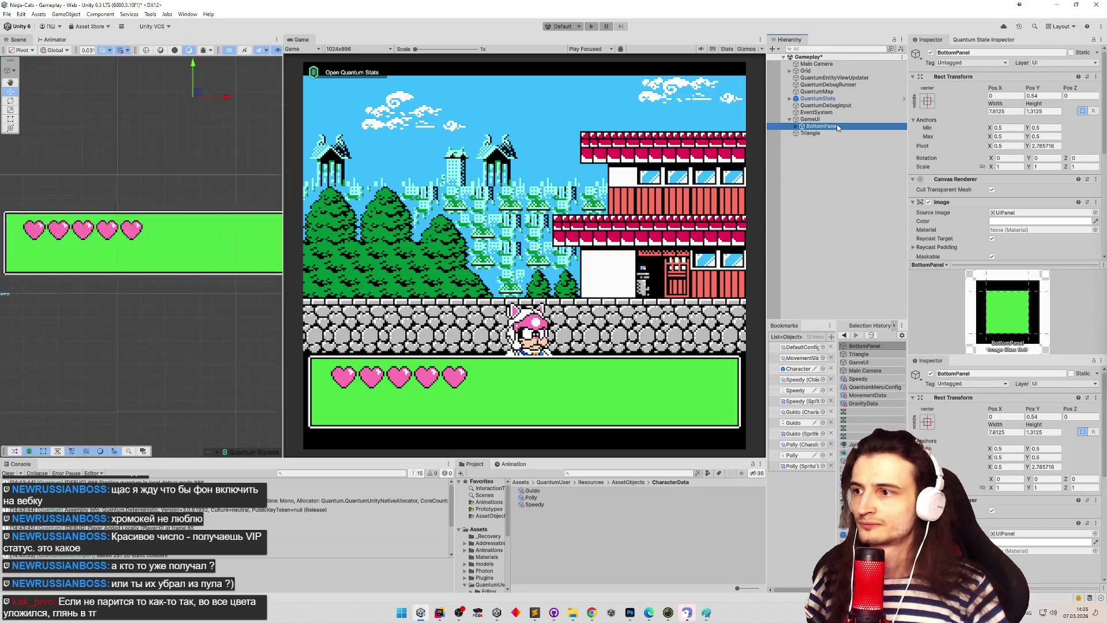
Step: Nudge BottomPanel slightly lower, then open the pink cat picture in Telegram Web
{"action": "left_click_drag", "start_coordinate": [146, 125], "coordinate": [144, 116]}
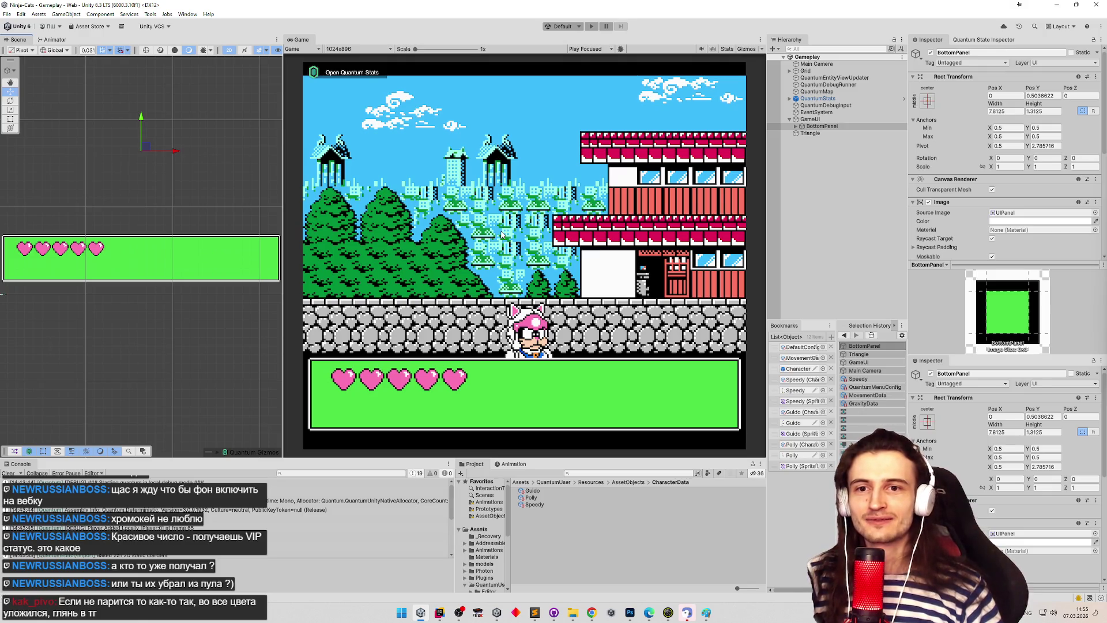
{"action": "left_click", "coordinate": [591, 613]}
{"action": "left_click", "coordinate": [541, 418]}
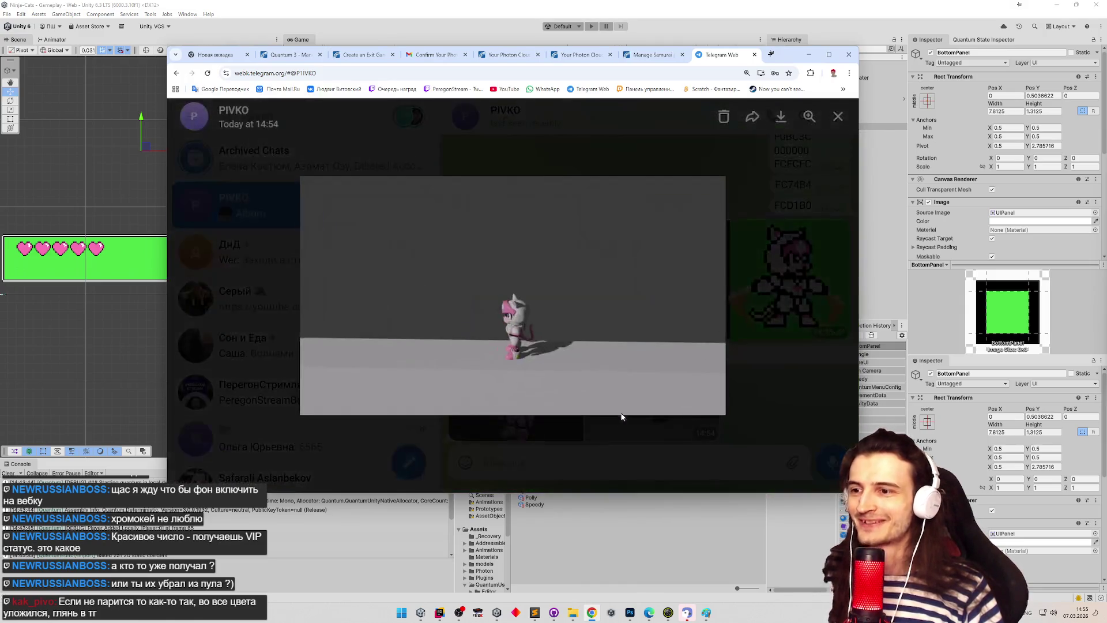
Step: Open the 3D pink cat render in Telegram's viewer and zoom in and out on it
{"action": "left_click", "coordinate": [612, 429]}
{"action": "left_click", "coordinate": [572, 414]}
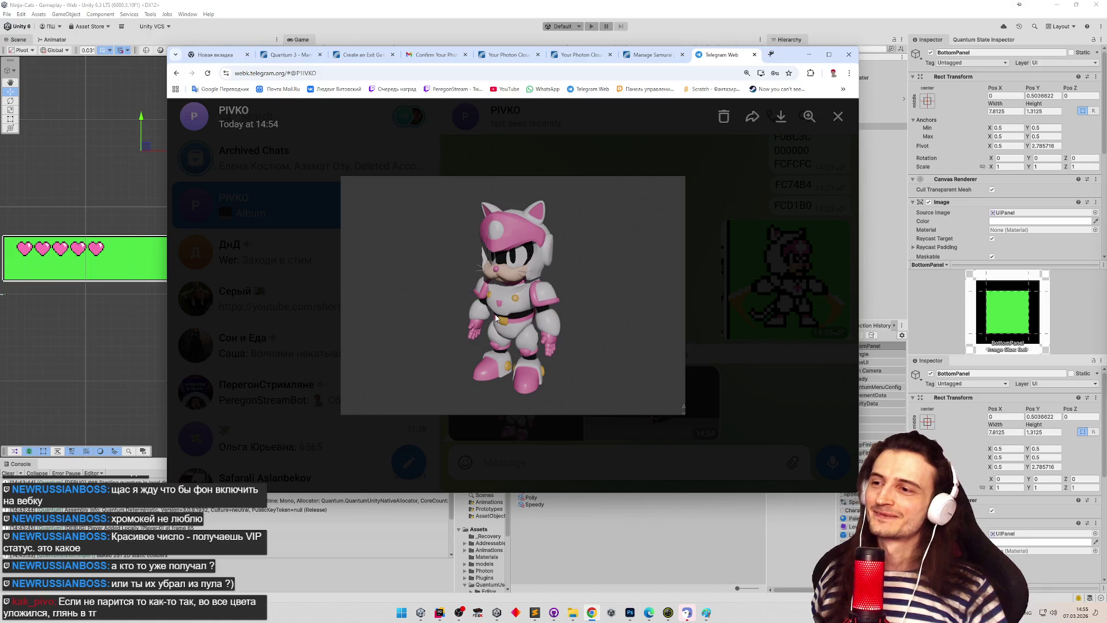
{"action": "scroll", "coordinate": [498, 278], "scroll_direction": "up", "scroll_amount": 5}
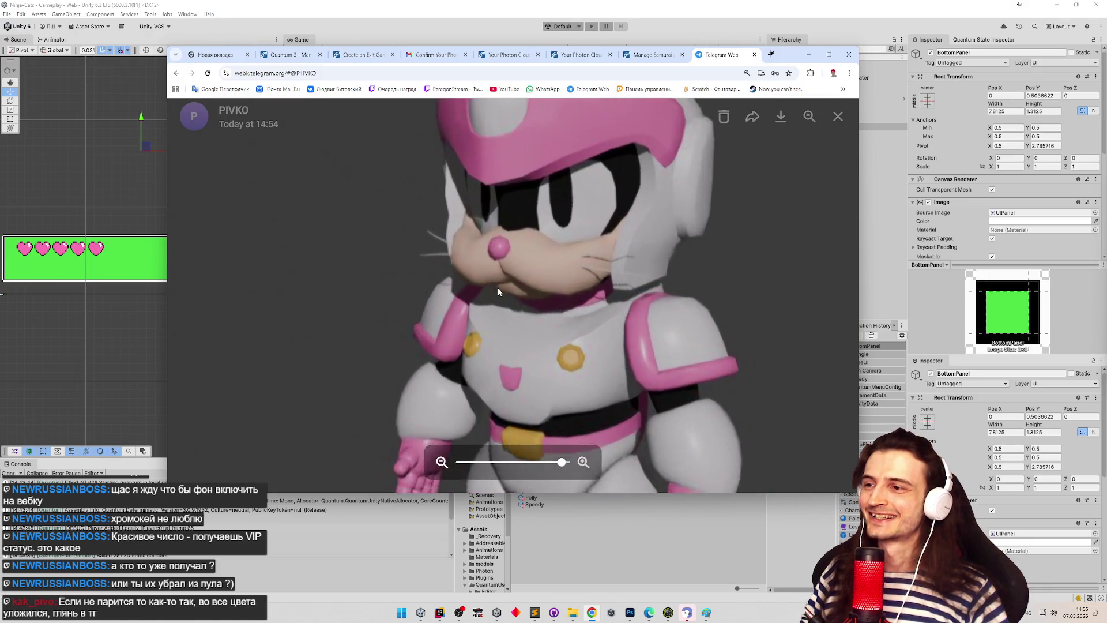
{"action": "scroll", "coordinate": [523, 314], "scroll_direction": "down", "scroll_amount": 5}
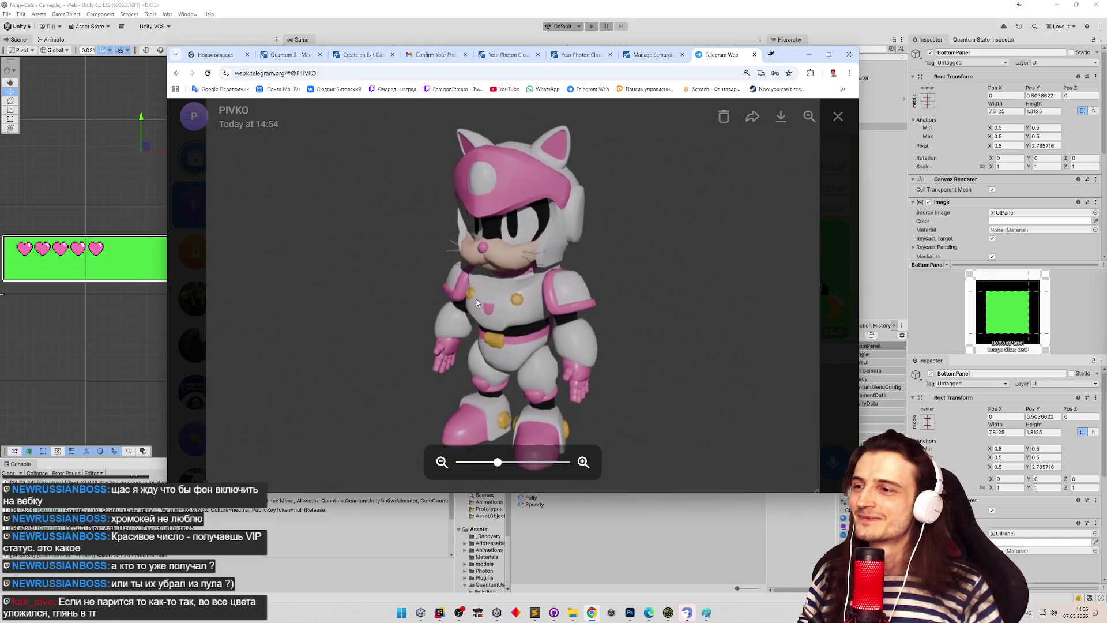
{"action": "scroll", "coordinate": [477, 302], "scroll_direction": "up", "scroll_amount": 2}
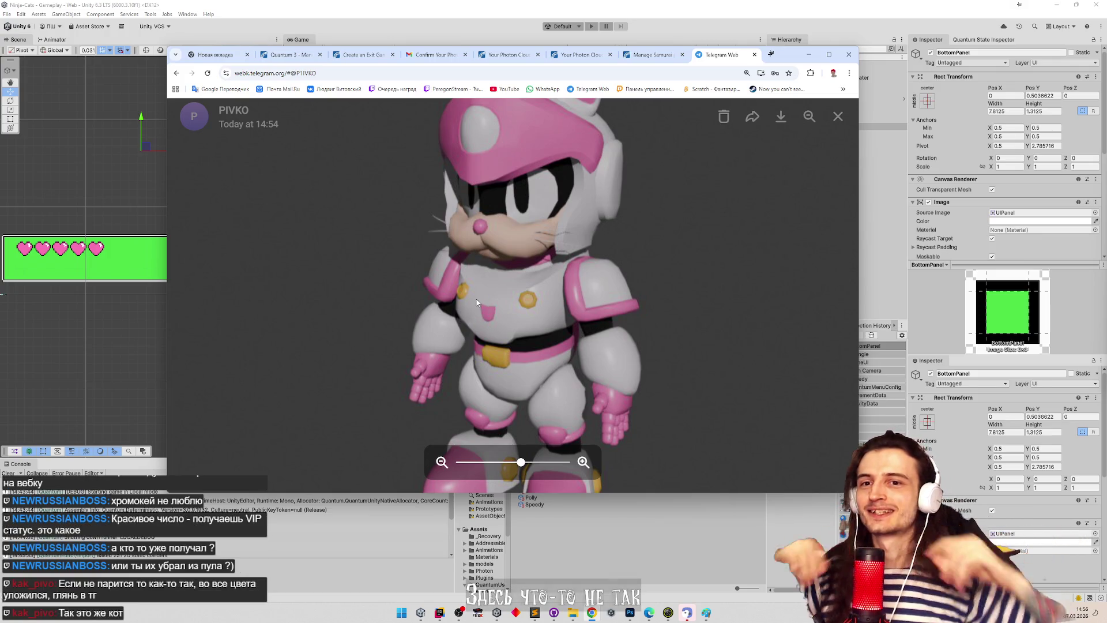
{"action": "left_click", "coordinate": [706, 612]}
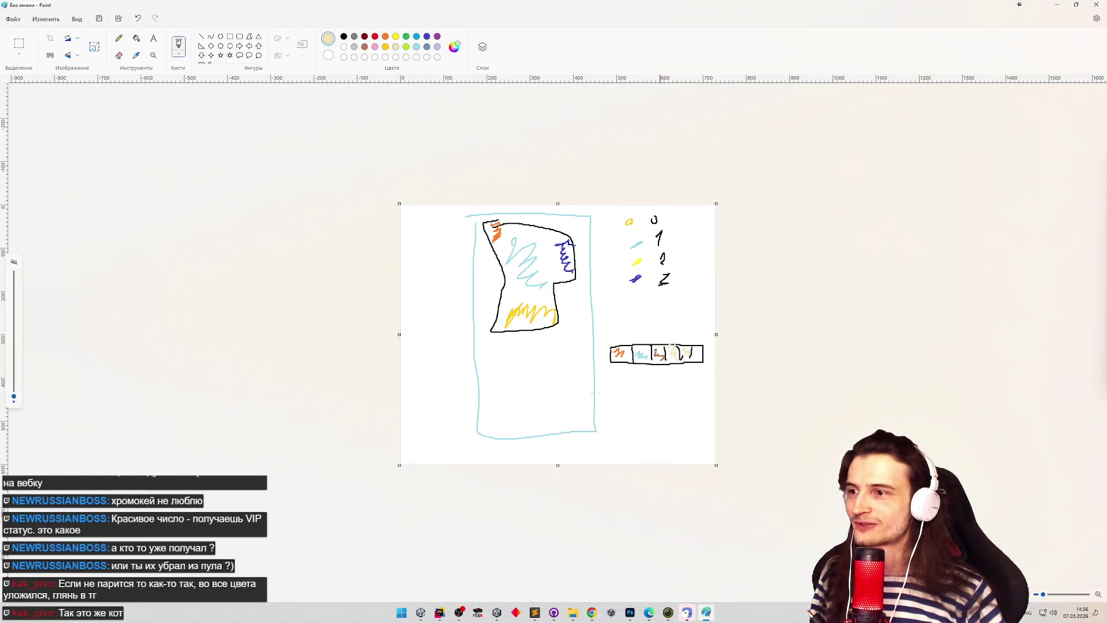
Step: Draw a small black curved doodle left of the blue outline in Paint, undoing one stroke
{"action": "double_click", "coordinate": [602, 7]}
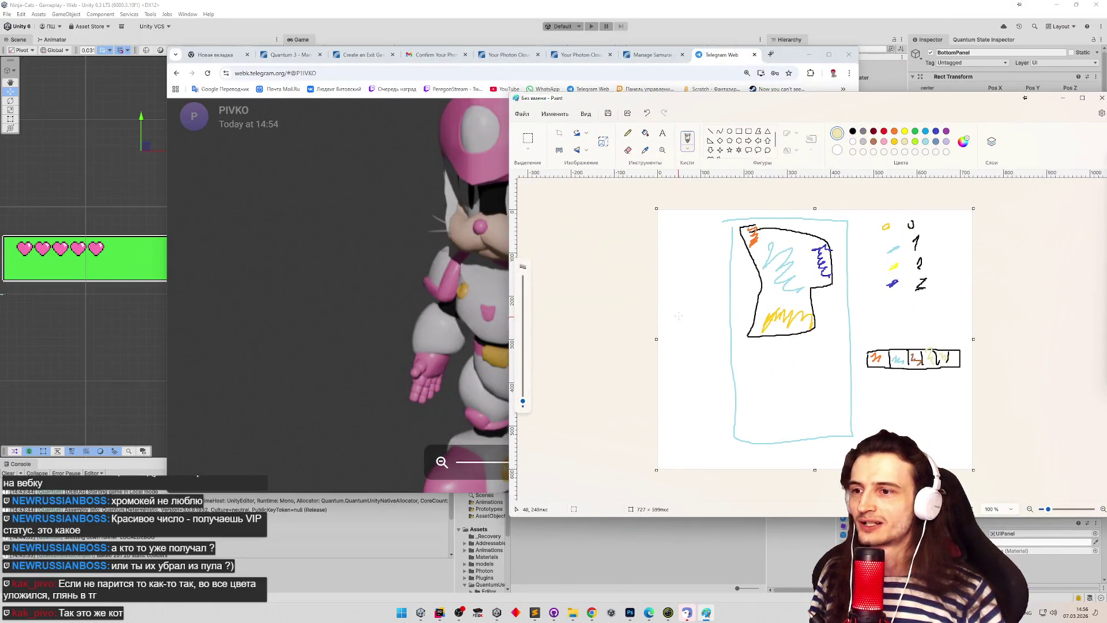
{"action": "left_click", "coordinate": [852, 132]}
{"action": "mouse_move", "coordinate": [662, 275]}
{"action": "left_mouse_down"}
{"action": "mouse_move", "coordinate": [690, 247]}
{"action": "mouse_move", "coordinate": [702, 268]}
{"action": "mouse_move", "coordinate": [683, 280]}
{"action": "mouse_move", "coordinate": [725, 316]}
{"action": "mouse_move", "coordinate": [712, 309]}
{"action": "left_mouse_up"}
{"action": "key", "text": "ctrl+z"}
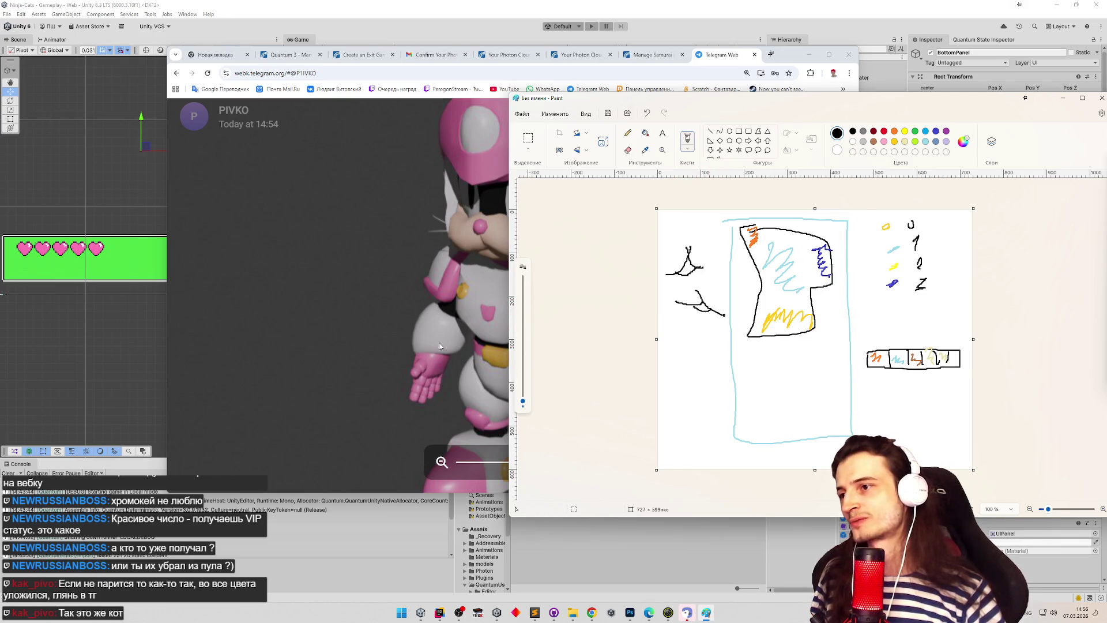
{"action": "left_click", "coordinate": [439, 346]}
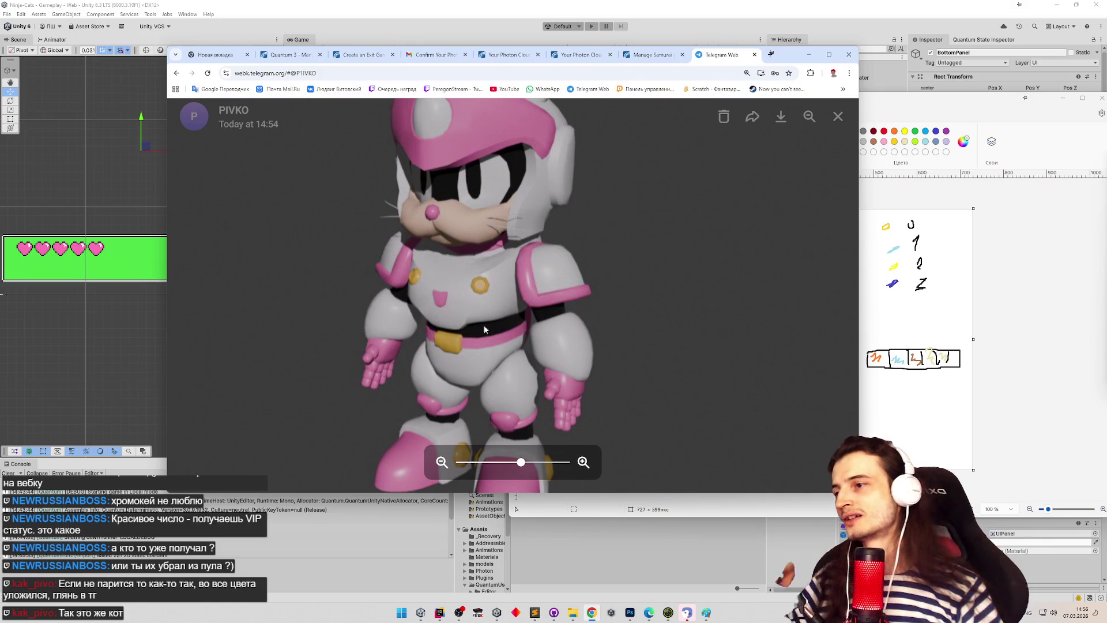
Step: Zoom in close on the 3D cat's head to study its muzzle
{"action": "scroll", "coordinate": [432, 227], "scroll_direction": "up", "scroll_amount": 2}
{"action": "scroll", "coordinate": [431, 227], "scroll_direction": "up", "scroll_amount": 3}
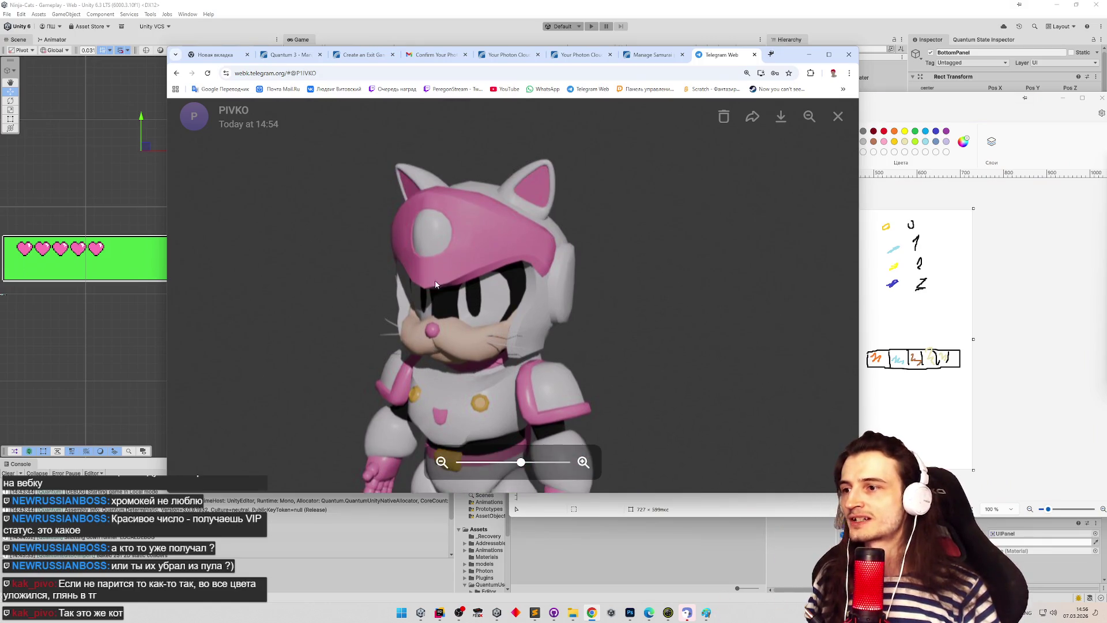
{"action": "scroll", "coordinate": [430, 296], "scroll_direction": "up", "scroll_amount": 3}
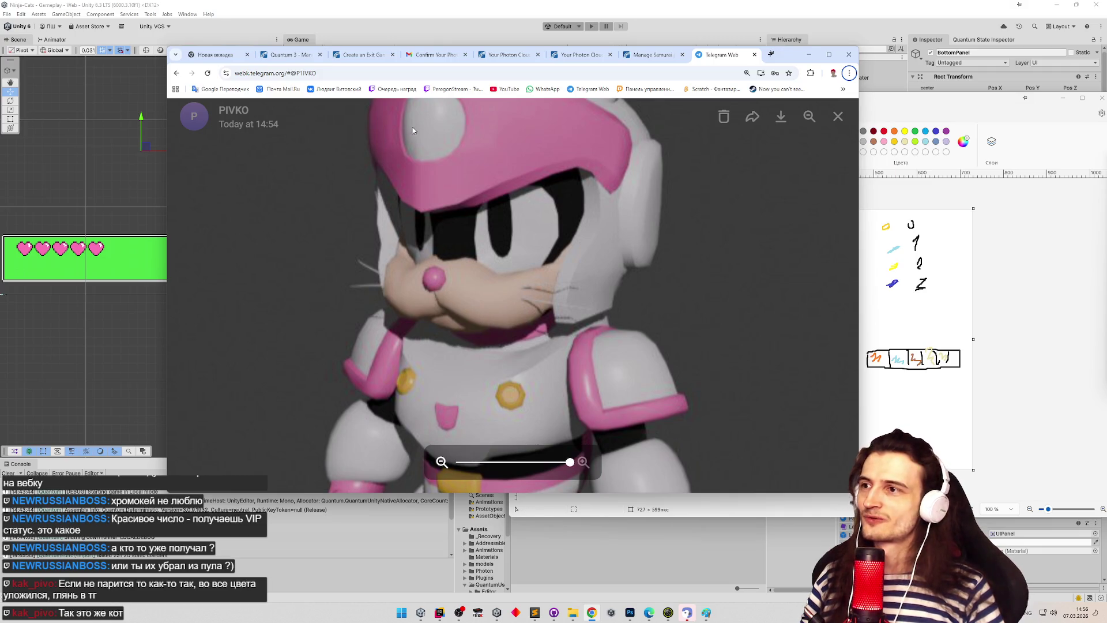
Step: Snip the cat's face and paste it onto the Paint canvas, nudging it slightly down
{"action": "key", "text": "super+shift+s"}
{"action": "left_click_drag", "start_coordinate": [361, 228], "coordinate": [632, 366]}
{"action": "left_click", "coordinate": [706, 612]}
{"action": "key", "text": "ctrl+v"}
{"action": "left_click_drag", "start_coordinate": [806, 288], "coordinate": [811, 305]}
{"action": "left_click", "coordinate": [686, 138]}
Step: Trace the cat's nose and mouth lines with black brush strokes, undoing misplaced ones
{"action": "key", "text": "ctrl+z"}
{"action": "left_click_drag", "start_coordinate": [736, 299], "coordinate": [809, 322]}
{"action": "key", "text": "ctrl+z"}
{"action": "left_click_drag", "start_coordinate": [729, 287], "coordinate": [814, 323]}
{"action": "mouse_move", "coordinate": [730, 287]}
{"action": "left_mouse_down"}
{"action": "mouse_move", "coordinate": [702, 319]}
{"action": "mouse_move", "coordinate": [678, 289]}
{"action": "mouse_move", "coordinate": [826, 324]}
{"action": "left_mouse_up"}
{"action": "key", "text": "ctrl+z"}
{"action": "key", "text": "ctrl+z"}
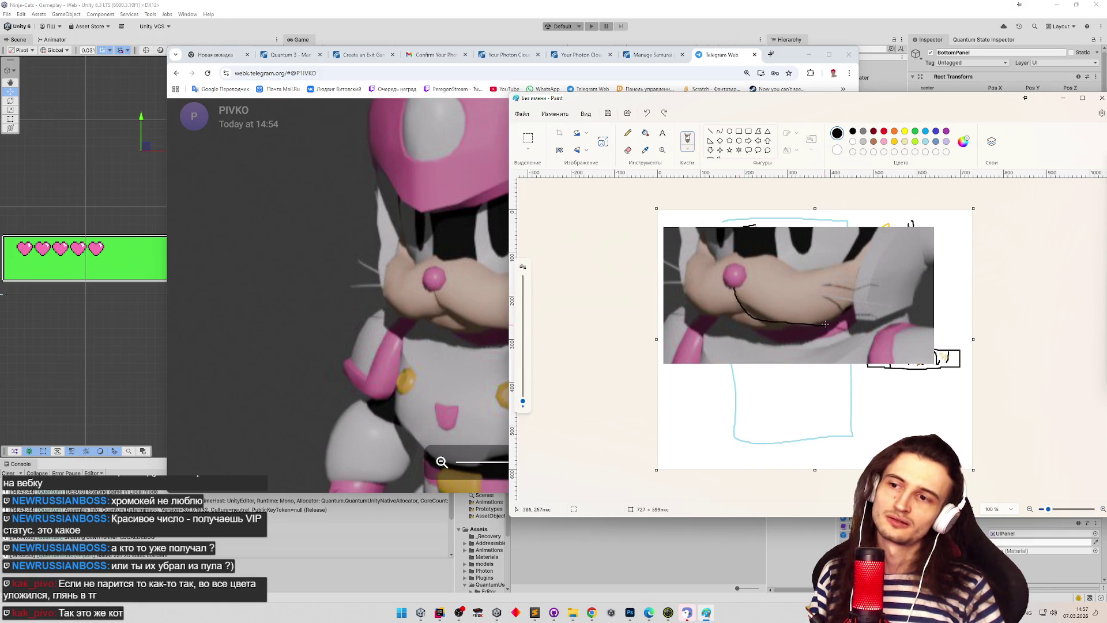
{"action": "mouse_move", "coordinate": [728, 286]}
{"action": "left_mouse_down"}
{"action": "mouse_move", "coordinate": [715, 320]}
{"action": "mouse_move", "coordinate": [683, 314]}
{"action": "mouse_move", "coordinate": [728, 299]}
{"action": "mouse_move", "coordinate": [699, 306]}
{"action": "mouse_move", "coordinate": [752, 318]}
{"action": "mouse_move", "coordinate": [717, 324]}
{"action": "left_mouse_up"}
{"action": "key", "text": "ctrl+z"}
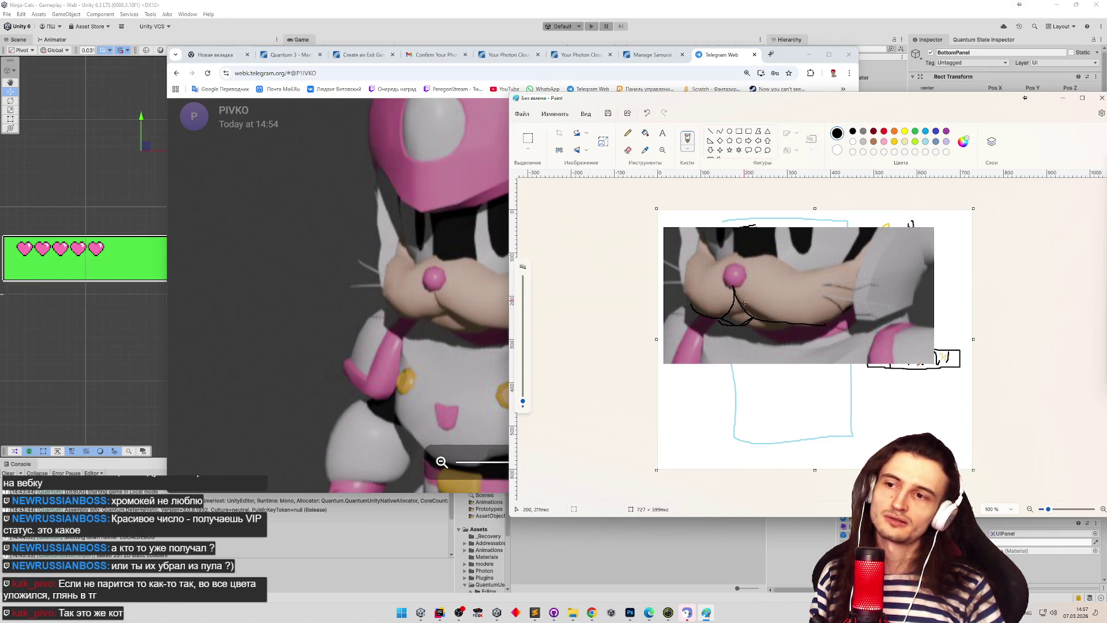
{"action": "key", "text": "z"}
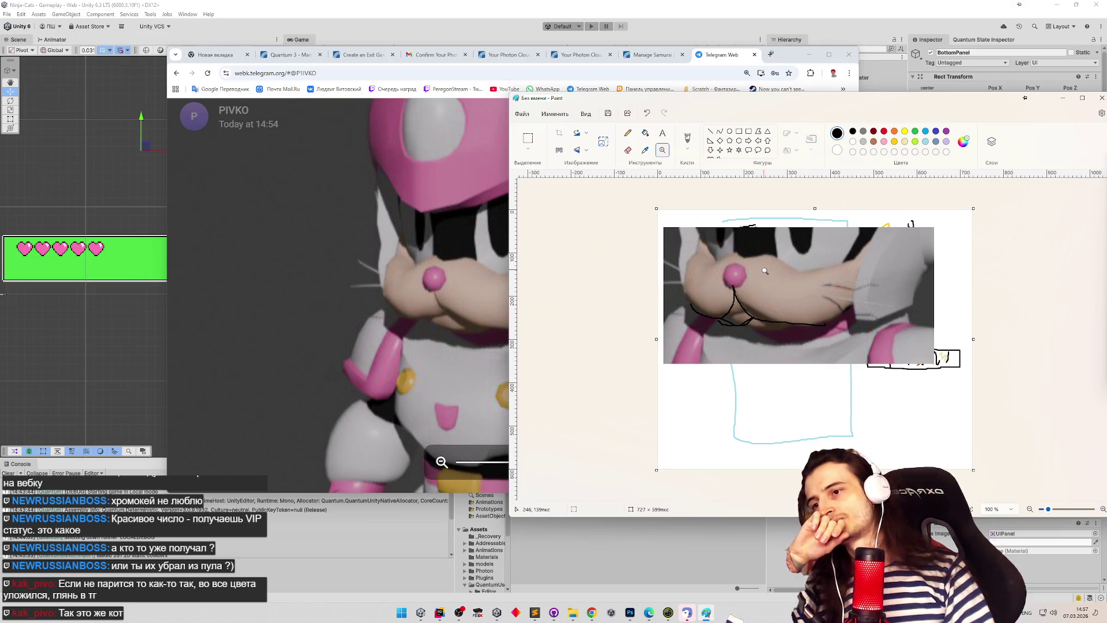
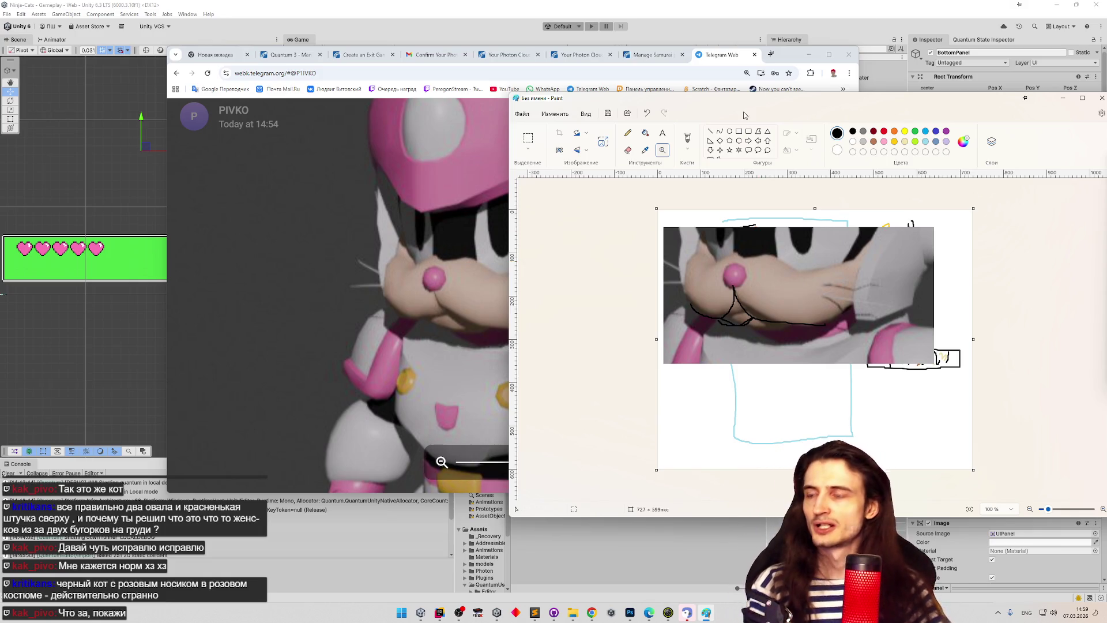
Step: Back in Unity, select GameUI and Grid, widen the Scene view and heighten the Project area
{"action": "key", "text": "alt+Tab"}
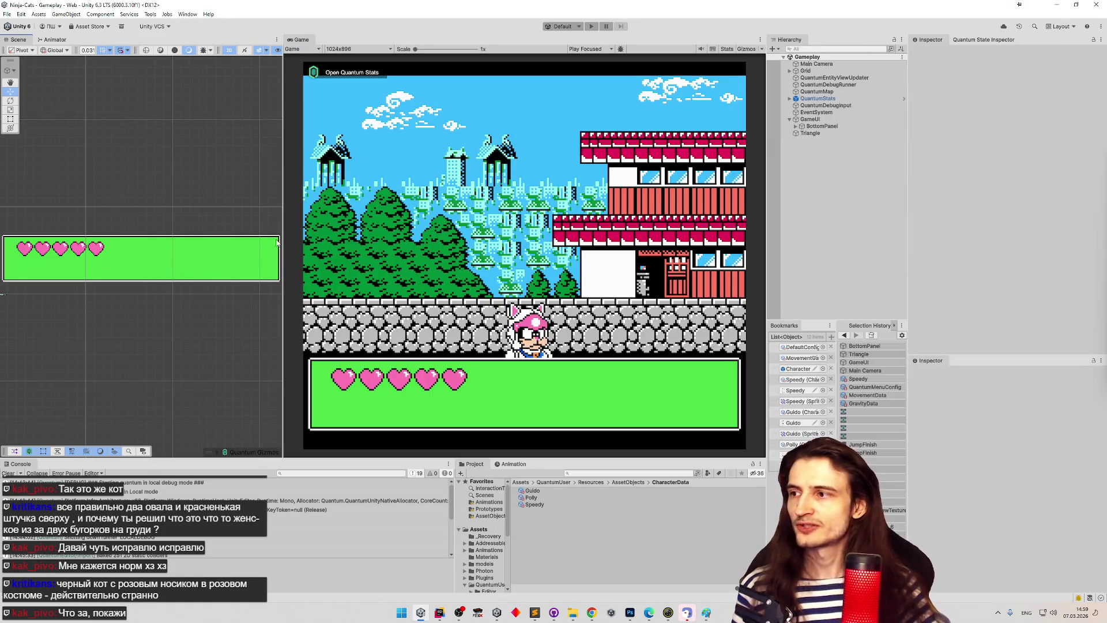
{"action": "double_click", "coordinate": [810, 119]}
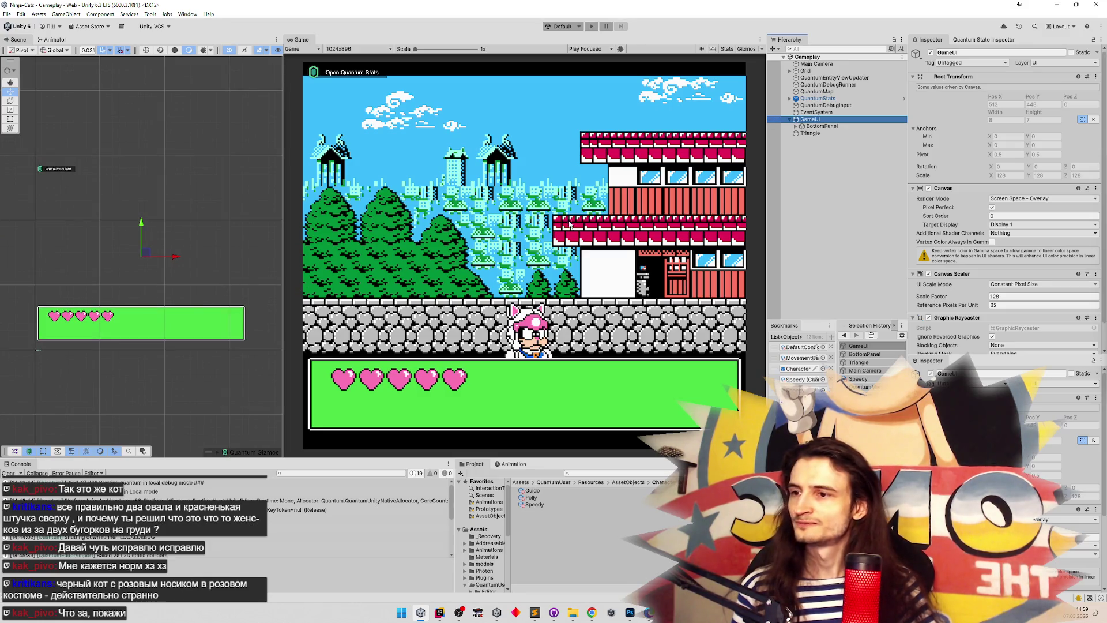
{"action": "left_click", "coordinate": [808, 71]}
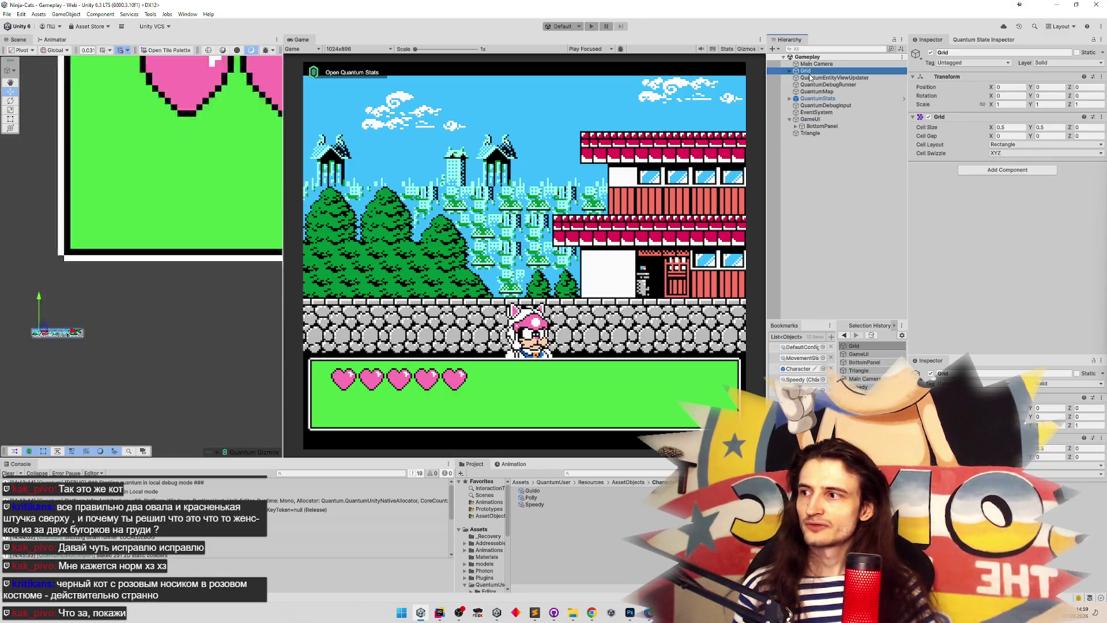
{"action": "left_click_drag", "start_coordinate": [284, 225], "coordinate": [479, 225]}
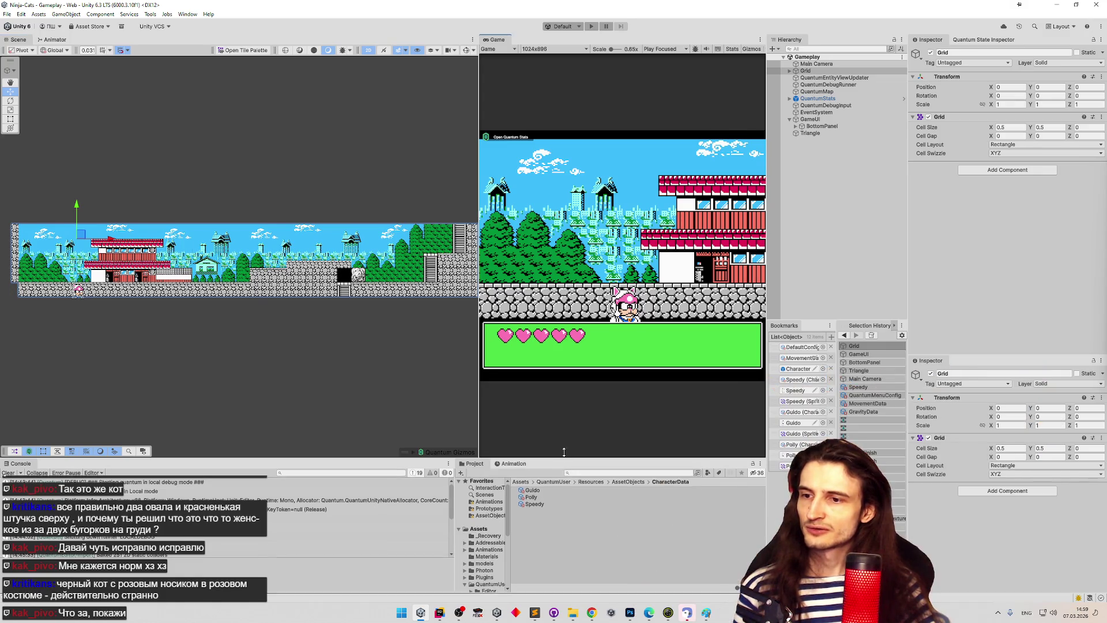
{"action": "left_click_drag", "start_coordinate": [565, 460], "coordinate": [564, 417]}
Step: Browse the Project window to Assets/Sprites and open the Level 1 Screen 1 texture externally
{"action": "left_click", "coordinate": [522, 440]}
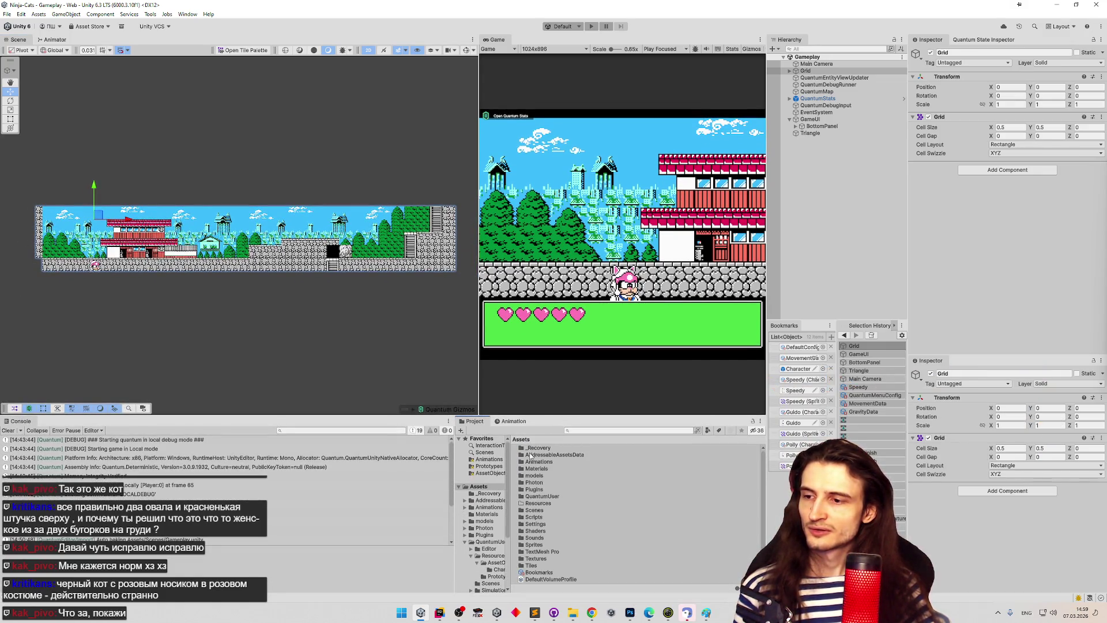
{"action": "double_click", "coordinate": [540, 565]}
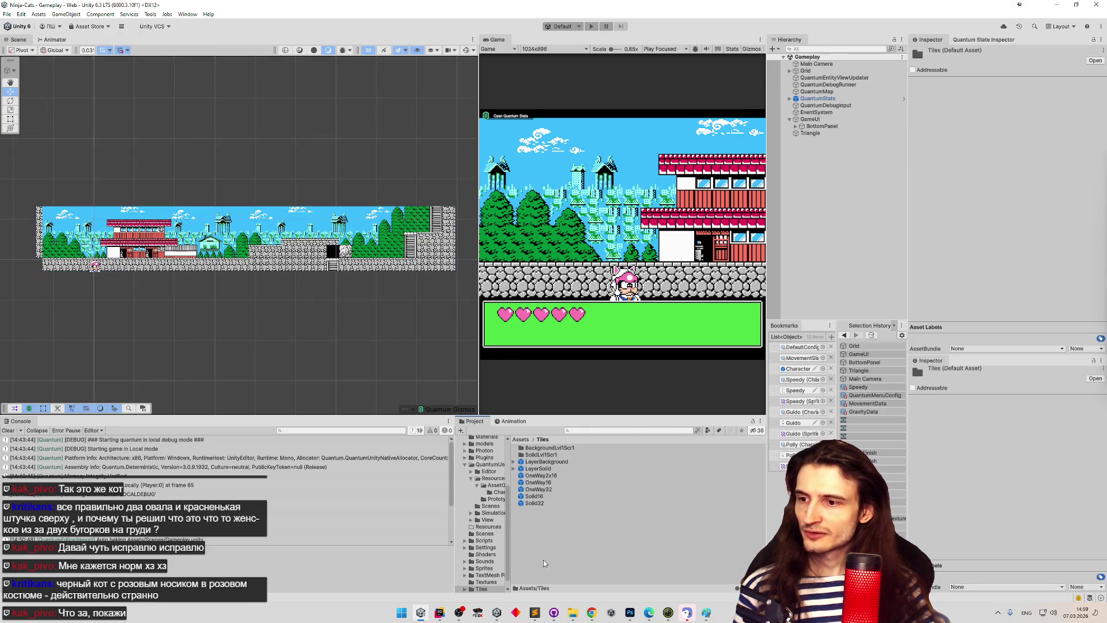
{"action": "double_click", "coordinate": [536, 455]}
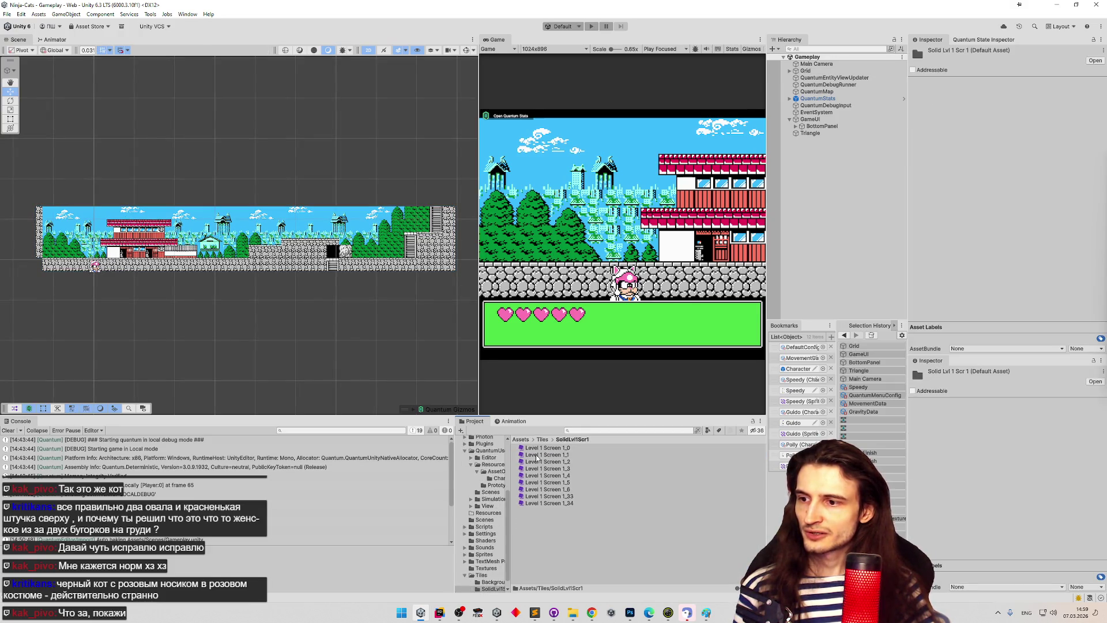
{"action": "key", "text": "BackSpace"}
{"action": "key", "text": "BackSpace"}
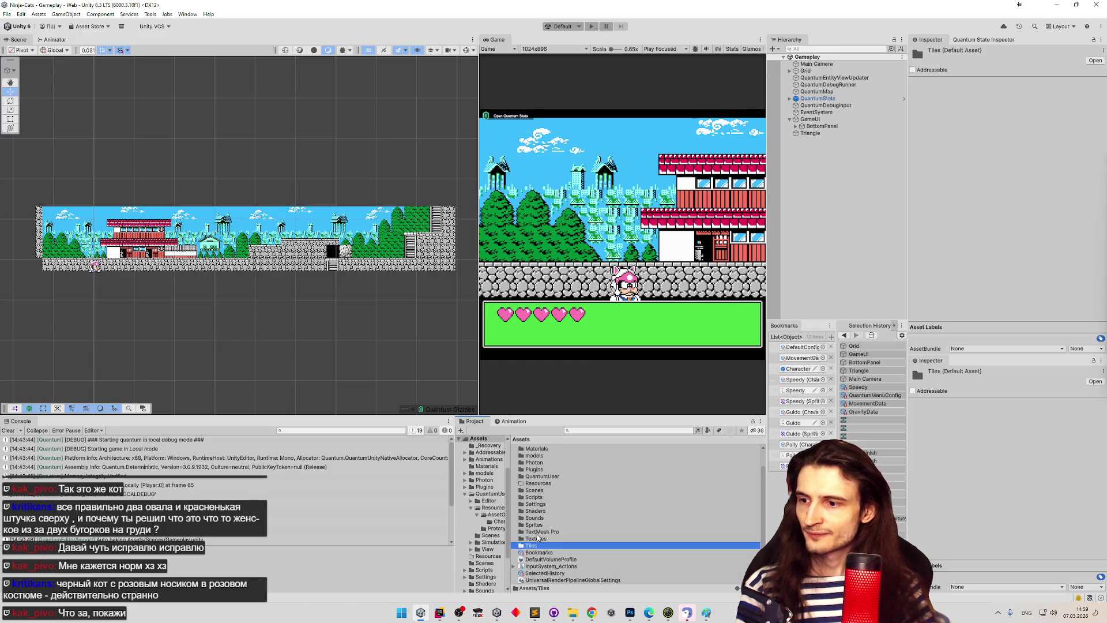
{"action": "left_click", "coordinate": [540, 525]}
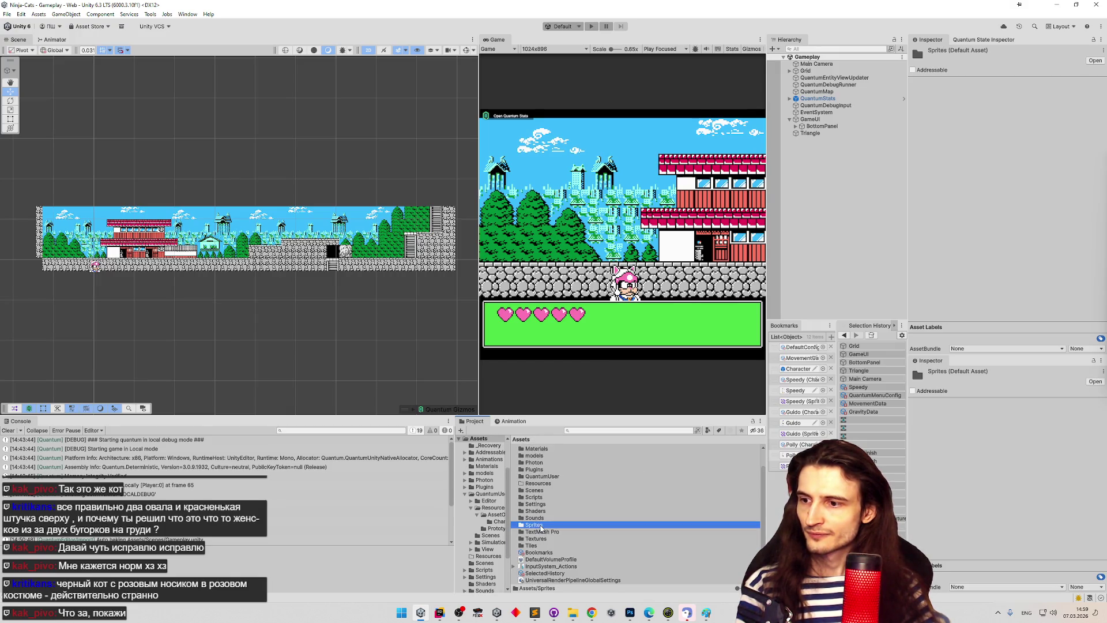
{"action": "double_click", "coordinate": [540, 525]}
{"action": "left_click", "coordinate": [544, 475]}
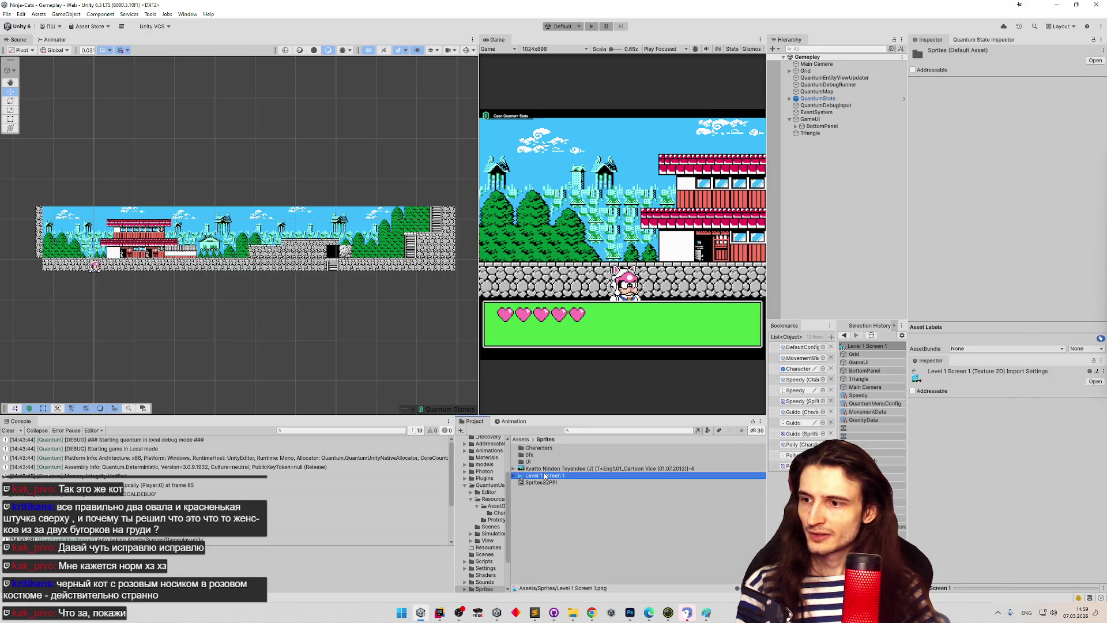
{"action": "double_click", "coordinate": [544, 475]}
Step: Zoom into the Level 1 Screen 1 sprite sheet to about 556%, maximize Photos, then close it
{"action": "scroll", "coordinate": [404, 229], "scroll_direction": "up", "scroll_amount": 5}
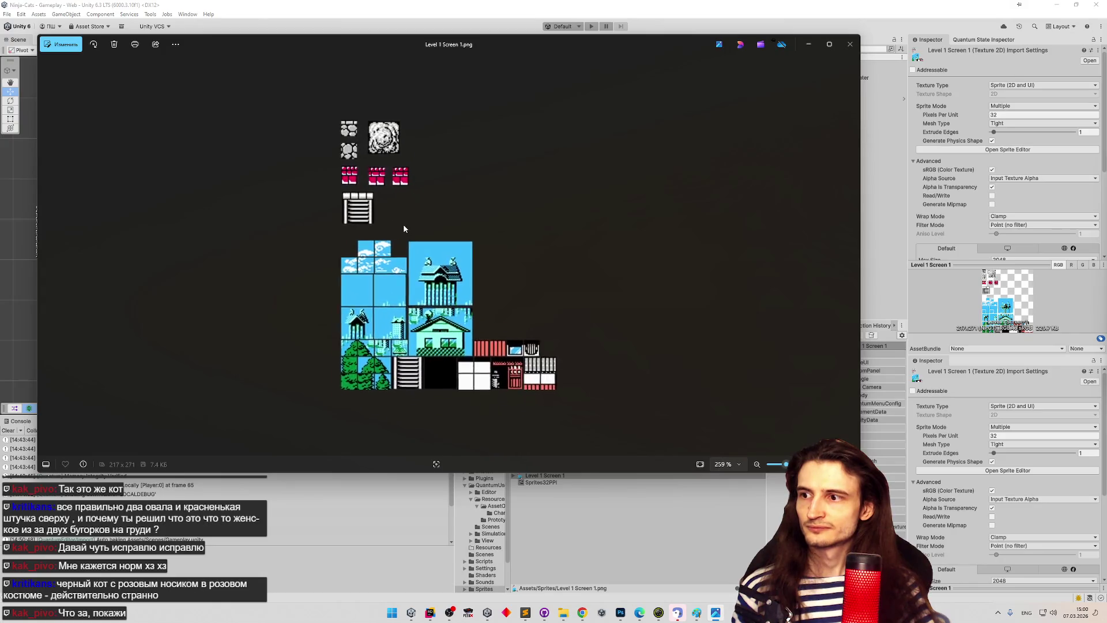
{"action": "scroll", "coordinate": [403, 229], "scroll_direction": "up", "scroll_amount": 3}
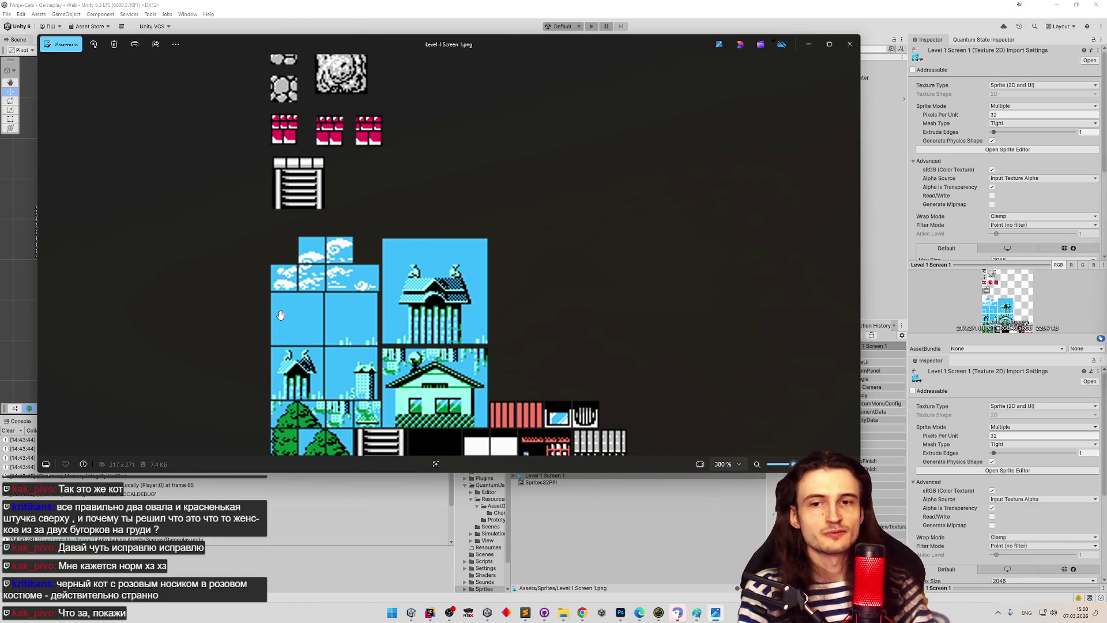
{"action": "scroll", "coordinate": [328, 261], "scroll_direction": "down", "scroll_amount": 1}
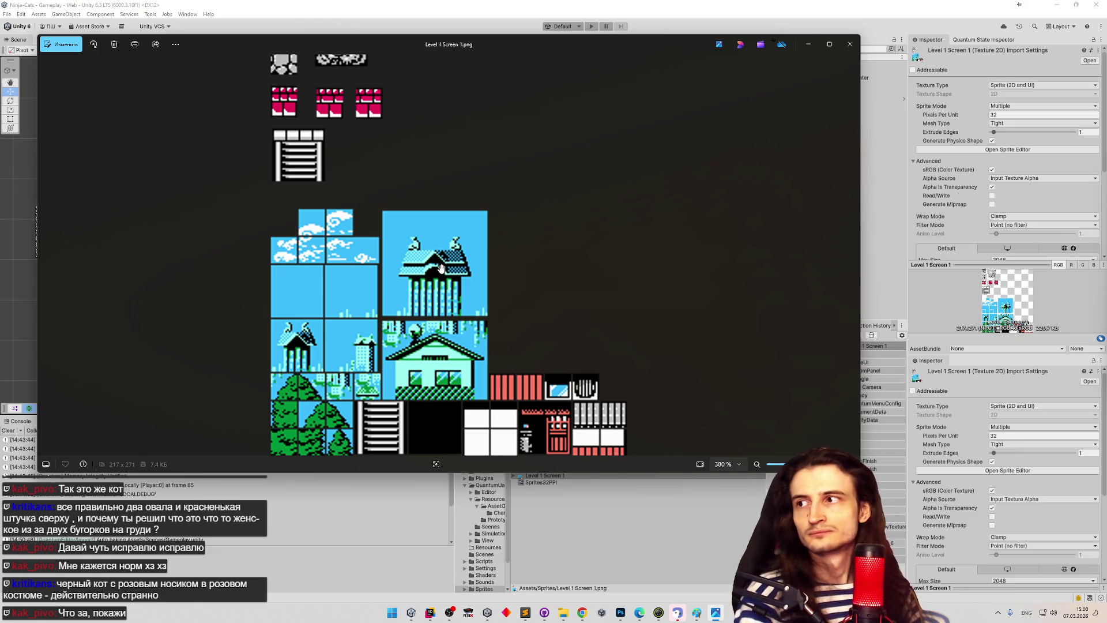
{"action": "scroll", "coordinate": [431, 291], "scroll_direction": "up", "scroll_amount": 4}
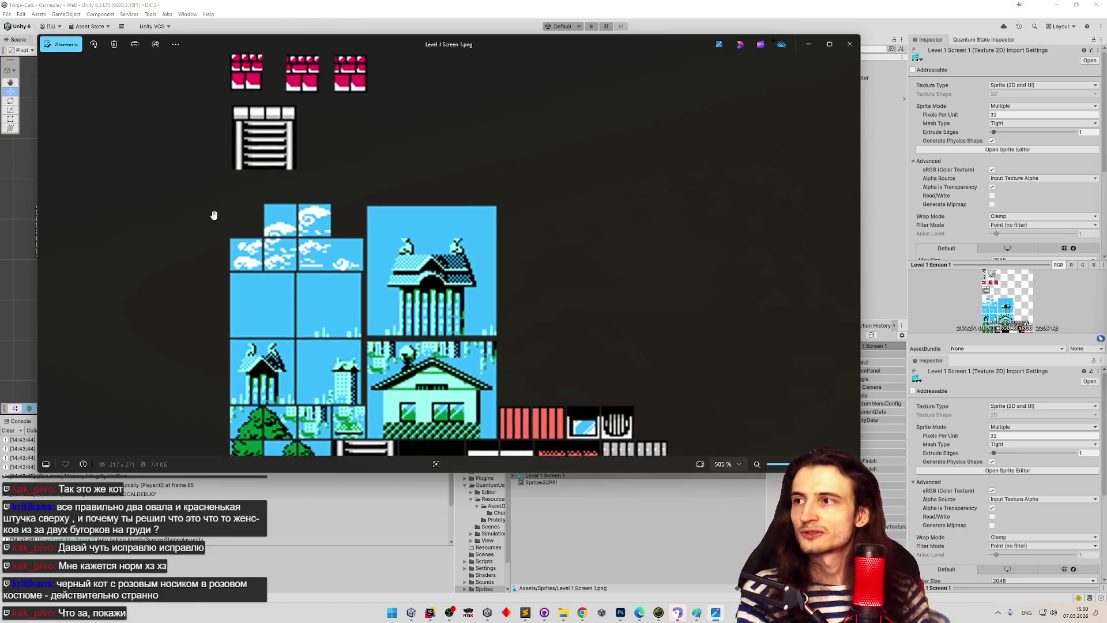
{"action": "scroll", "coordinate": [293, 344], "scroll_direction": "down", "scroll_amount": 4}
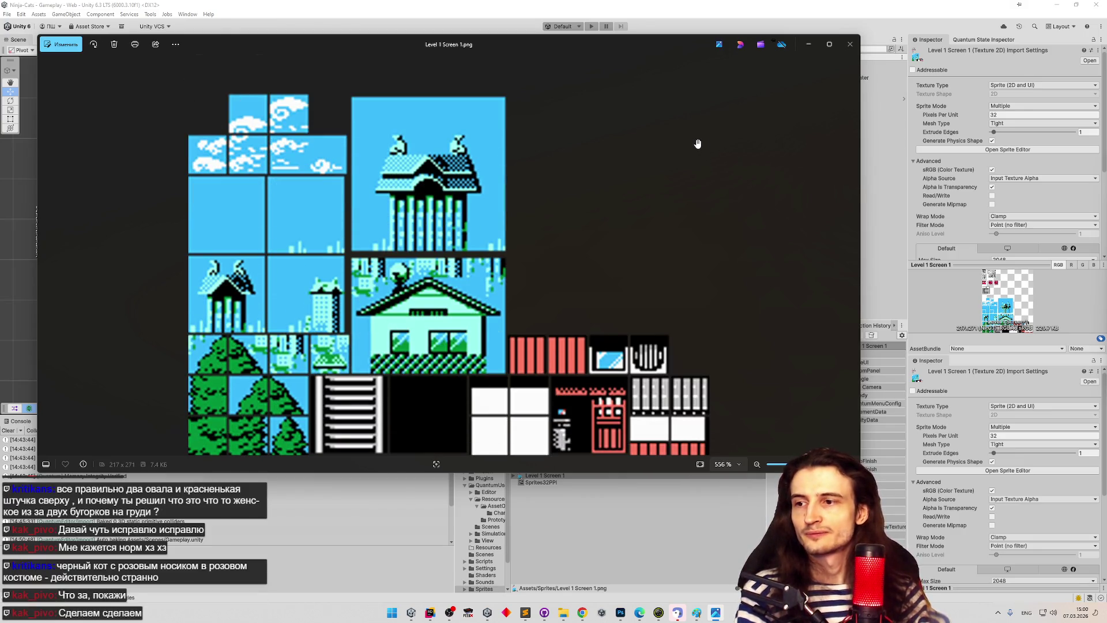
{"action": "left_click", "coordinate": [829, 43]}
{"action": "left_click", "coordinate": [1096, 10]}
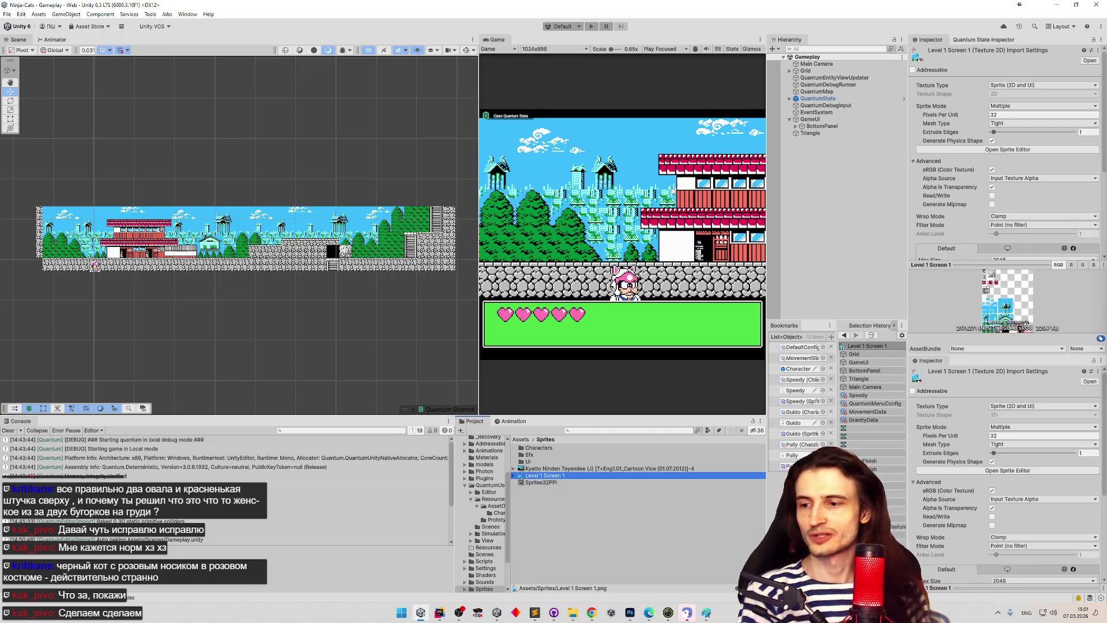
Step: Zoom out on the Telegram cat figure image in Chrome and open a new Google tab
{"action": "left_click", "coordinate": [591, 612]}
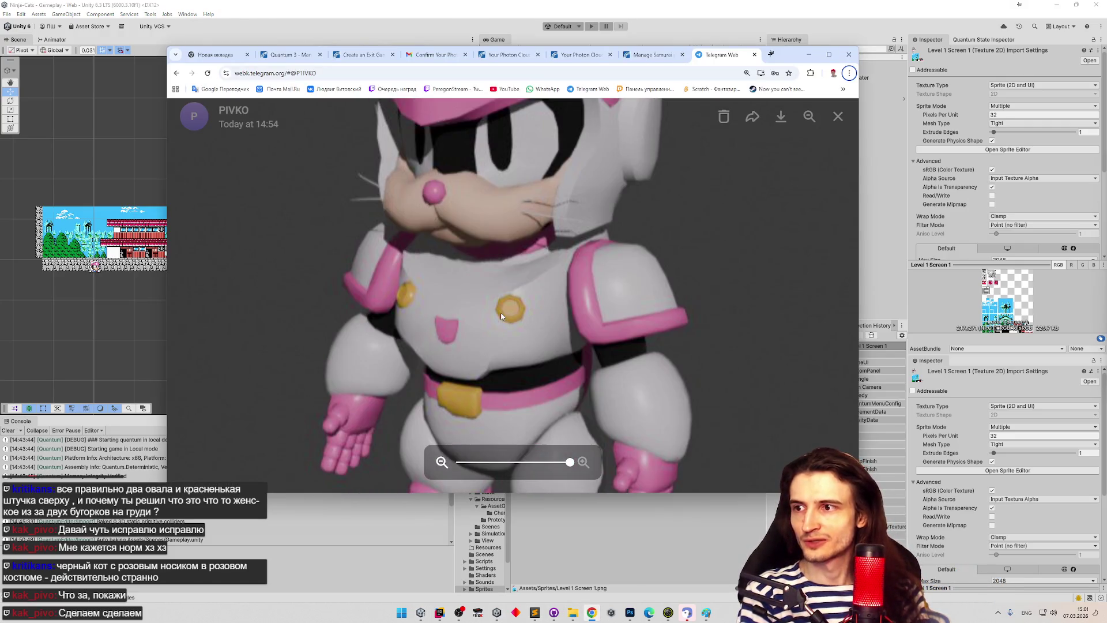
{"action": "scroll", "coordinate": [498, 199], "scroll_direction": "up", "scroll_amount": 2}
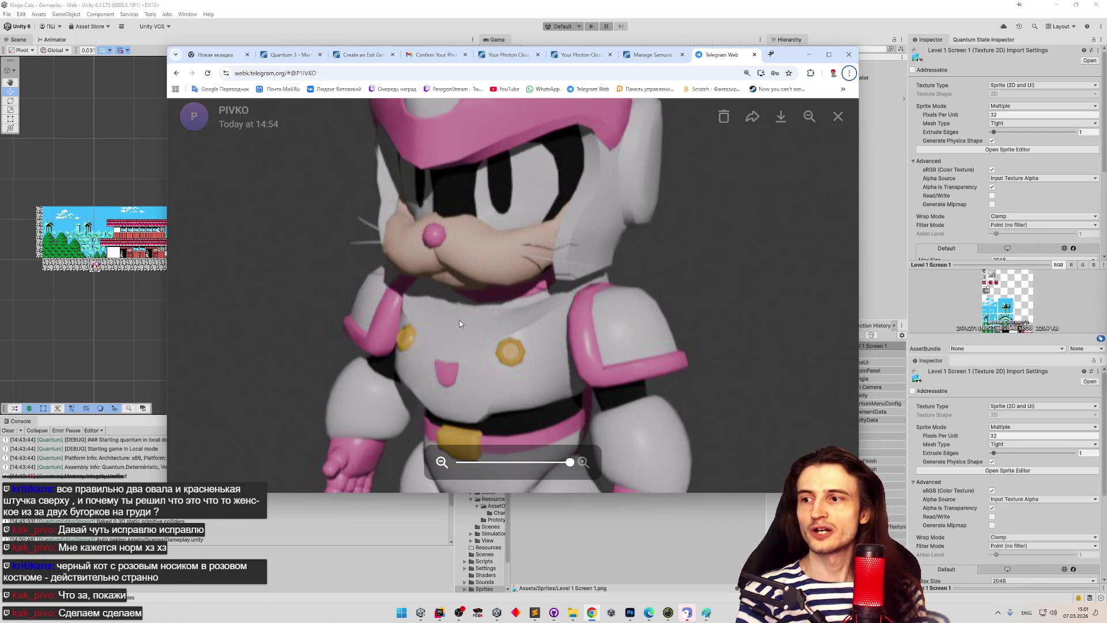
{"action": "scroll", "coordinate": [460, 321], "scroll_direction": "down", "scroll_amount": 5}
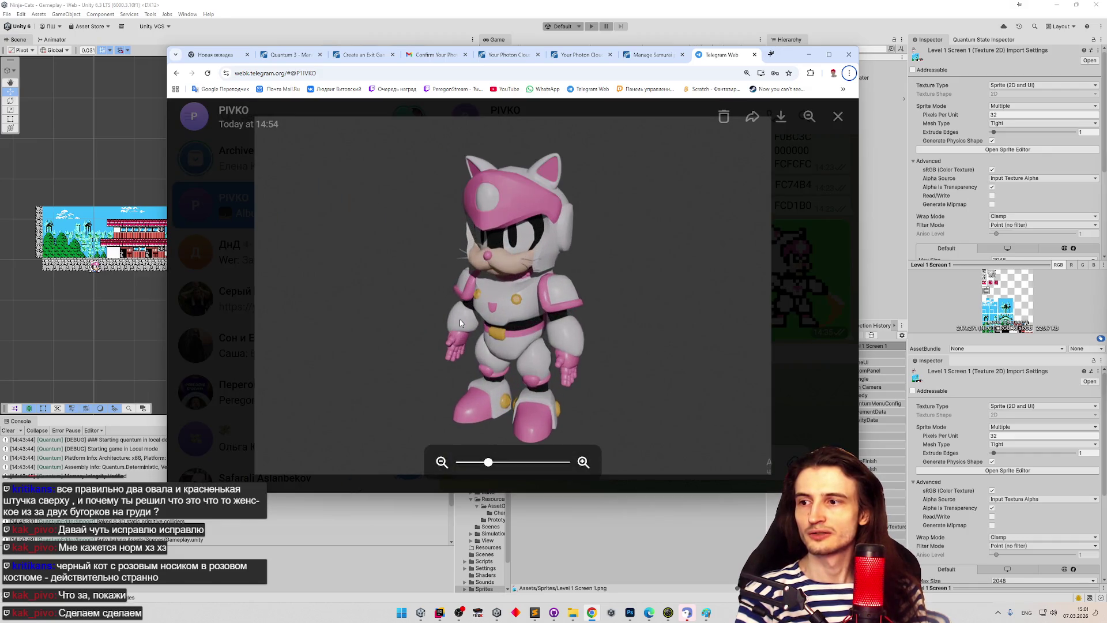
{"action": "scroll", "coordinate": [460, 323], "scroll_direction": "up", "scroll_amount": 1}
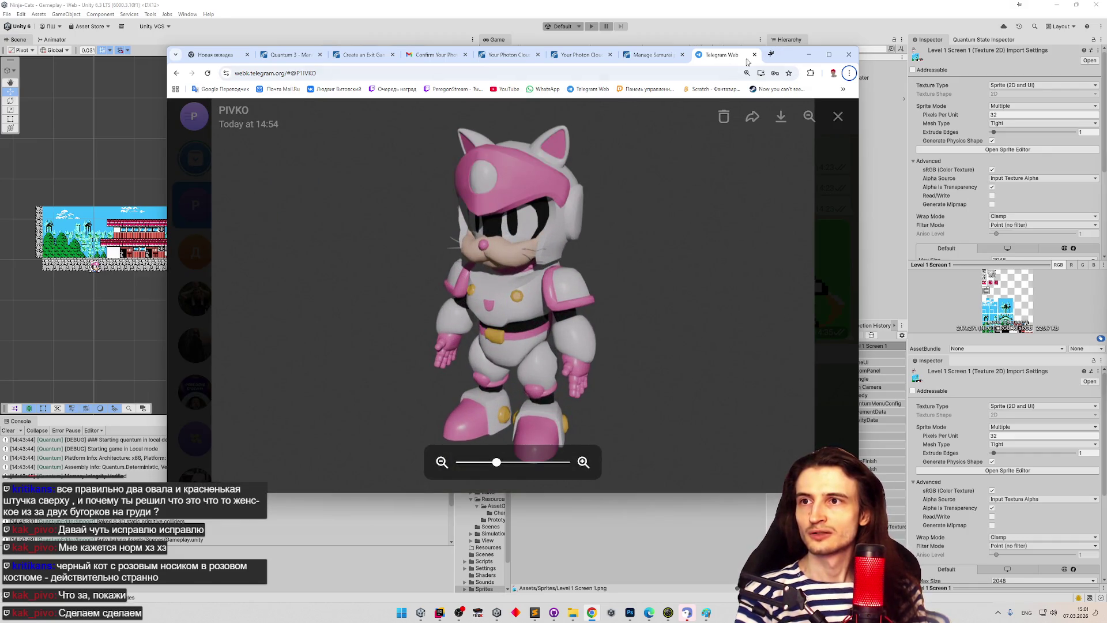
{"action": "left_click", "coordinate": [771, 55]}
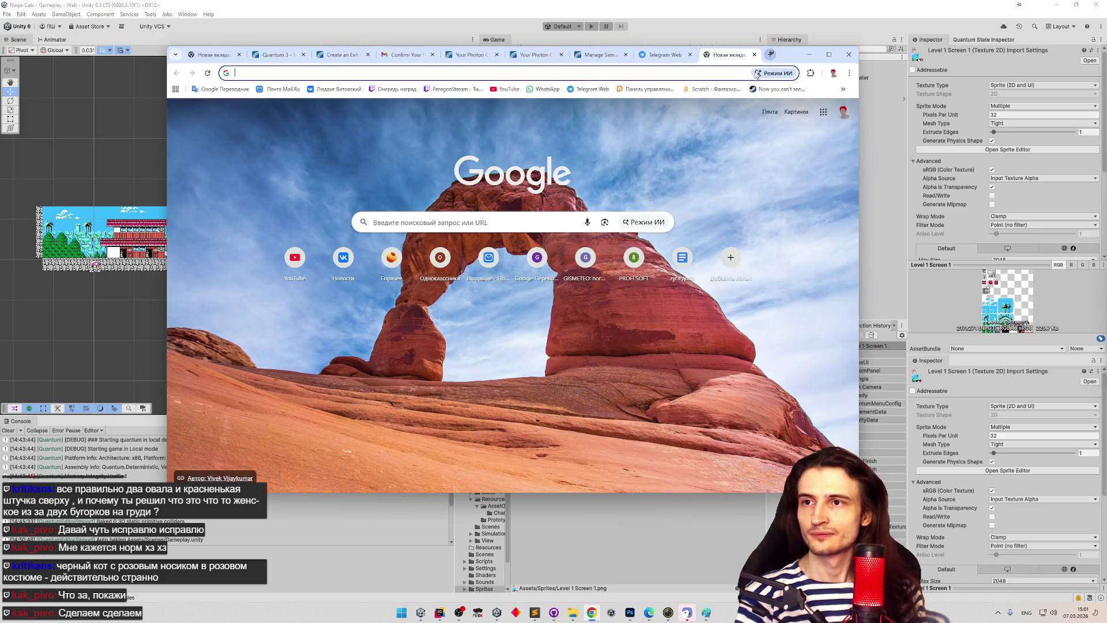
Step: Search Google for 'yattoro color', then refine it to 'yattoro ninja cat color'
{"action": "type", "text": "y"}
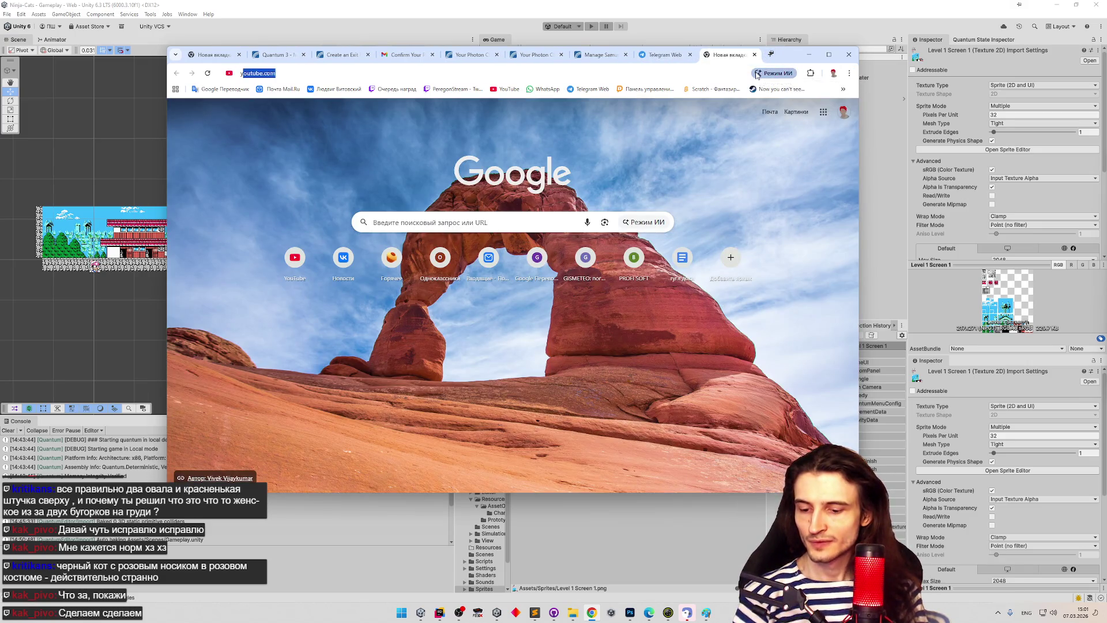
{"action": "type", "text": "attoro color"}
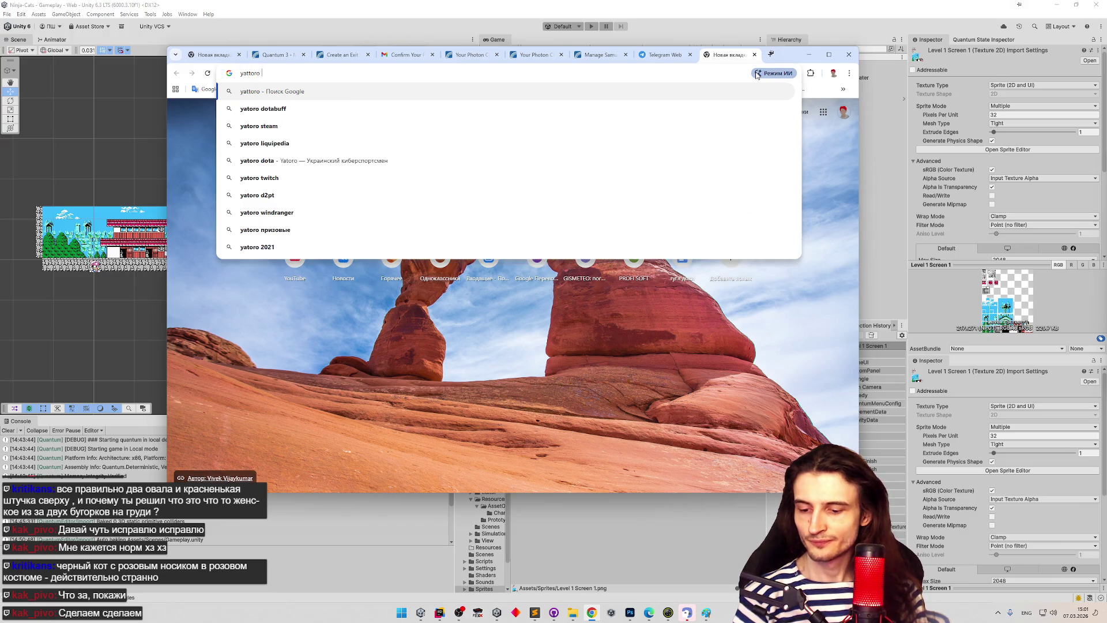
{"action": "key", "text": "Return"}
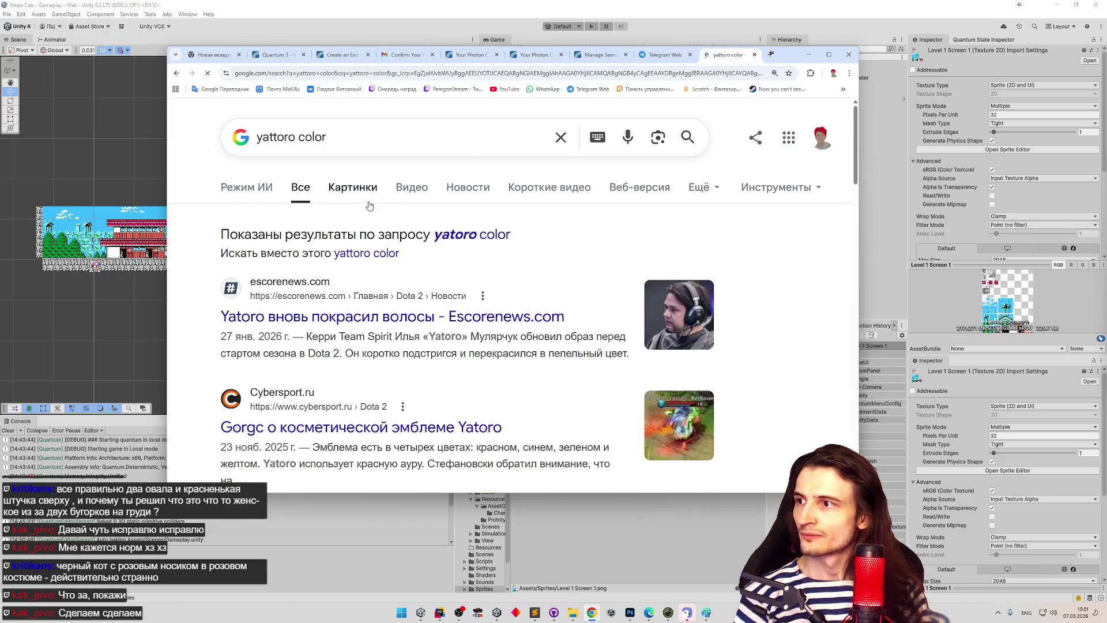
{"action": "left_click", "coordinate": [300, 136]}
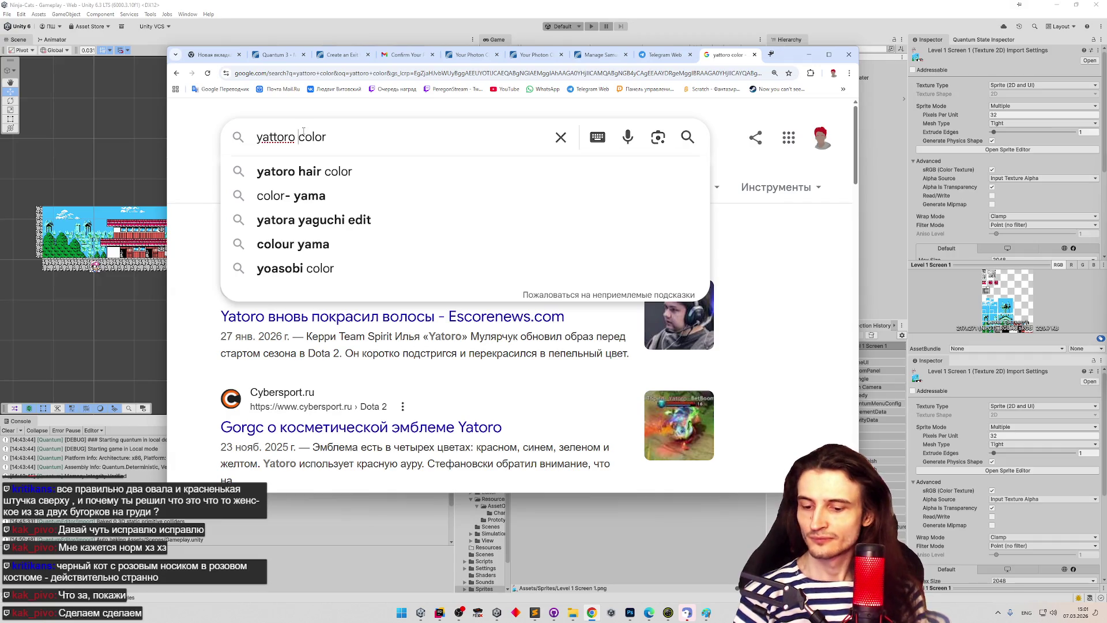
{"action": "type", "text": "ninja cat"}
{"action": "key", "text": "Return"}
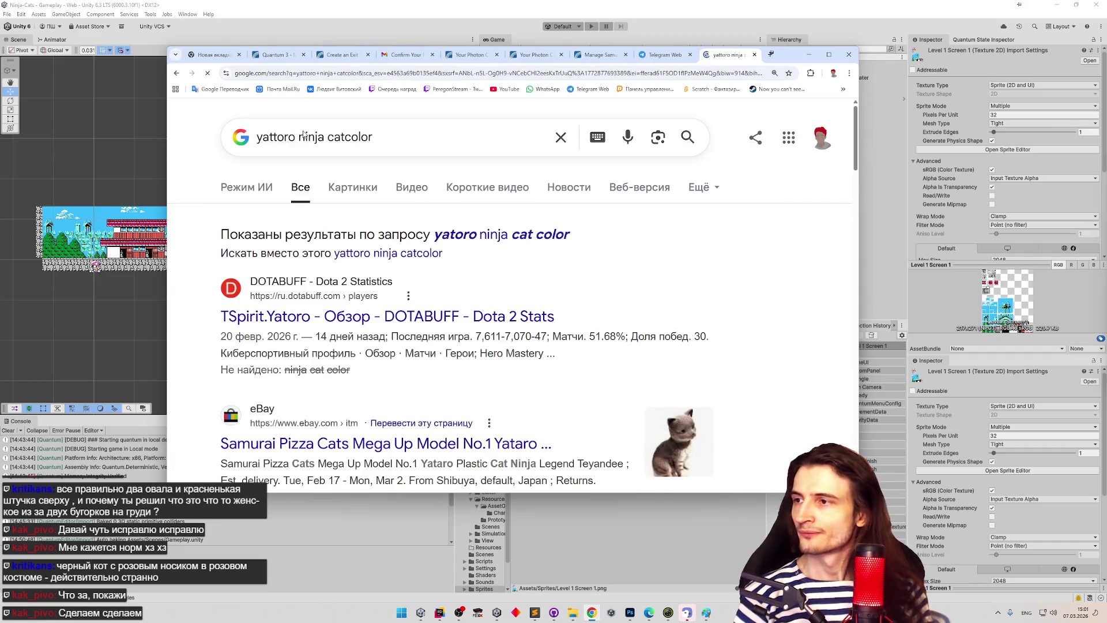
{"action": "left_click", "coordinate": [346, 136]}
{"action": "key", "text": "Return"}
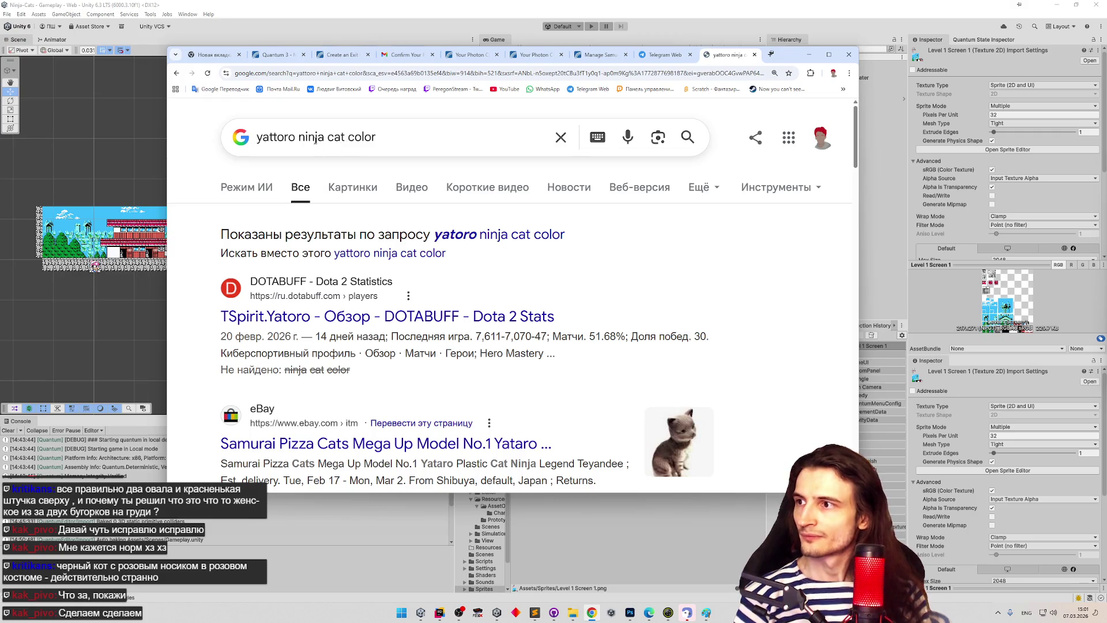
Step: Replace the leading query words to search 'samurai pizza cat speedy color'
{"action": "double_click", "coordinate": [311, 136]}
{"action": "mouse_move", "coordinate": [311, 137]}
{"action": "left_mouse_down"}
{"action": "mouse_move", "coordinate": [330, 138]}
{"action": "mouse_move", "coordinate": [213, 144]}
{"action": "left_mouse_up"}
{"action": "double_click", "coordinate": [330, 138]}
{"action": "type", "text": "samu"}
{"action": "type", "text": "rai pizza ca"}
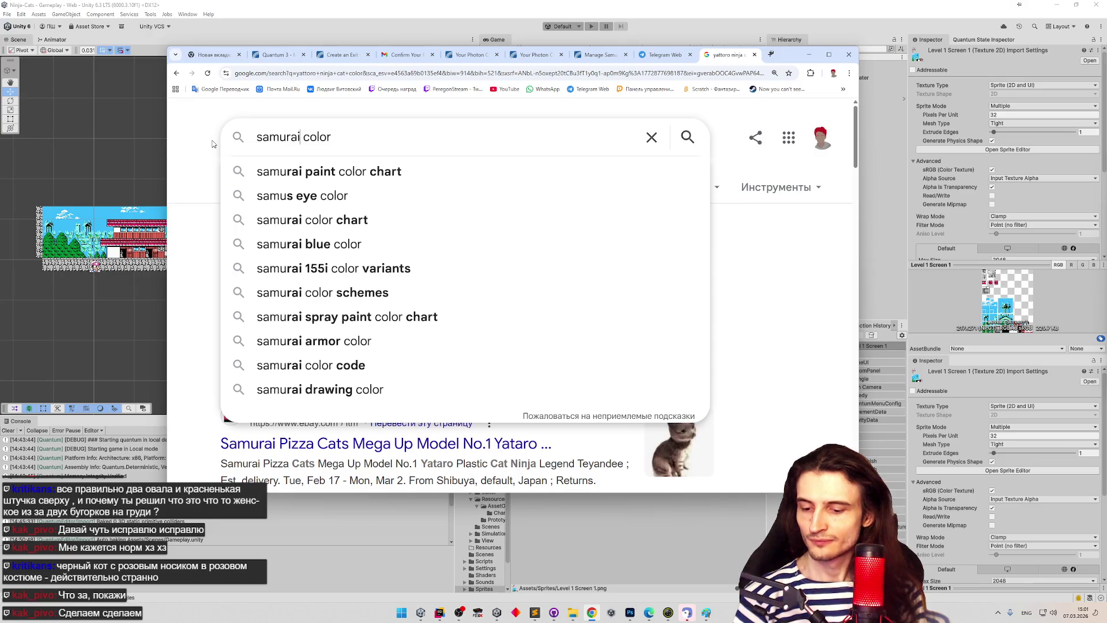
{"action": "type", "text": "t speedy"}
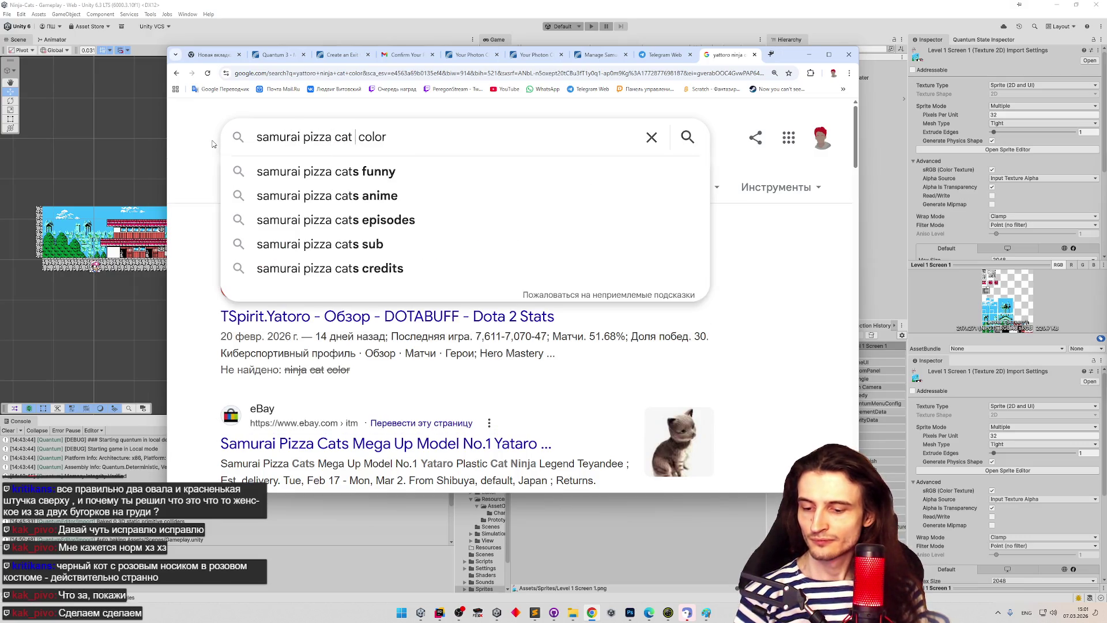
{"action": "key", "text": "Return"}
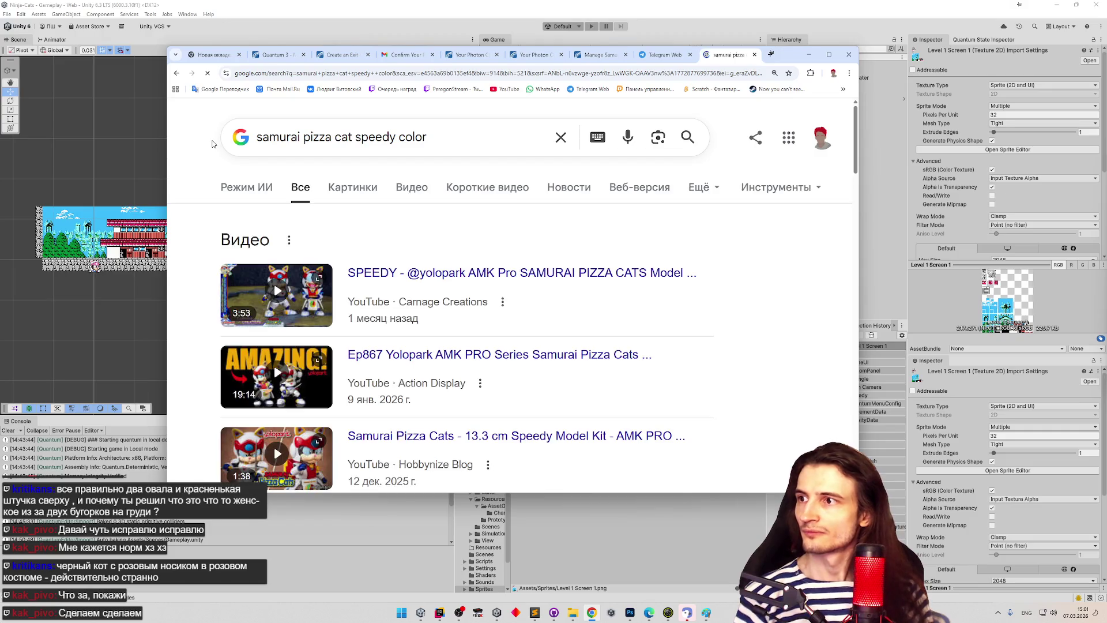
Step: Play the first Speedy model kit video, skip to the box-contents part near 0:33, pause and resume
{"action": "left_click", "coordinate": [283, 289]}
{"action": "scroll", "coordinate": [480, 223], "scroll_direction": "down", "scroll_amount": 1}
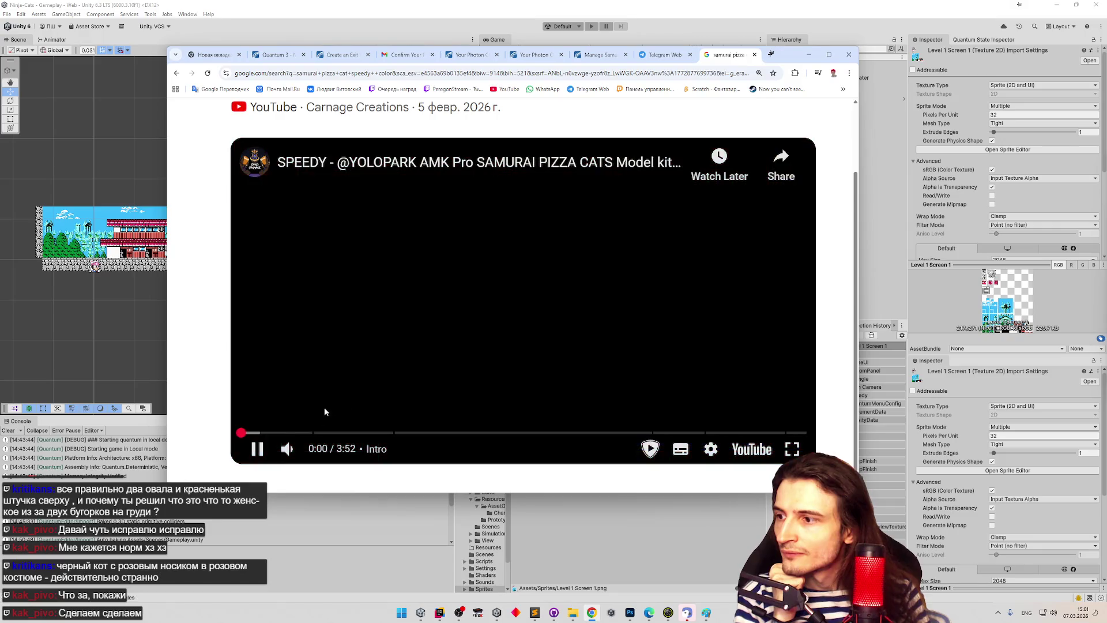
{"action": "left_click", "coordinate": [321, 433]}
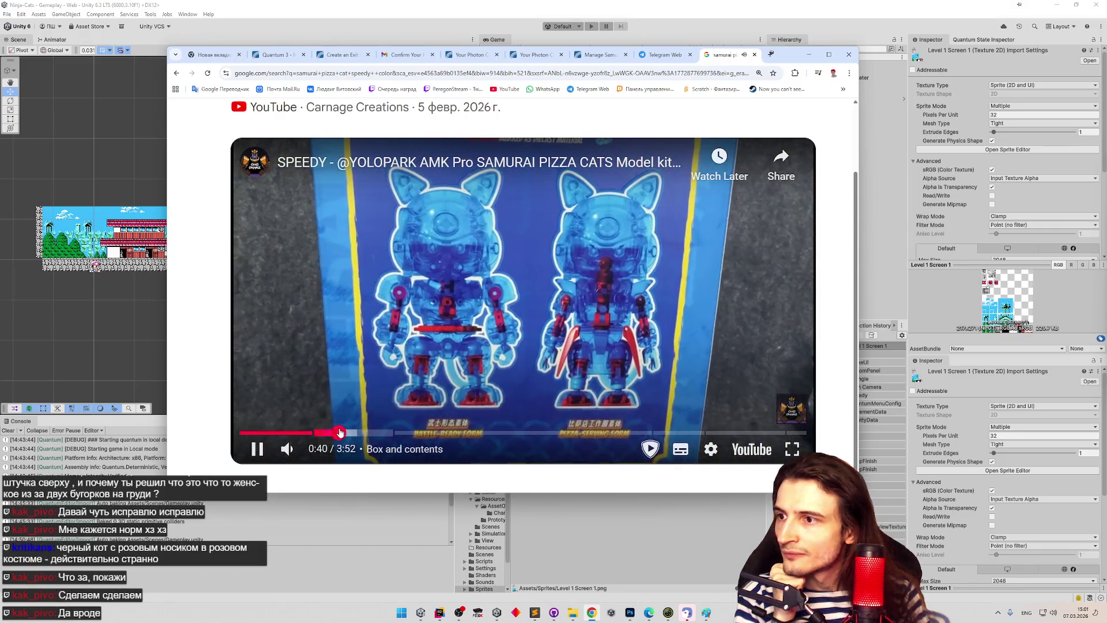
{"action": "left_click", "coordinate": [384, 392]}
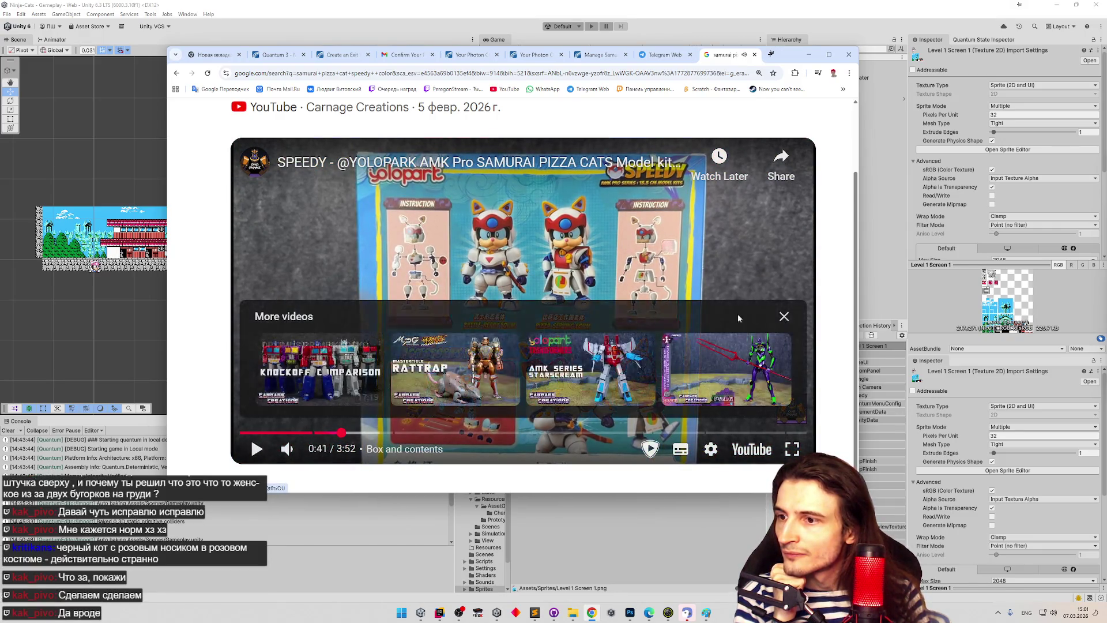
{"action": "left_click", "coordinate": [452, 388]}
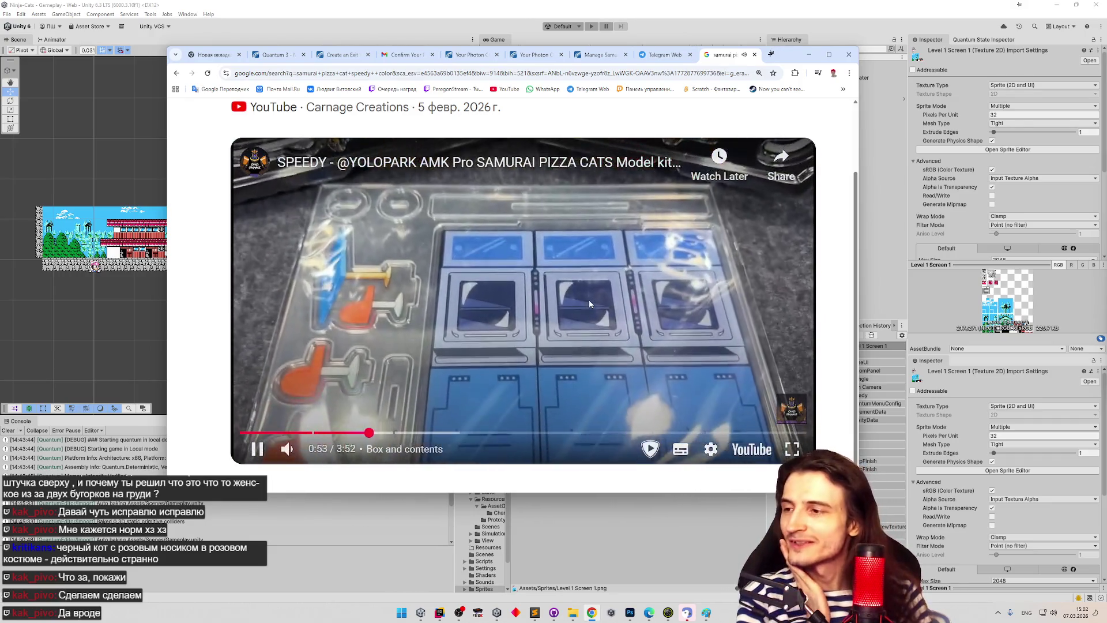
Step: Pause the video, minimize Chrome, and widen Unity's Game view by narrowing the Scene view
{"action": "left_click", "coordinate": [588, 311]}
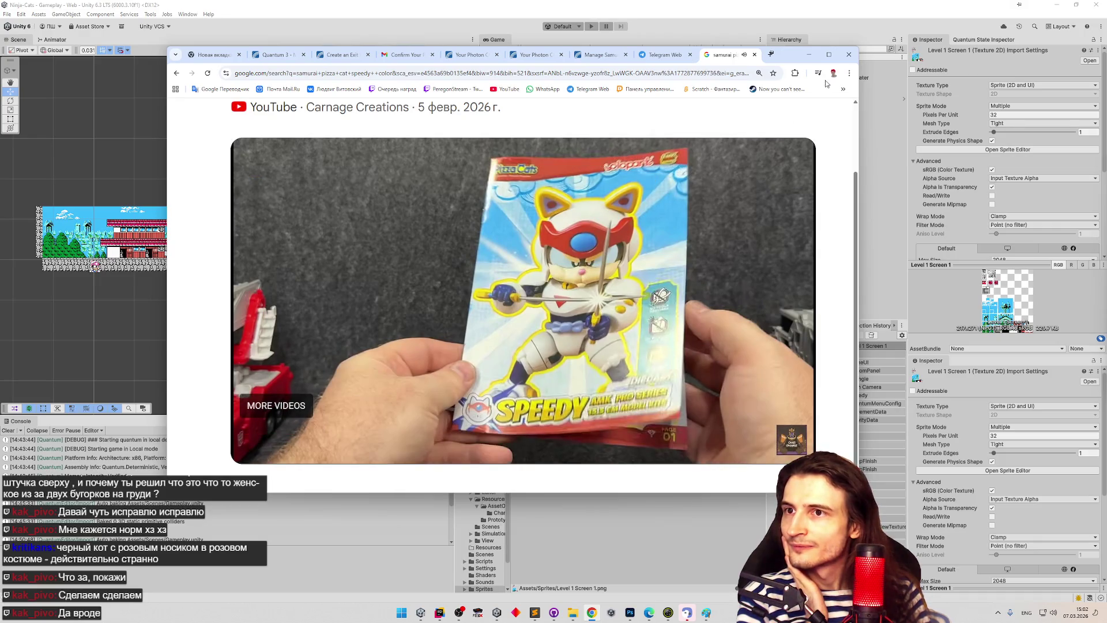
{"action": "left_click", "coordinate": [808, 54]}
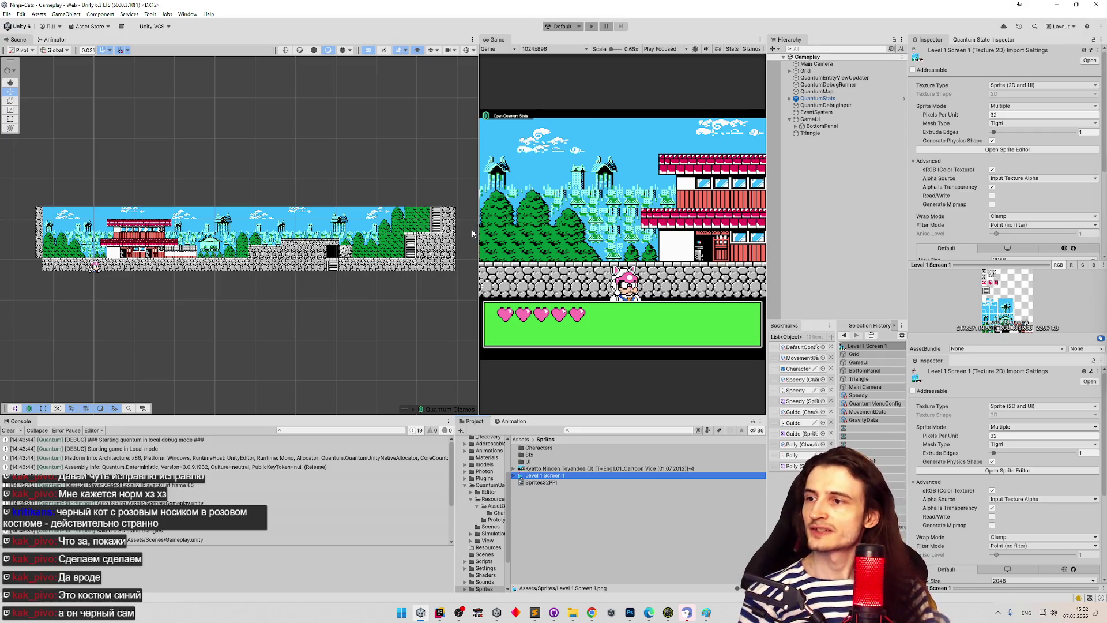
{"action": "left_click_drag", "start_coordinate": [478, 232], "coordinate": [278, 229]}
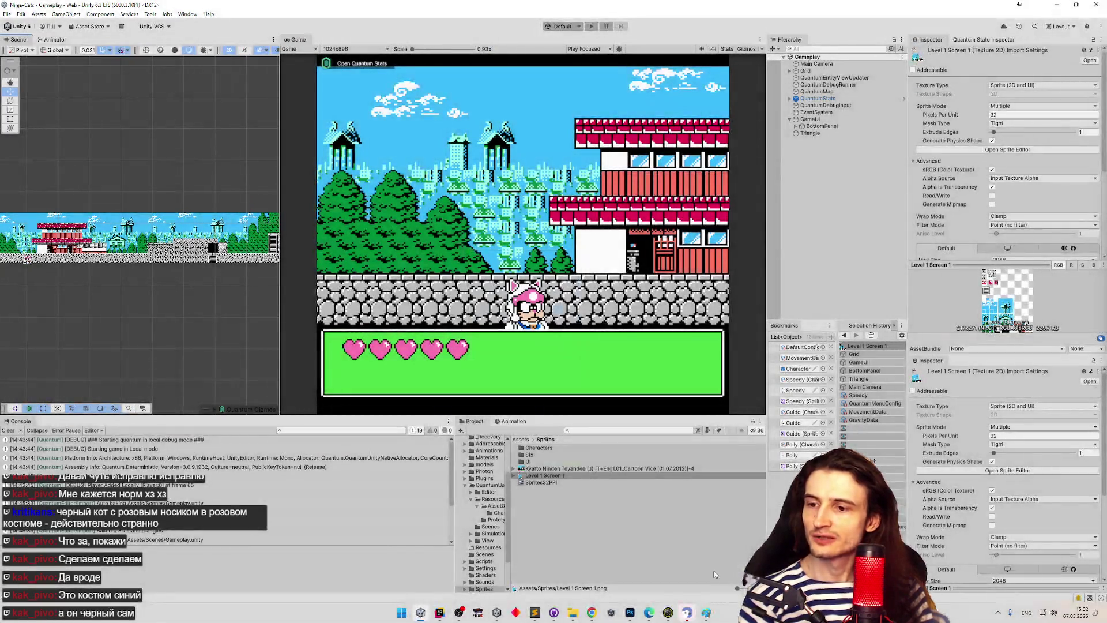
Step: Paste the game character screenshot over the cat picture in Paint, undo the last change, and minimize Paint
{"action": "left_click", "coordinate": [706, 613]}
{"action": "key", "text": "ctrl+v"}
{"action": "mouse_move", "coordinate": [712, 288]}
{"action": "left_mouse_down"}
{"action": "mouse_move", "coordinate": [642, 366]}
{"action": "mouse_move", "coordinate": [744, 386]}
{"action": "left_mouse_up"}
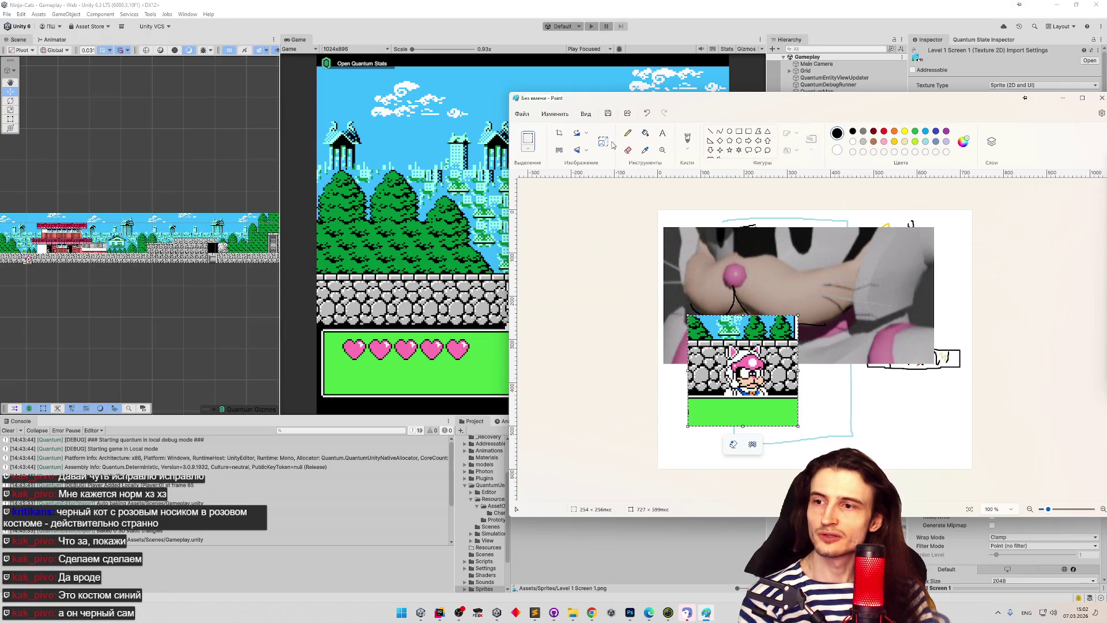
{"action": "left_click", "coordinate": [686, 137]}
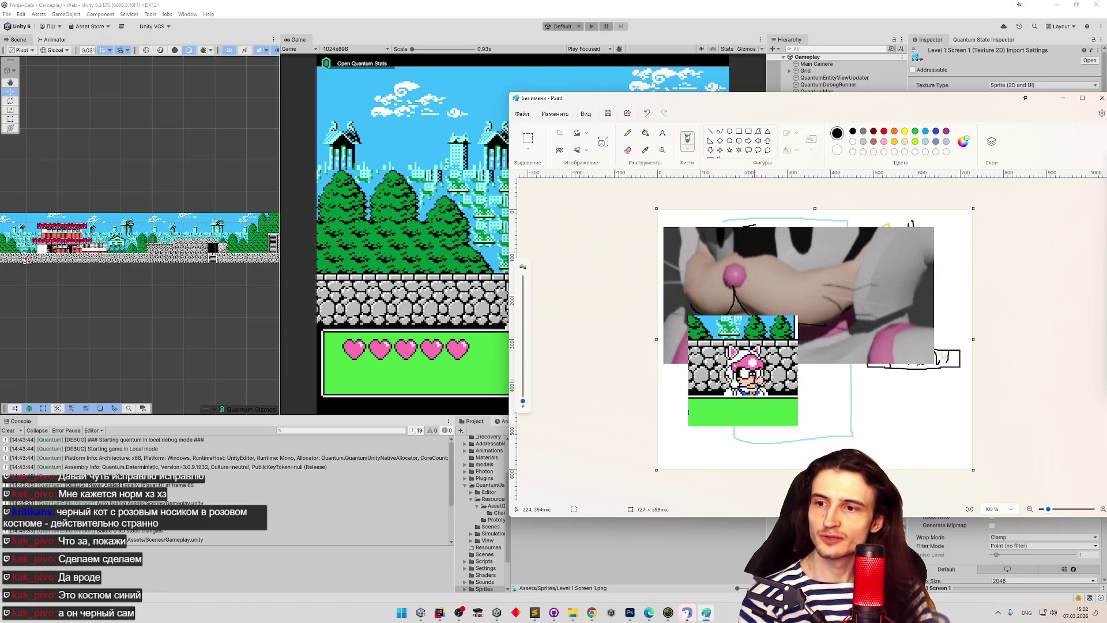
{"action": "key", "text": "ctrl+z"}
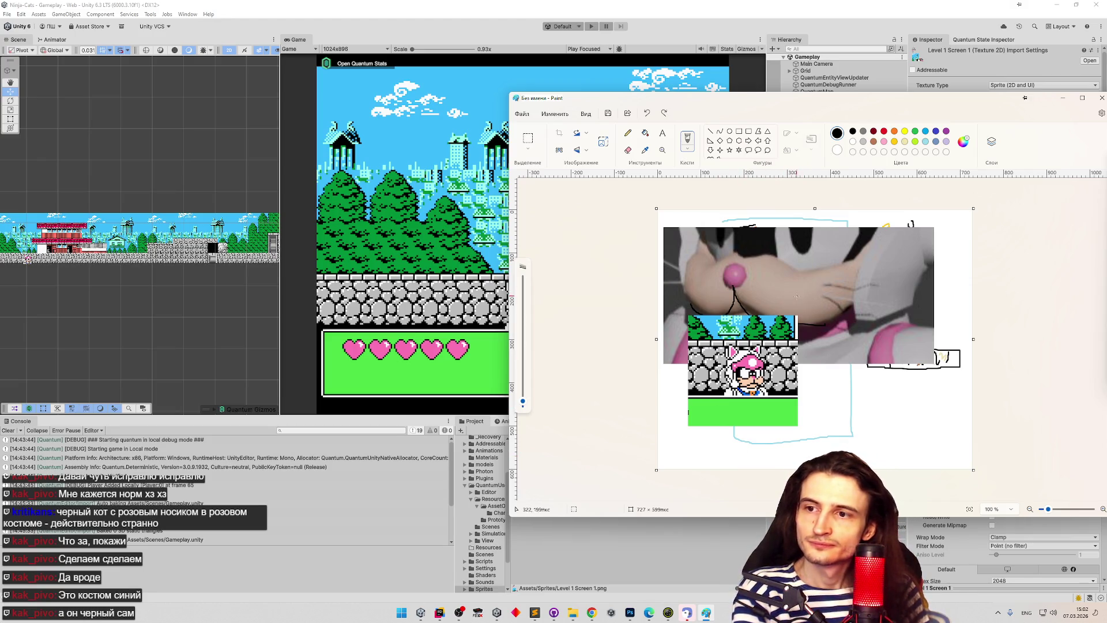
{"action": "left_click", "coordinate": [1062, 102]}
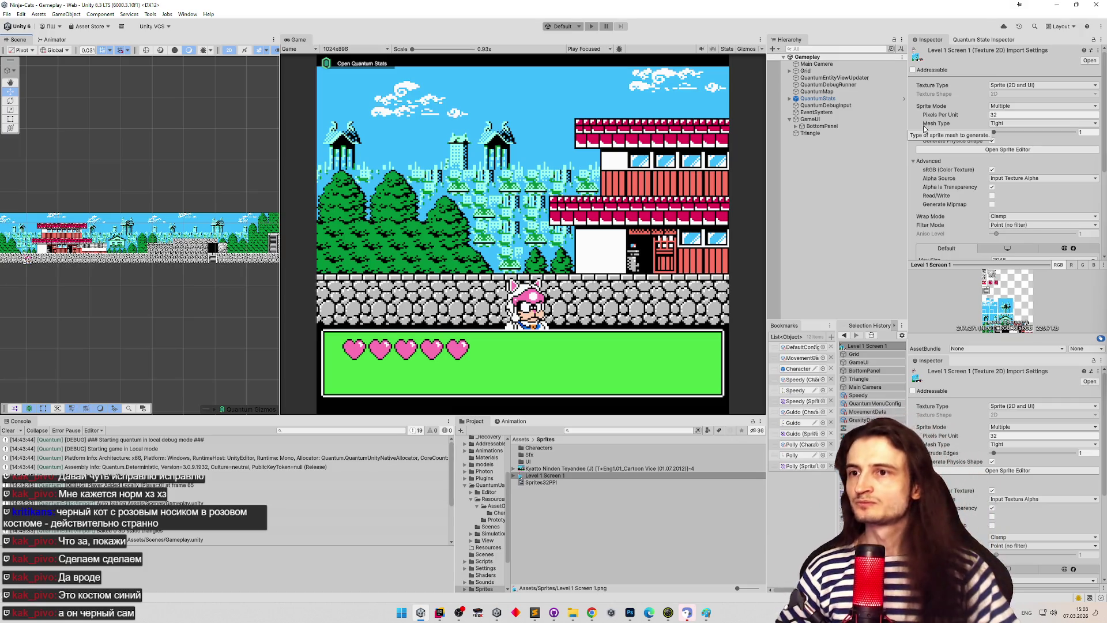
Step: Nudge the Triangle sprite up in the Scene view to Y -4.03125, then return to Chrome
{"action": "left_click", "coordinate": [810, 133]}
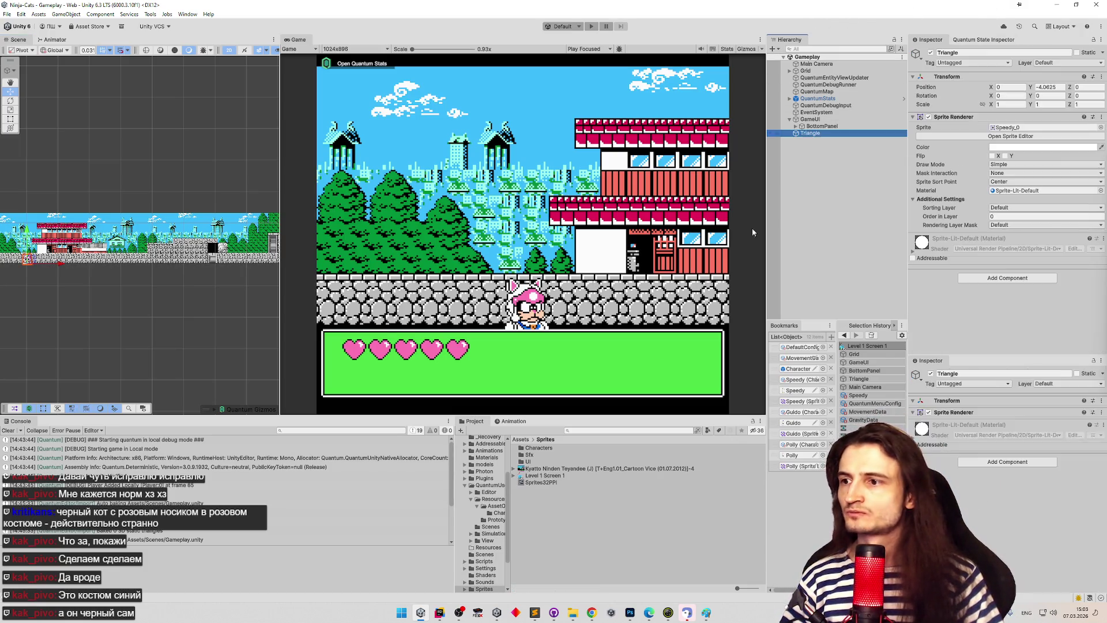
{"action": "scroll", "coordinate": [28, 220], "scroll_direction": "up", "scroll_amount": 5}
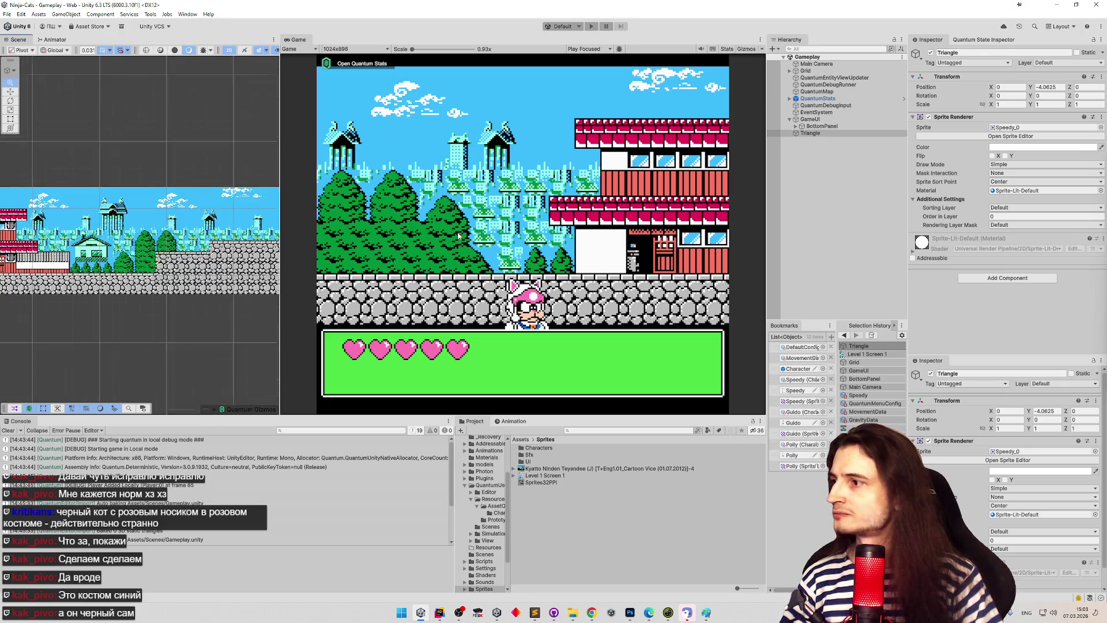
{"action": "scroll", "coordinate": [162, 270], "scroll_direction": "up", "scroll_amount": 5}
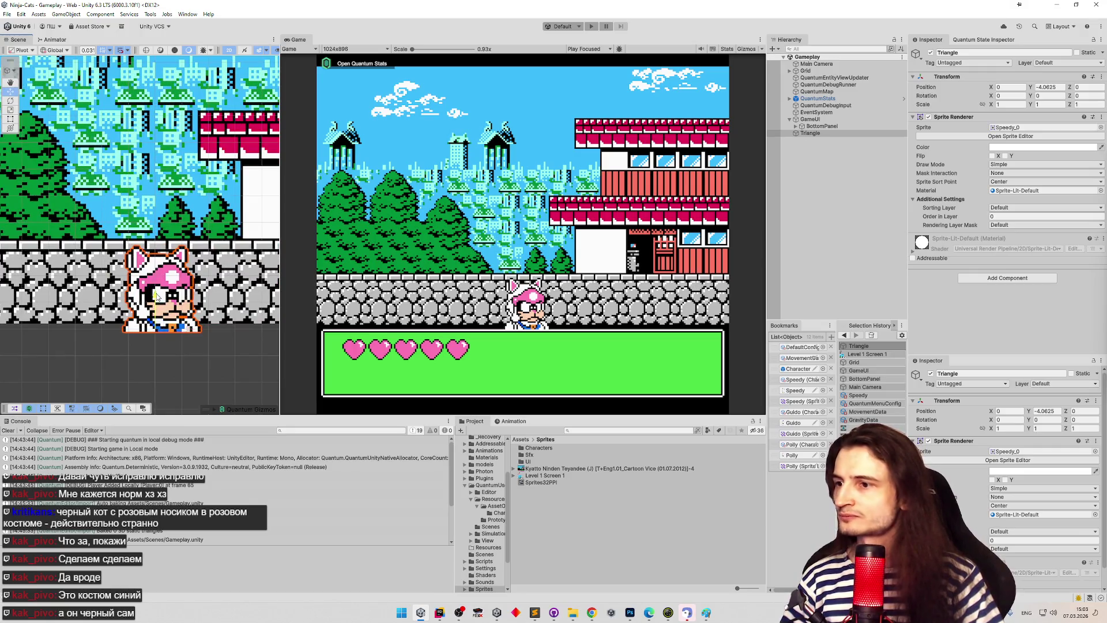
{"action": "left_click_drag", "start_coordinate": [156, 295], "coordinate": [155, 292]}
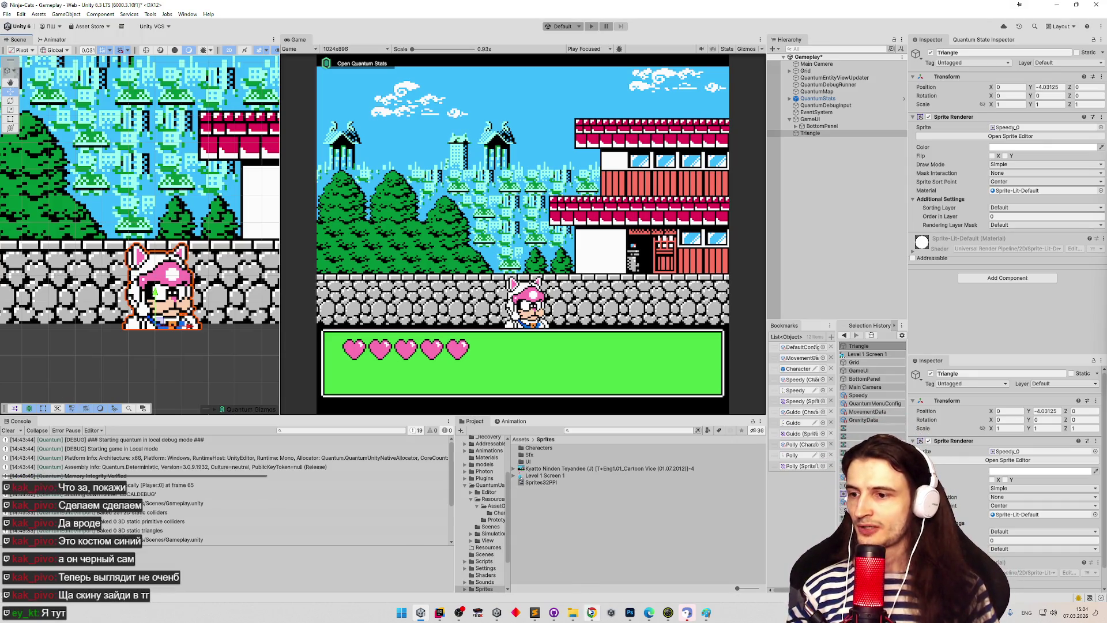
{"action": "key", "text": "alt+Tab"}
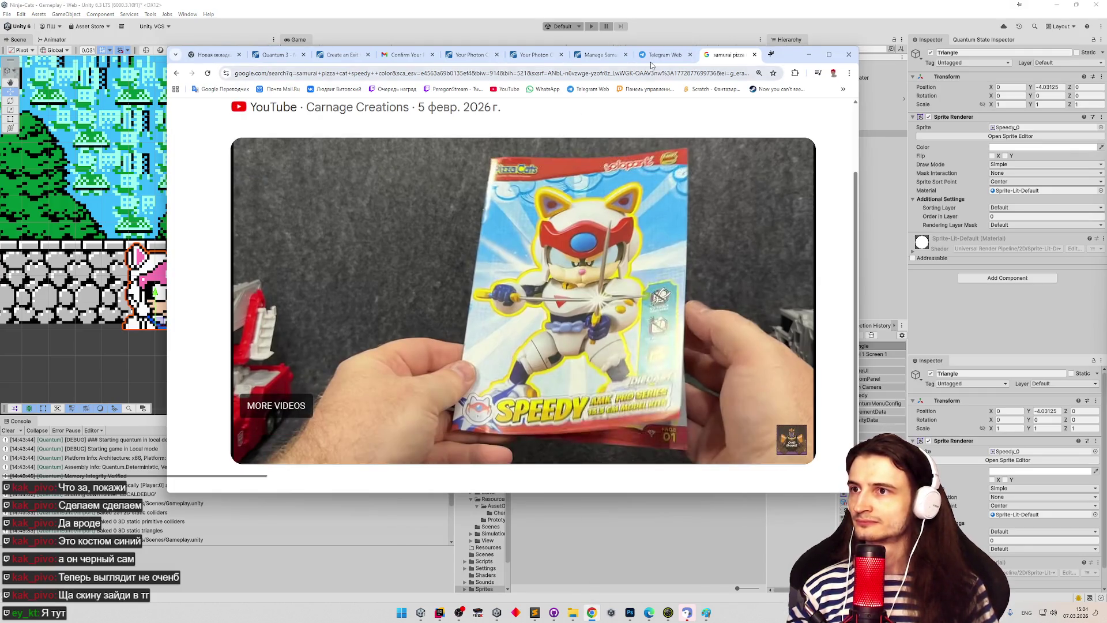
Step: Open the 15:04 pink cat render photo in Telegram Web and zoom in and out to study it
{"action": "left_click", "coordinate": [654, 58]}
{"action": "left_click", "coordinate": [837, 119]}
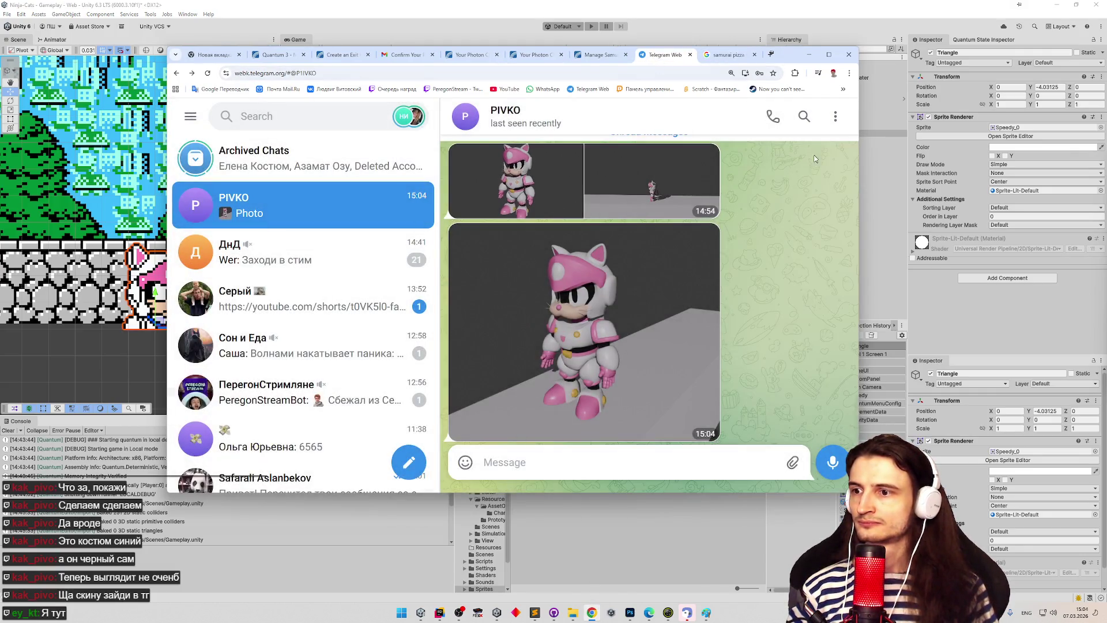
{"action": "left_click", "coordinate": [632, 338]}
{"action": "scroll", "coordinate": [506, 286], "scroll_direction": "up", "scroll_amount": 5}
{"action": "scroll", "coordinate": [507, 239], "scroll_direction": "up", "scroll_amount": 3}
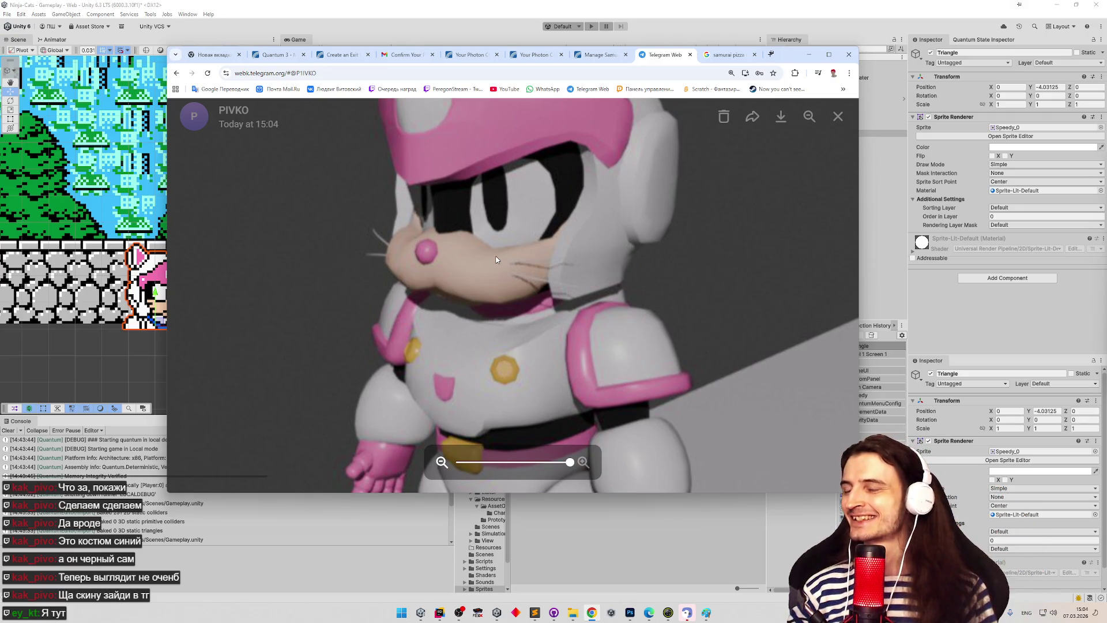
{"action": "scroll", "coordinate": [497, 257], "scroll_direction": "down", "scroll_amount": 3}
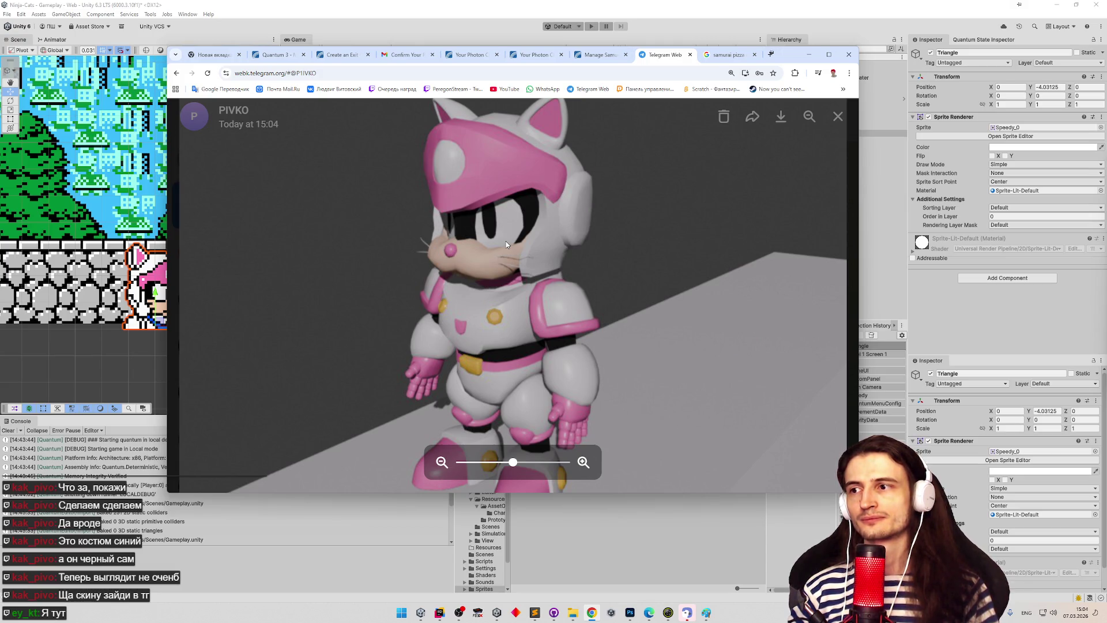
{"action": "scroll", "coordinate": [424, 251], "scroll_direction": "up", "scroll_amount": 5}
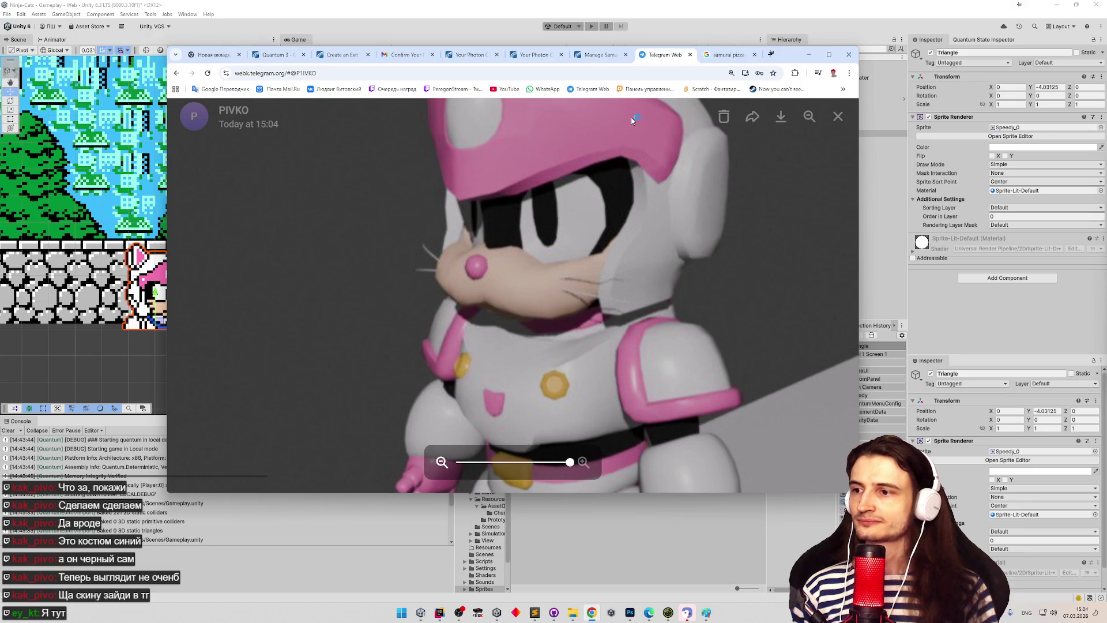
{"action": "scroll", "coordinate": [551, 218], "scroll_direction": "down", "scroll_amount": 3}
{"action": "scroll", "coordinate": [550, 215], "scroll_direction": "up", "scroll_amount": 3}
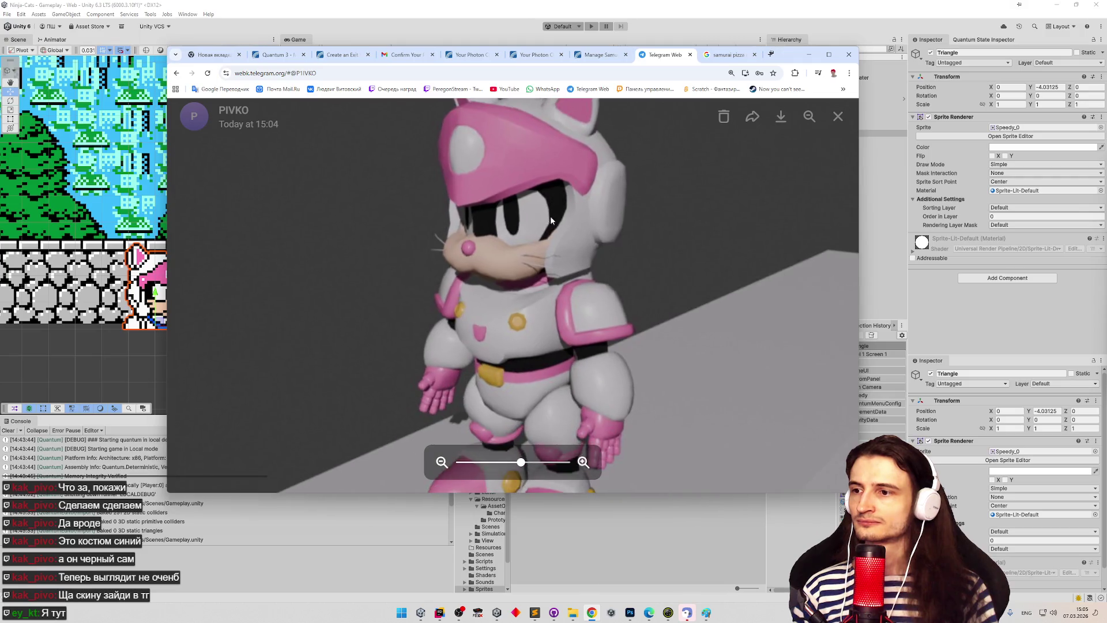
{"action": "scroll", "coordinate": [373, 269], "scroll_direction": "down", "scroll_amount": 4}
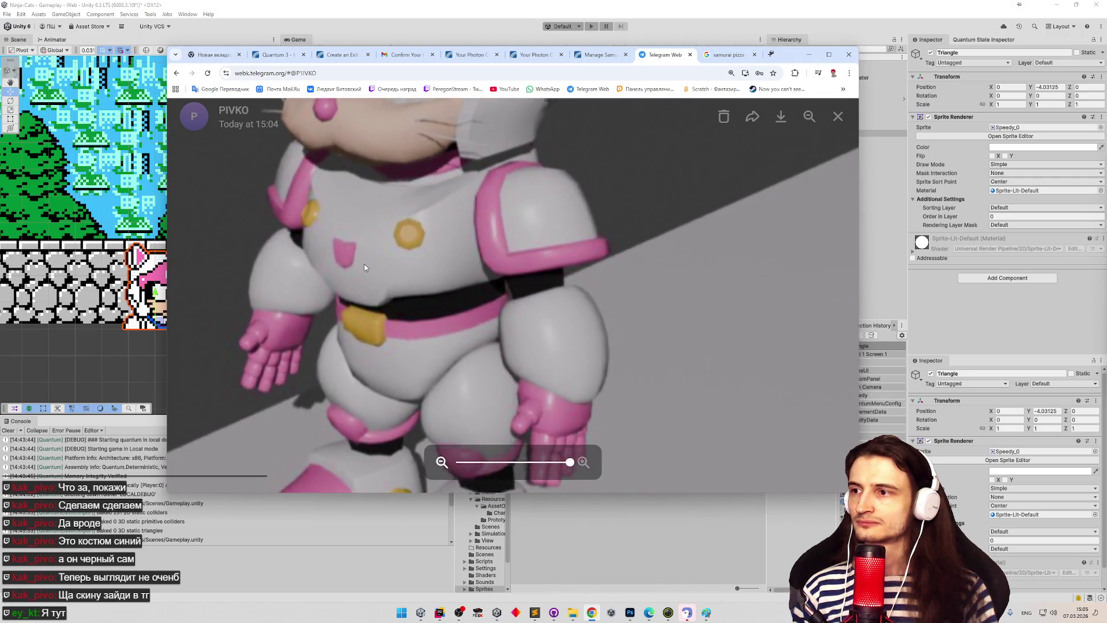
{"action": "scroll", "coordinate": [418, 271], "scroll_direction": "down", "scroll_amount": 1}
{"action": "scroll", "coordinate": [450, 288], "scroll_direction": "up", "scroll_amount": 3}
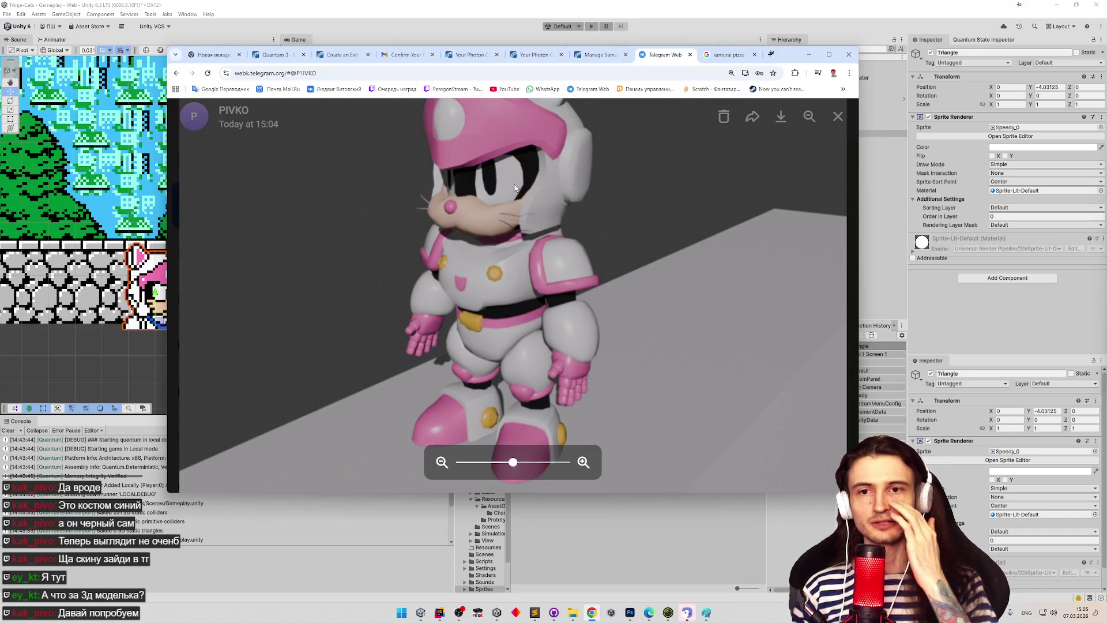
{"action": "key", "text": "alt+Tab"}
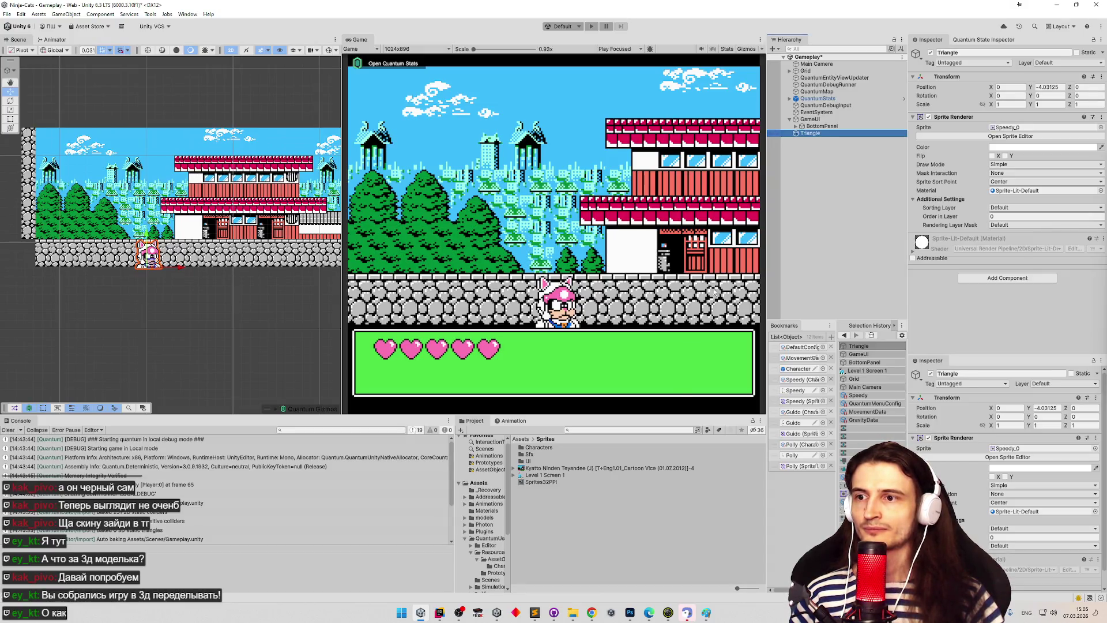
Step: Slightly enlarge the Scene view, select GameUI, and inspect the Main Camera's pixel perfect settings
{"action": "left_click_drag", "start_coordinate": [667, 413], "coordinate": [668, 421]}
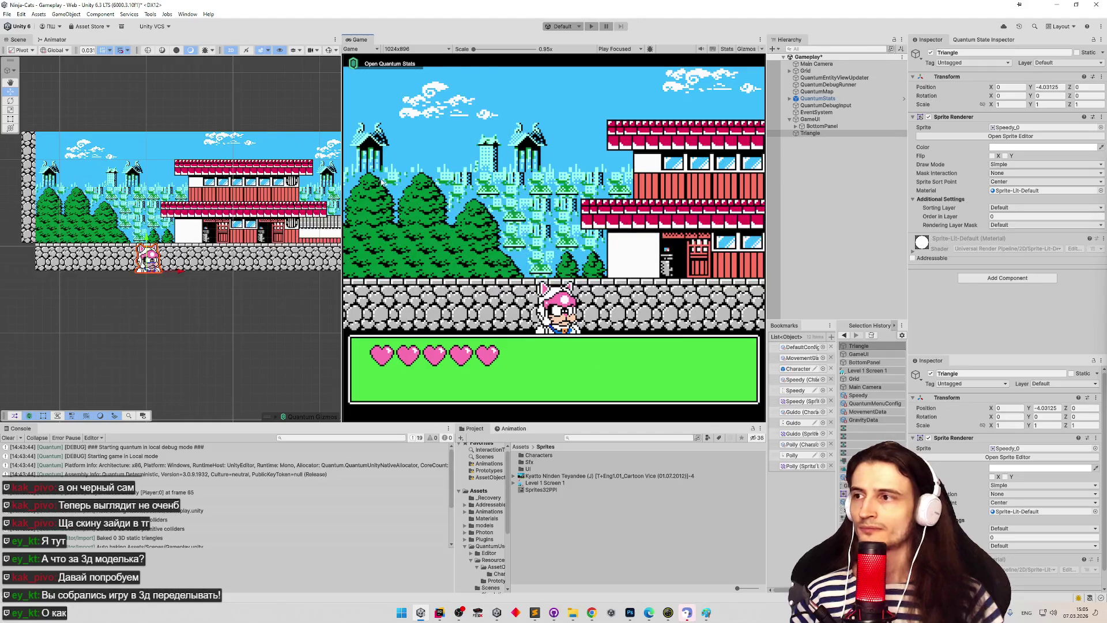
{"action": "left_click_drag", "start_coordinate": [342, 180], "coordinate": [344, 181]}
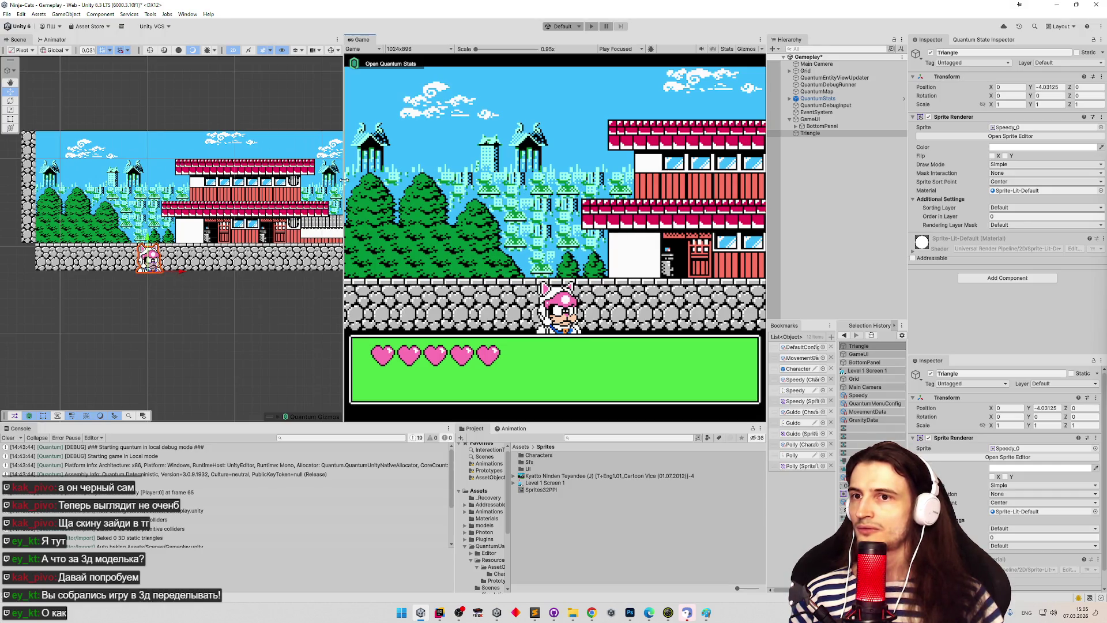
{"action": "left_click", "coordinate": [835, 127]}
{"action": "left_click", "coordinate": [837, 133]}
{"action": "left_click", "coordinate": [837, 127]}
{"action": "left_click", "coordinate": [838, 119]}
{"action": "left_click", "coordinate": [839, 65]}
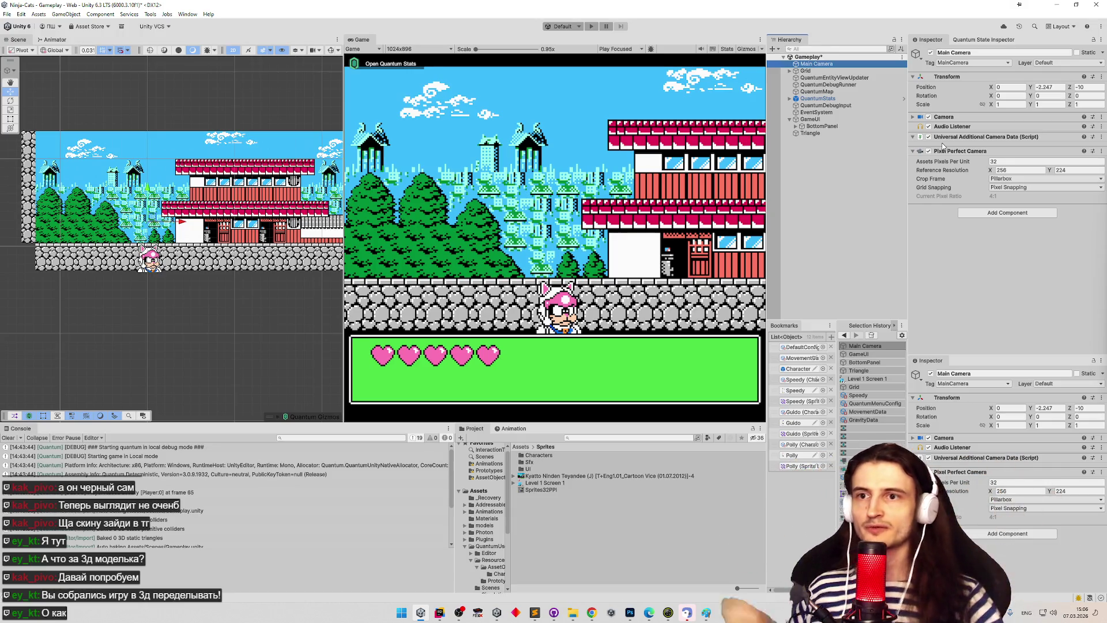
Step: Set the Game view to Free Aspect, rebalance the panel sizes, and bring back the Speedy video tab
{"action": "mouse_move", "coordinate": [671, 421]}
{"action": "left_mouse_down"}
{"action": "mouse_move", "coordinate": [689, 372]}
{"action": "mouse_move", "coordinate": [690, 398]}
{"action": "left_mouse_up"}
{"action": "left_click", "coordinate": [448, 49]}
{"action": "left_click", "coordinate": [430, 75]}
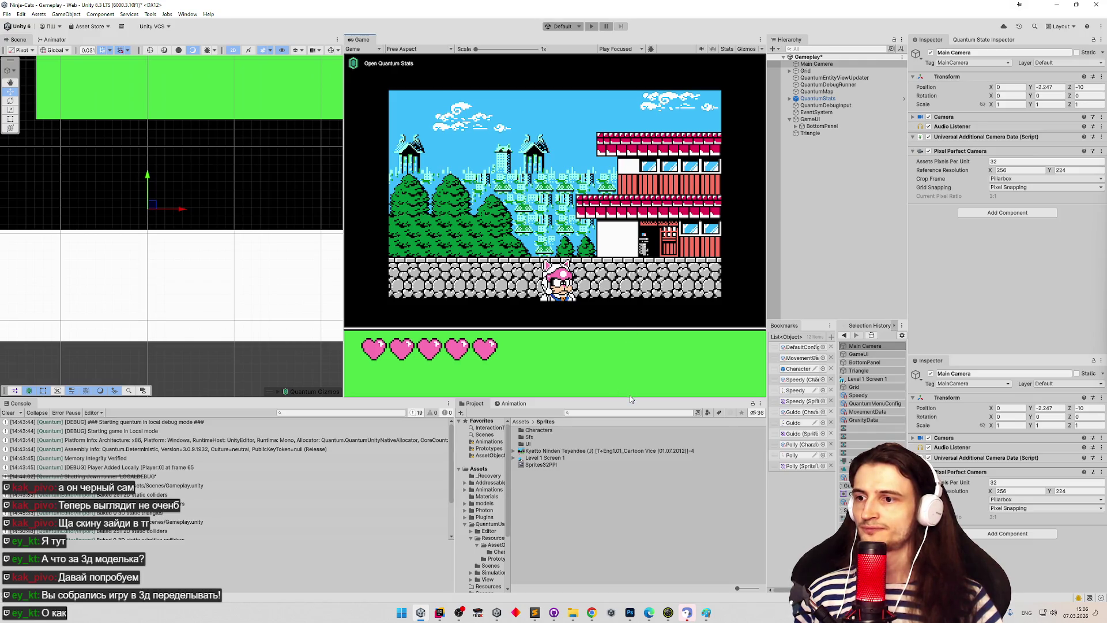
{"action": "left_click_drag", "start_coordinate": [629, 396], "coordinate": [629, 403]}
{"action": "mouse_move", "coordinate": [344, 233]}
{"action": "left_mouse_down"}
{"action": "mouse_move", "coordinate": [217, 247]}
{"action": "mouse_move", "coordinate": [310, 262]}
{"action": "left_mouse_up"}
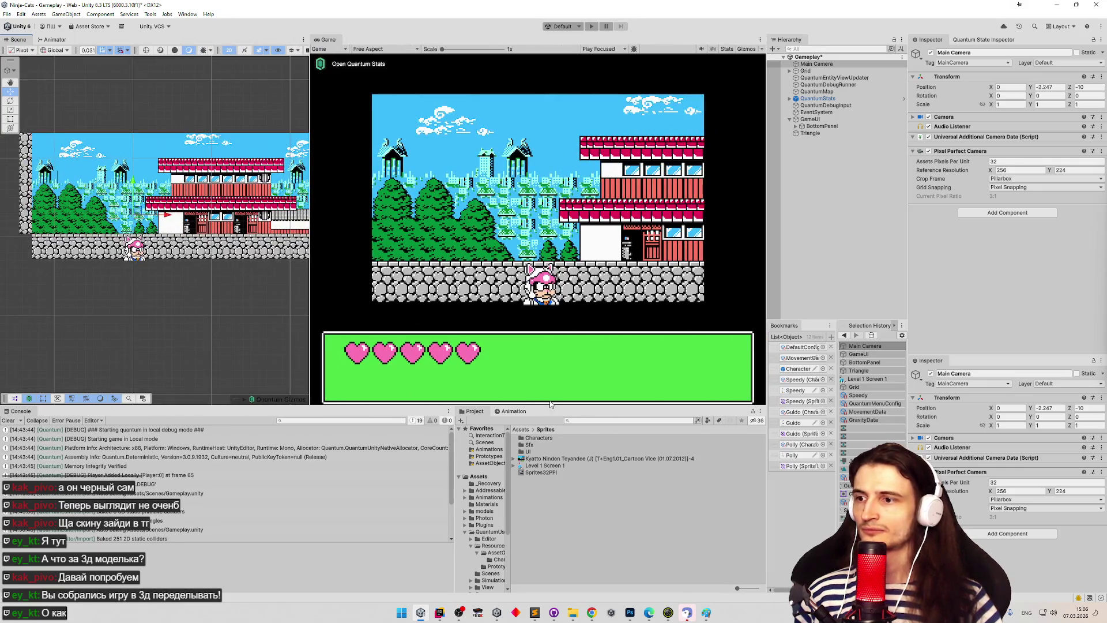
{"action": "left_click_drag", "start_coordinate": [550, 404], "coordinate": [550, 455]}
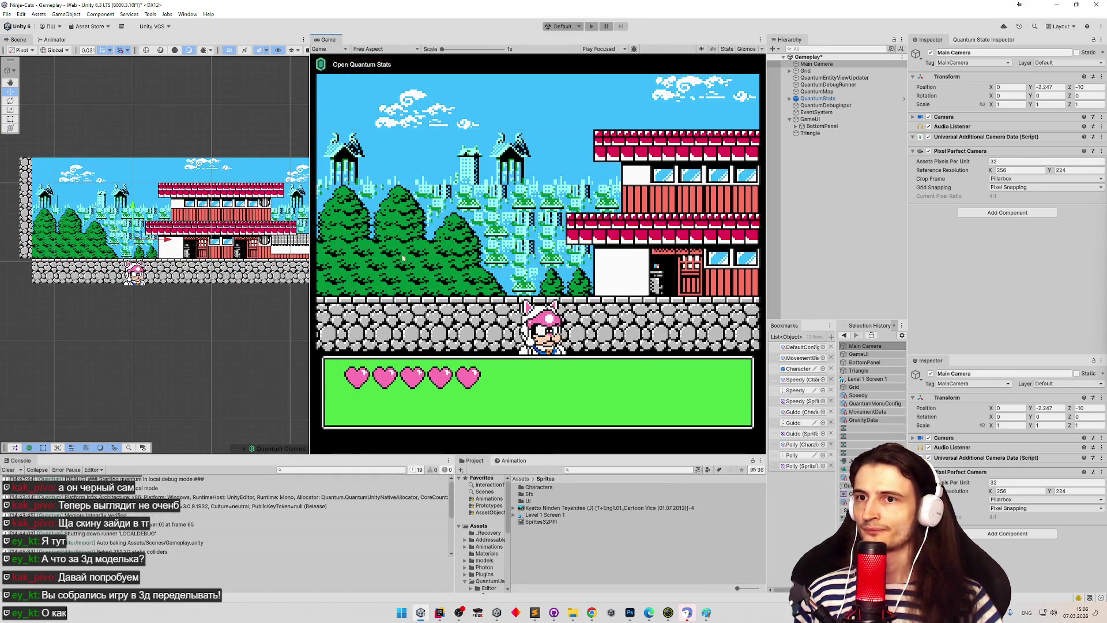
{"action": "mouse_move", "coordinate": [311, 199]}
{"action": "left_mouse_down"}
{"action": "mouse_move", "coordinate": [581, 197]}
{"action": "mouse_move", "coordinate": [296, 195]}
{"action": "mouse_move", "coordinate": [323, 191]}
{"action": "left_mouse_up"}
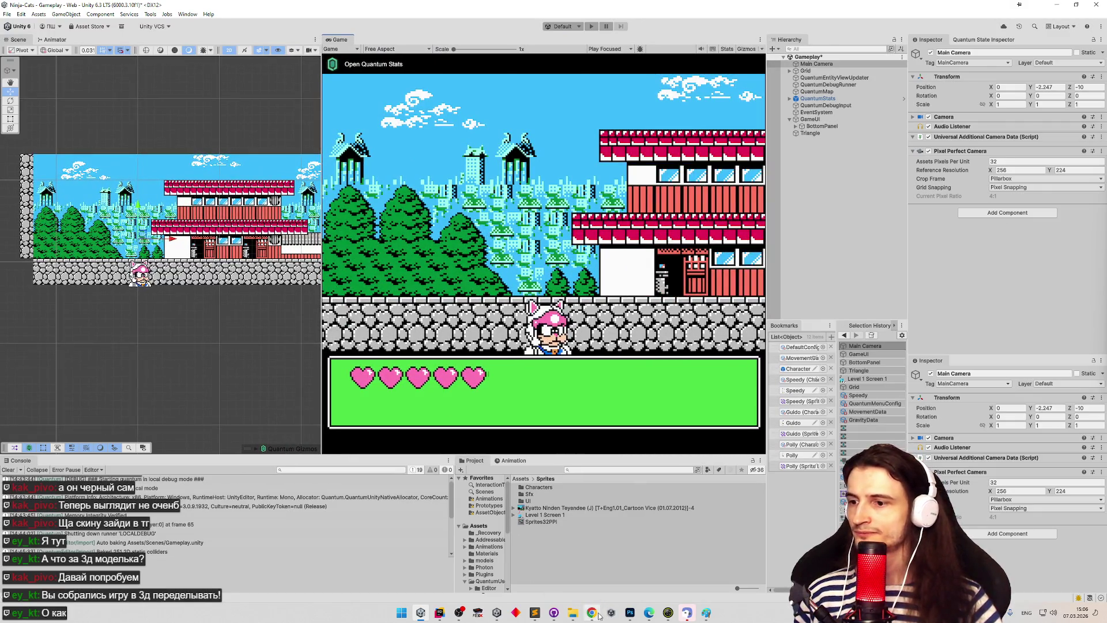
{"action": "left_click", "coordinate": [591, 613]}
{"action": "left_click", "coordinate": [749, 54]}
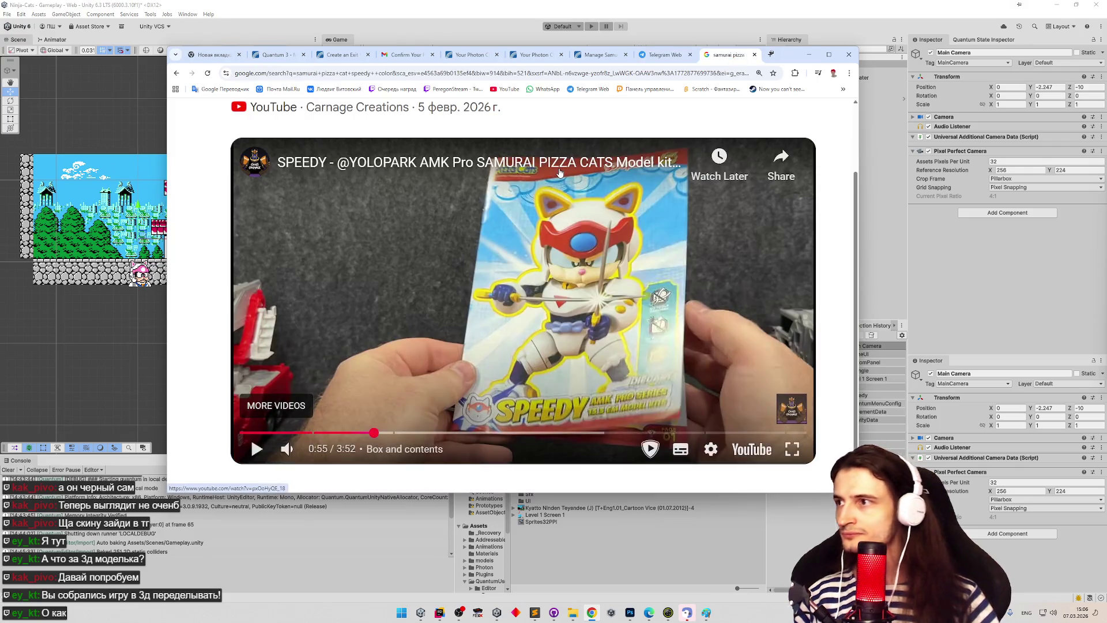
Step: Google in Russian whether Unity can catch a screen resolution change, and expand the AI overview's code
{"action": "left_click", "coordinate": [771, 57]}
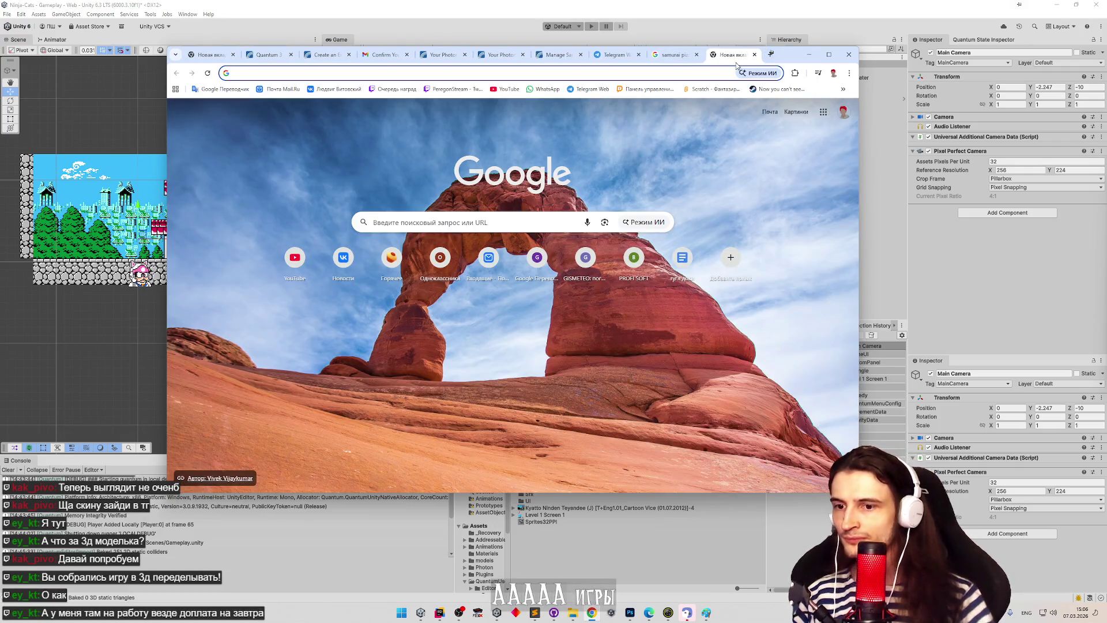
{"action": "key", "text": "alt+shift"}
{"action": "type", "text": "в юнити можно "}
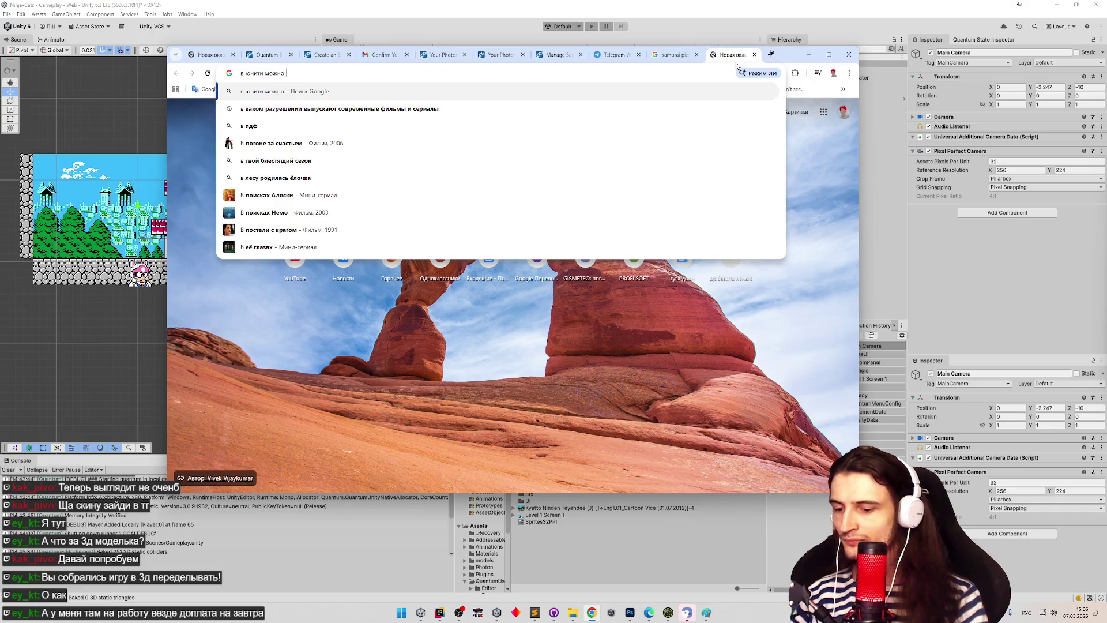
{"action": "type", "text": "отловить момент"}
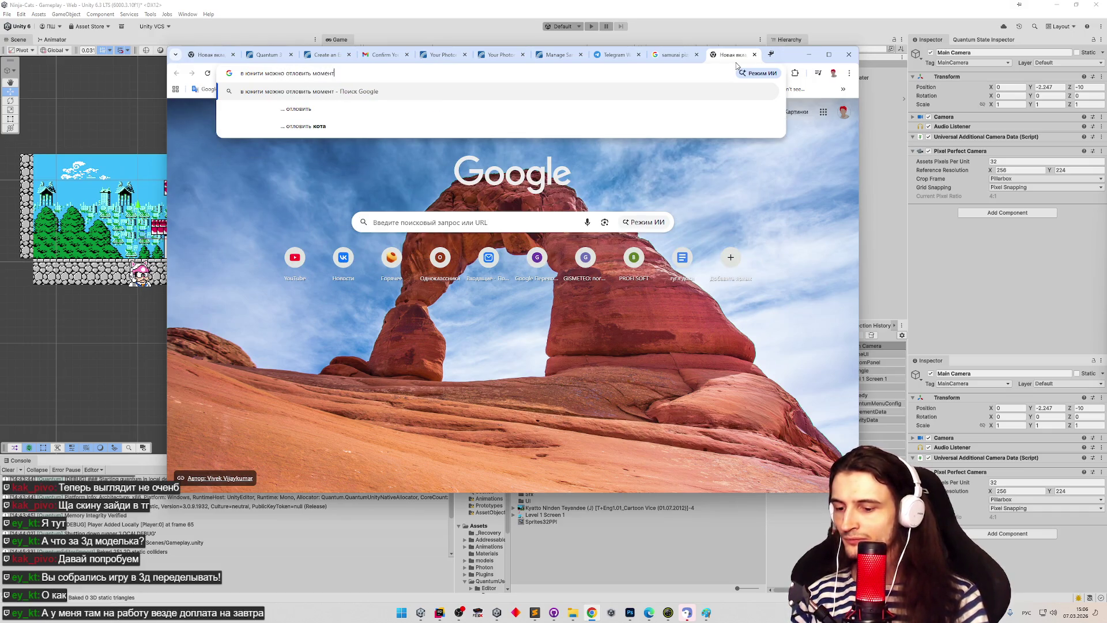
{"action": "type", "text": " смены разрешени"}
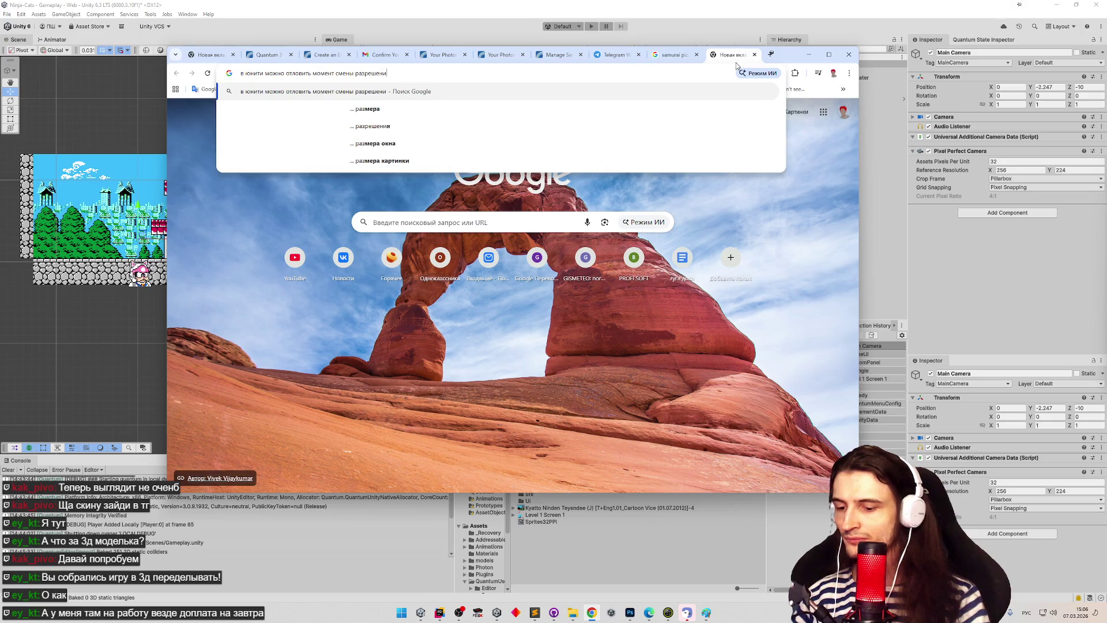
{"action": "type", "text": "я экрана?"}
{"action": "key", "text": "Return"}
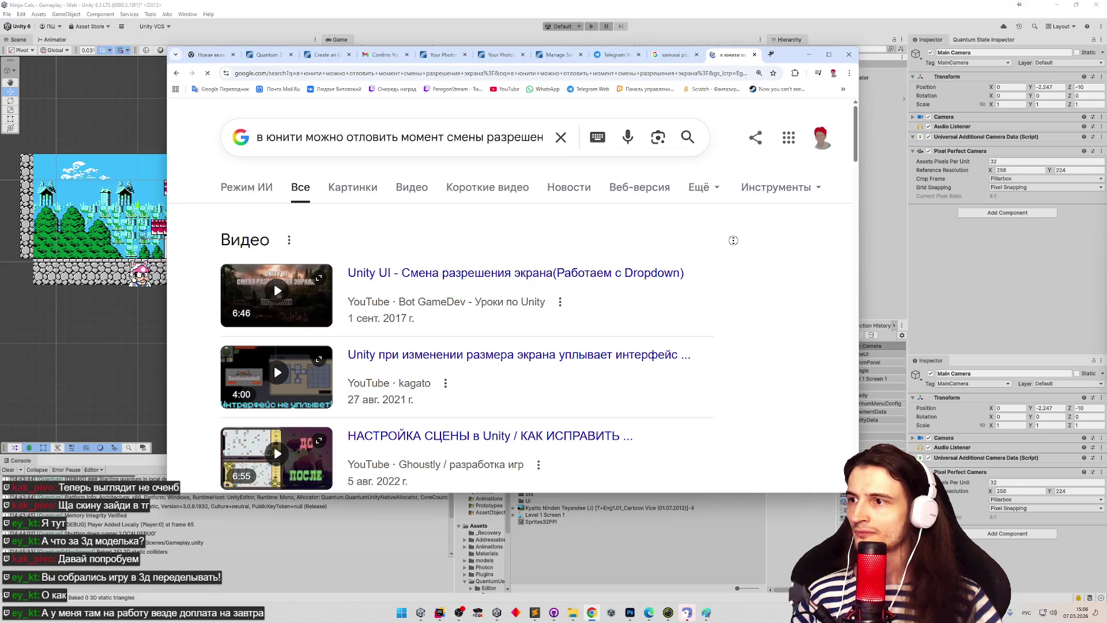
{"action": "scroll", "coordinate": [732, 239], "scroll_direction": "down", "scroll_amount": 7}
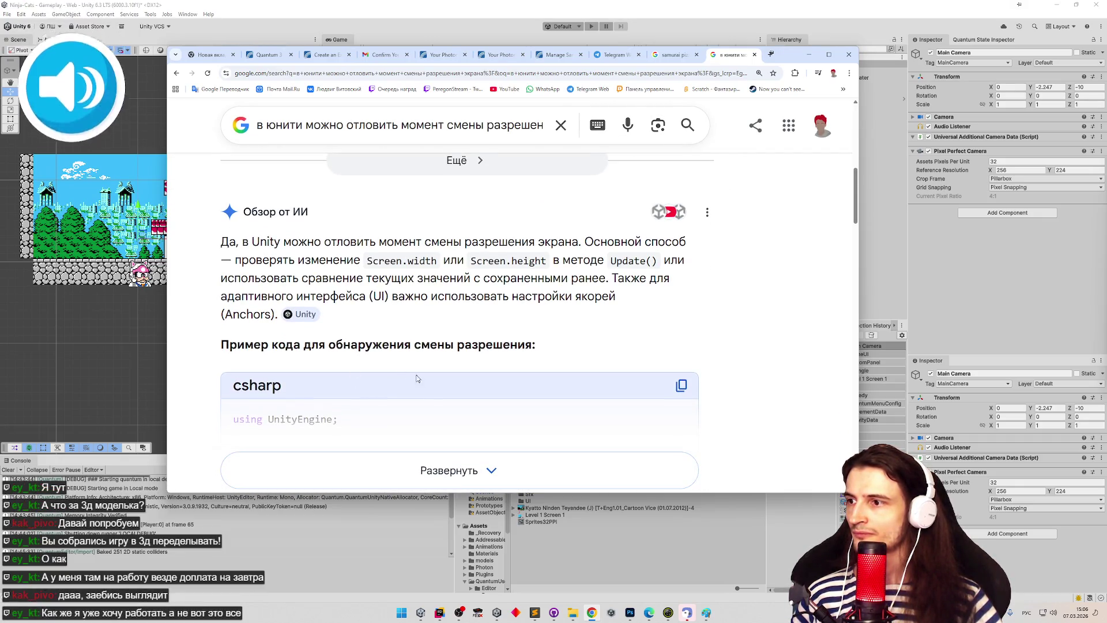
{"action": "left_click", "coordinate": [449, 470]}
{"action": "scroll", "coordinate": [695, 392], "scroll_direction": "down", "scroll_amount": 1}
{"action": "scroll", "coordinate": [694, 392], "scroll_direction": "down", "scroll_amount": 5}
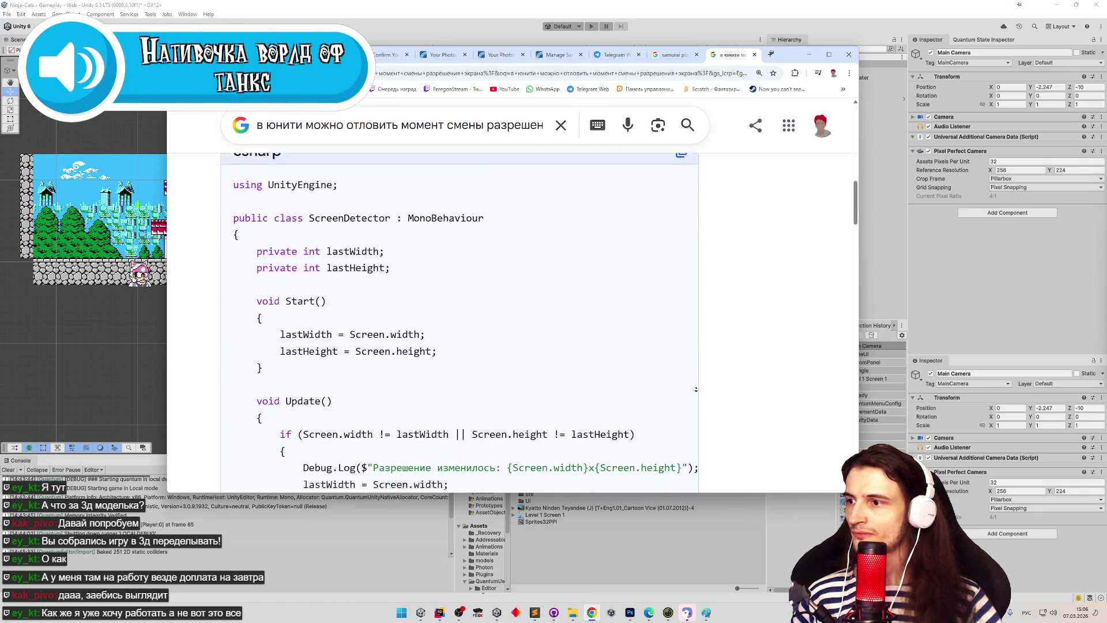
{"action": "scroll", "coordinate": [709, 387], "scroll_direction": "down", "scroll_amount": 10}
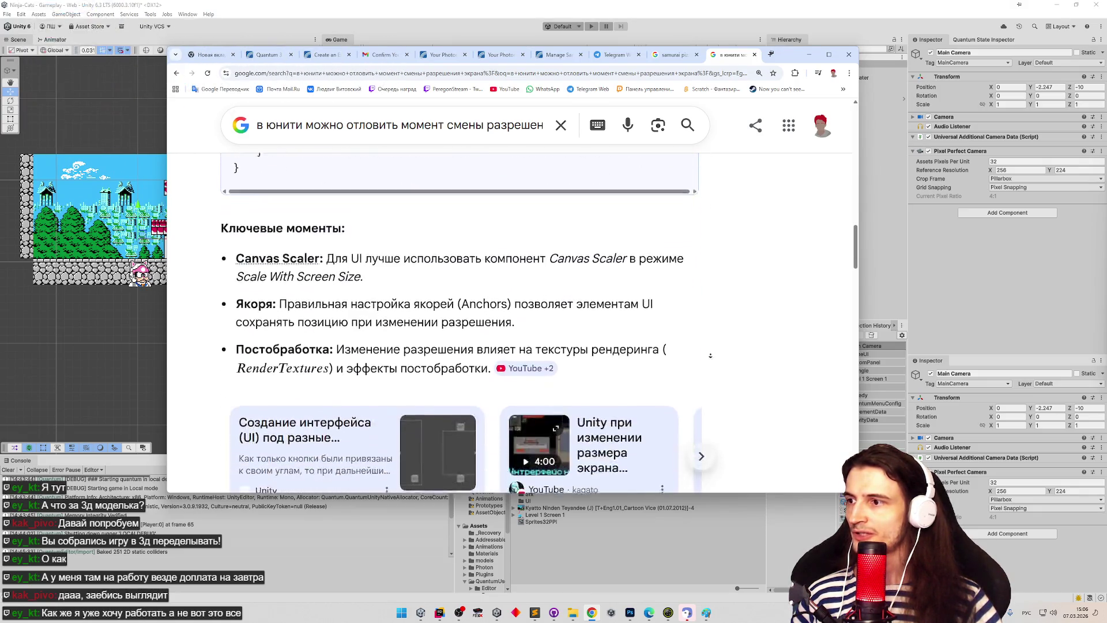
{"action": "scroll", "coordinate": [715, 364], "scroll_direction": "down", "scroll_amount": 3}
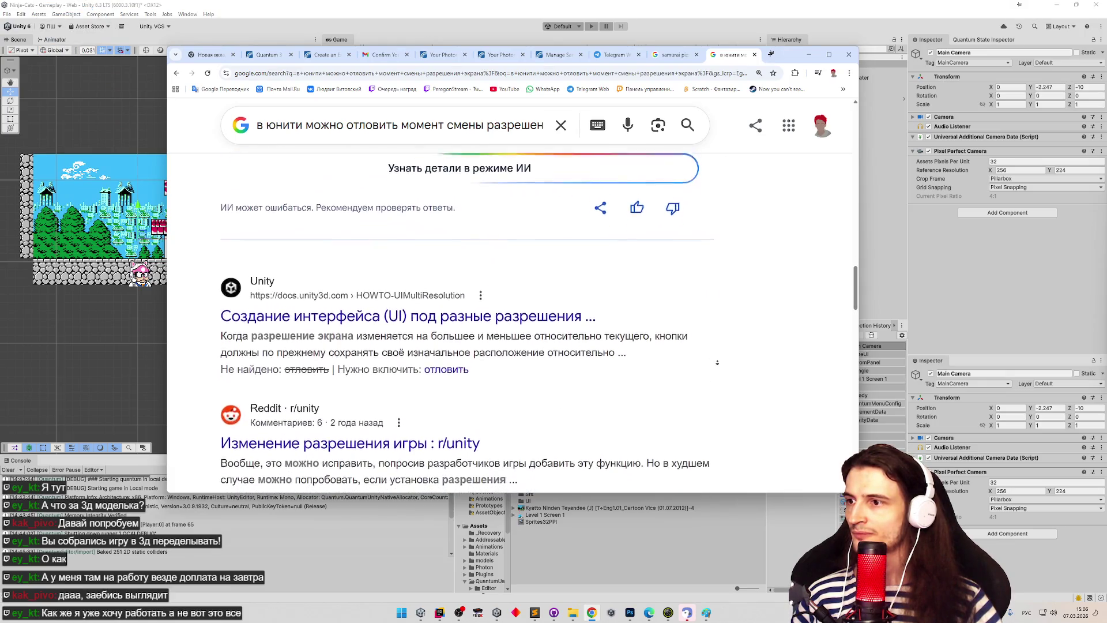
{"action": "scroll", "coordinate": [590, 231], "scroll_direction": "up", "scroll_amount": 7}
{"action": "scroll", "coordinate": [591, 232], "scroll_direction": "up", "scroll_amount": 10}
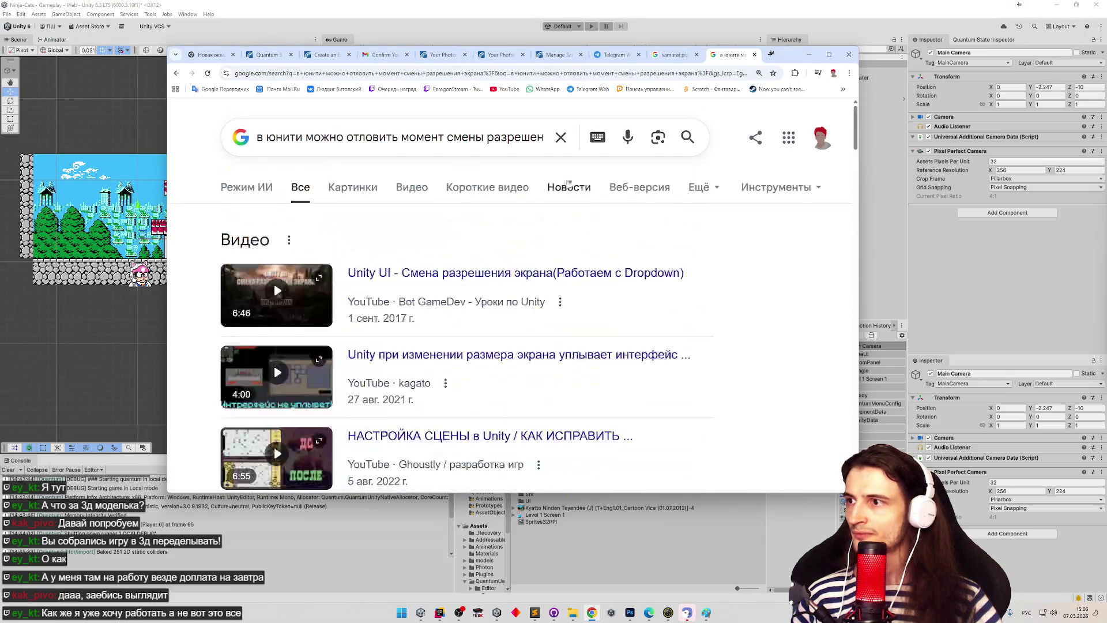
Step: Clear the search box, open ChatGPT from the bookmarks overflow, and paste the question as a prompt
{"action": "left_click", "coordinate": [534, 146]}
{"action": "left_click", "coordinate": [560, 139]}
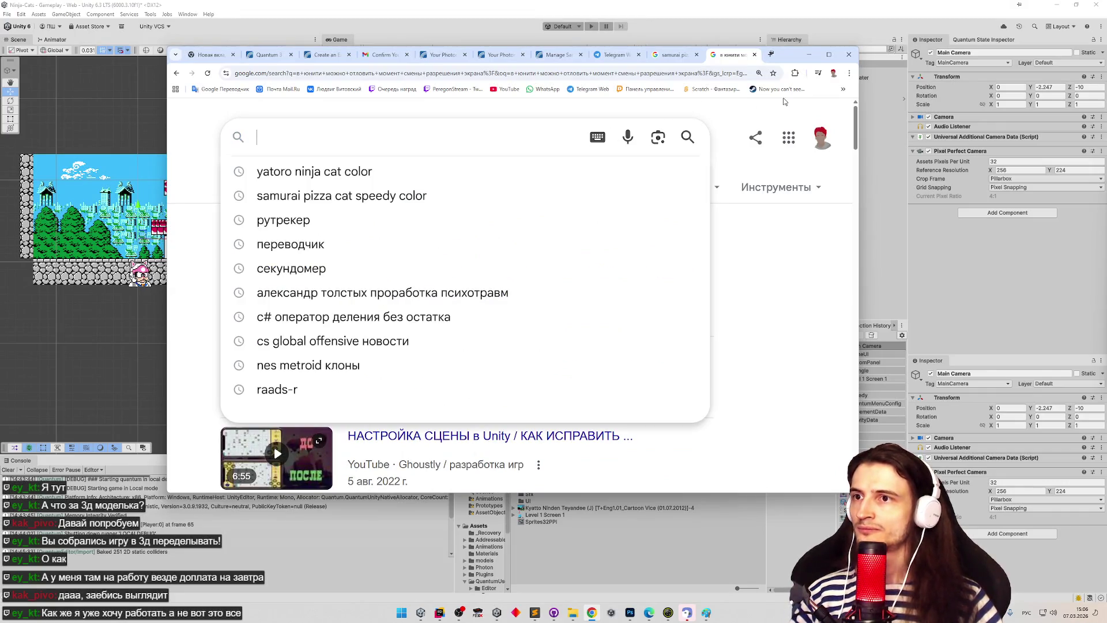
{"action": "left_click", "coordinate": [843, 88]}
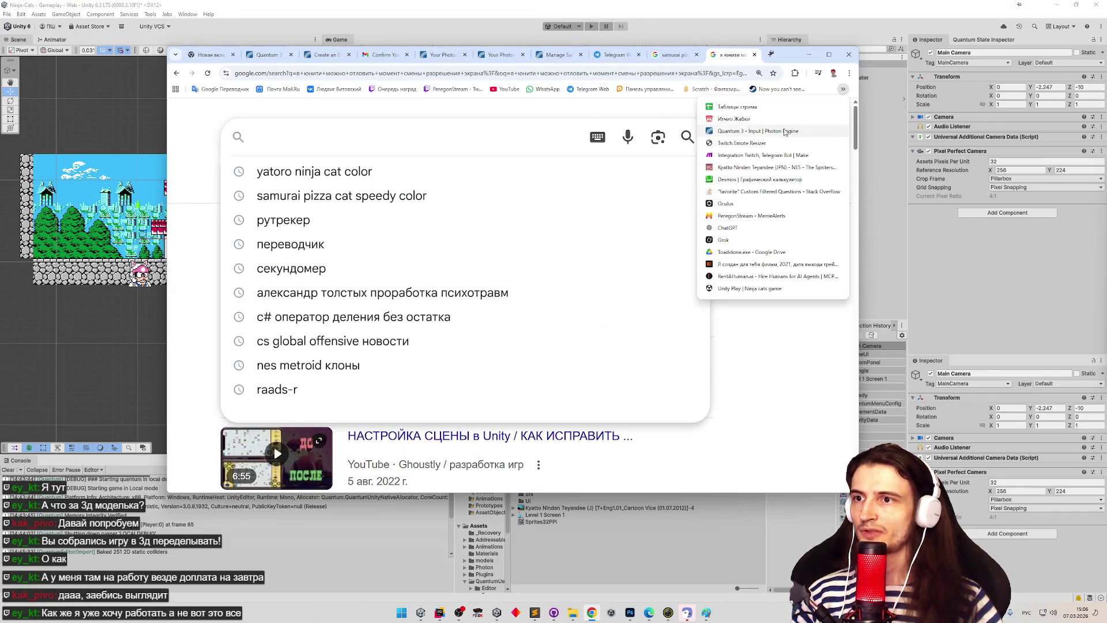
{"action": "middle_click", "coordinate": [726, 229]}
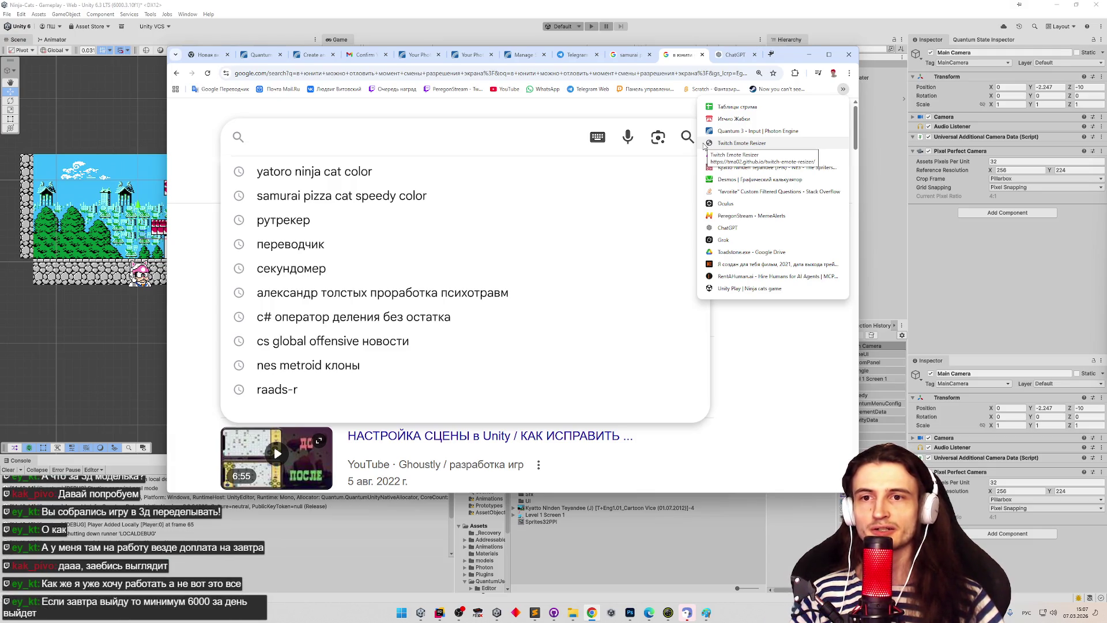
{"action": "left_click", "coordinate": [732, 55]}
{"action": "type", "text": "в юнити можно отловить момент смены разрешения экрана?"}
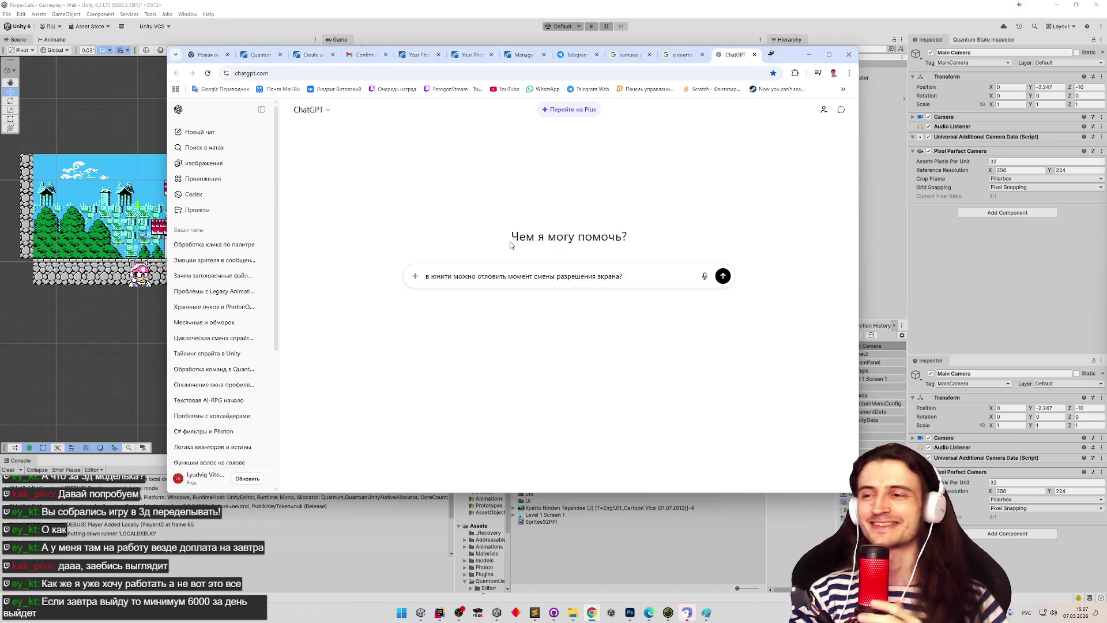
Step: Send the Unity resolution-change question to ChatGPT, then go back to the Telegram chat with the cat render
{"action": "key", "text": "Return"}
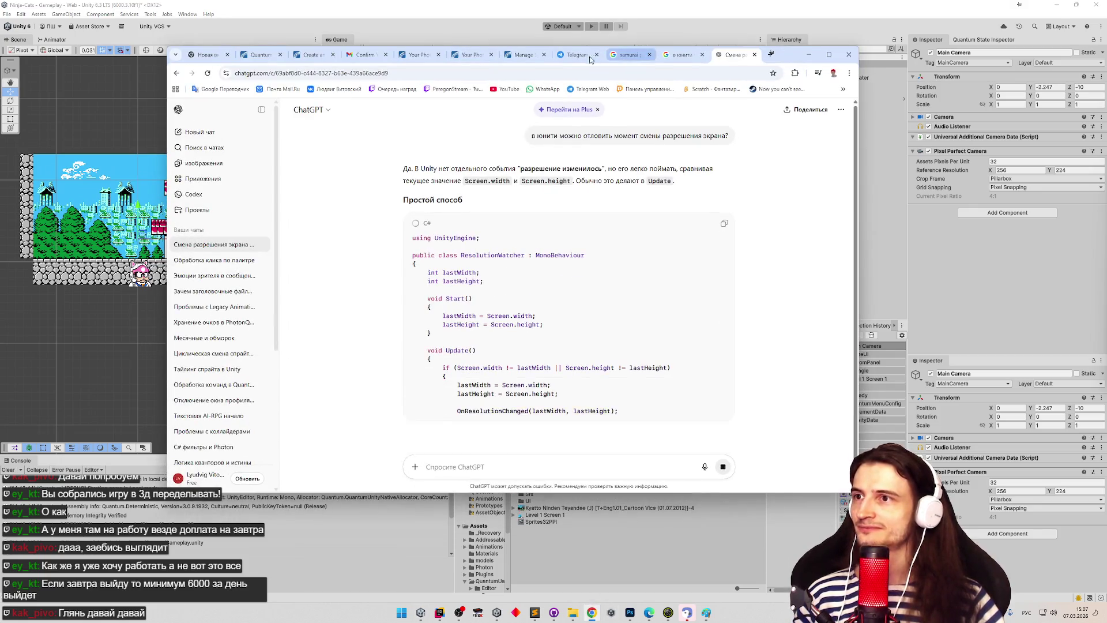
{"action": "left_click", "coordinate": [585, 55]}
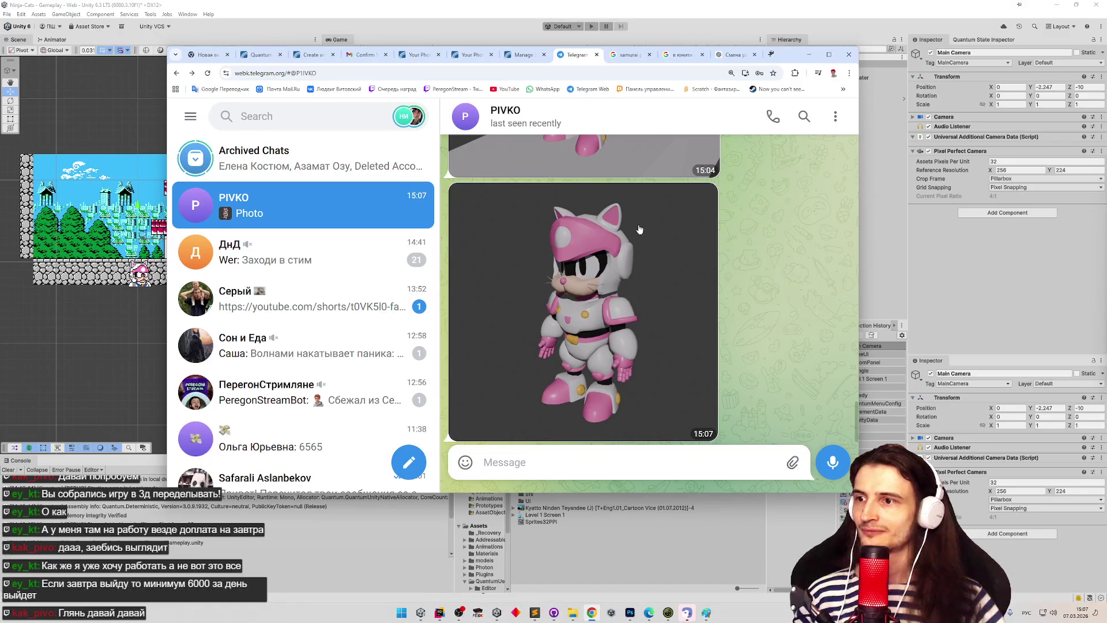
Step: Heart-react to the latest cat model photo and view it full-size
{"action": "double_click", "coordinate": [737, 254]}
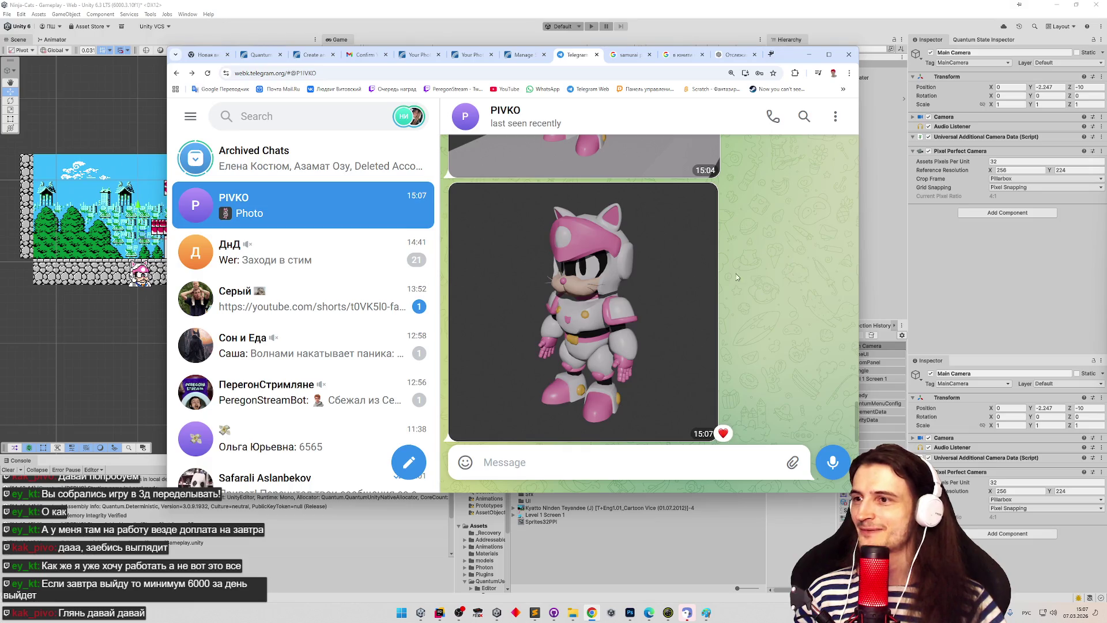
{"action": "scroll", "coordinate": [744, 275], "scroll_direction": "up", "scroll_amount": 2}
{"action": "scroll", "coordinate": [692, 288], "scroll_direction": "down", "scroll_amount": 2}
{"action": "left_click", "coordinate": [652, 302]}
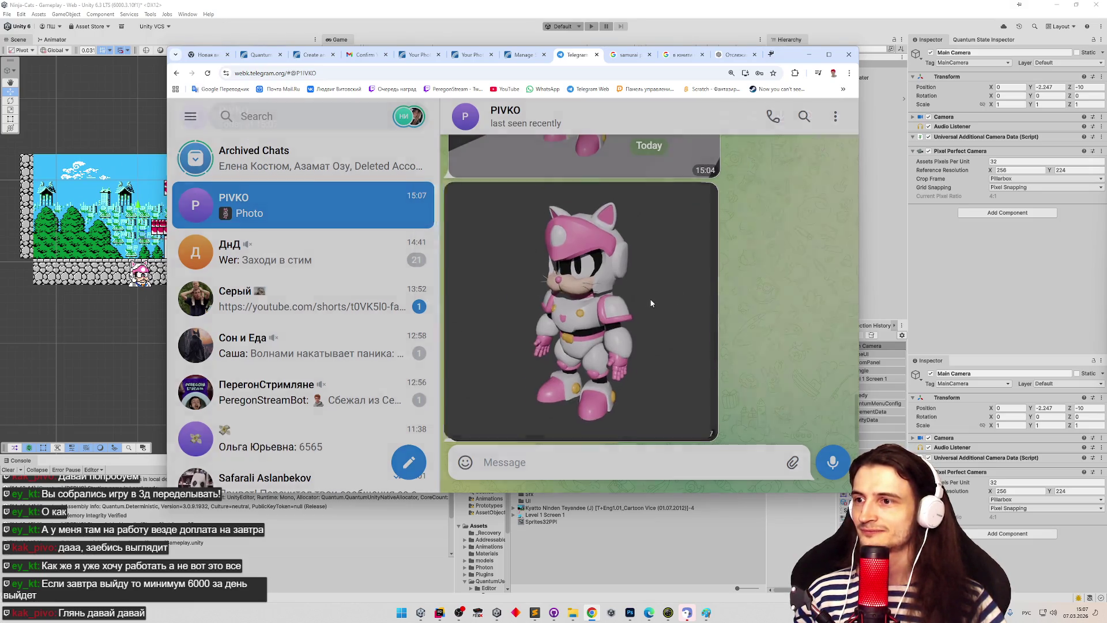
{"action": "scroll", "coordinate": [467, 275], "scroll_direction": "up", "scroll_amount": 2}
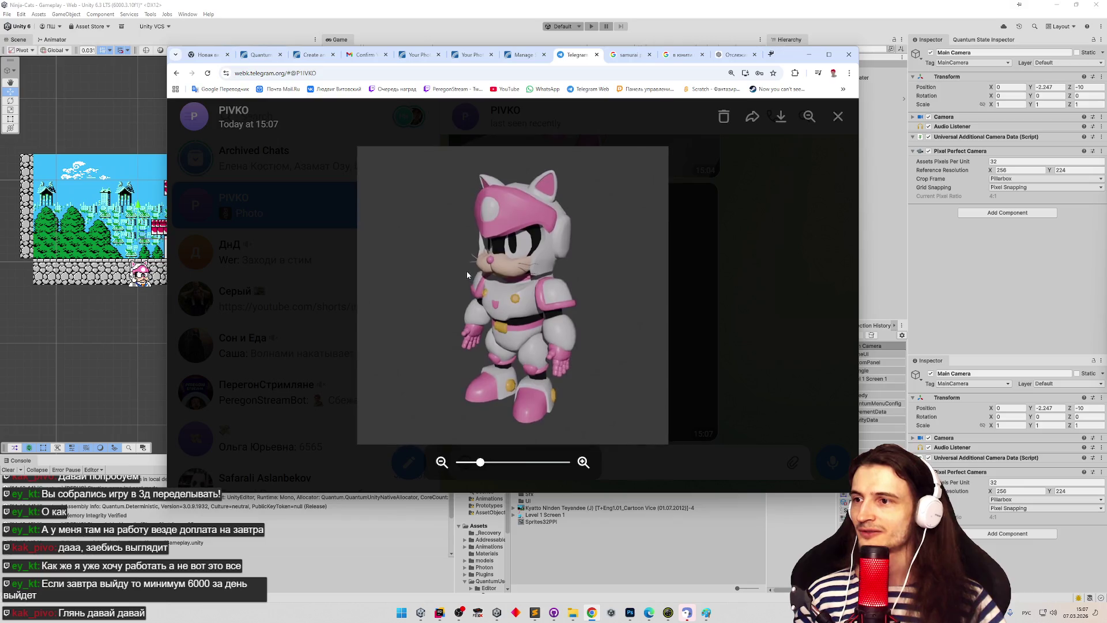
{"action": "scroll", "coordinate": [467, 274], "scroll_direction": "up", "scroll_amount": 3}
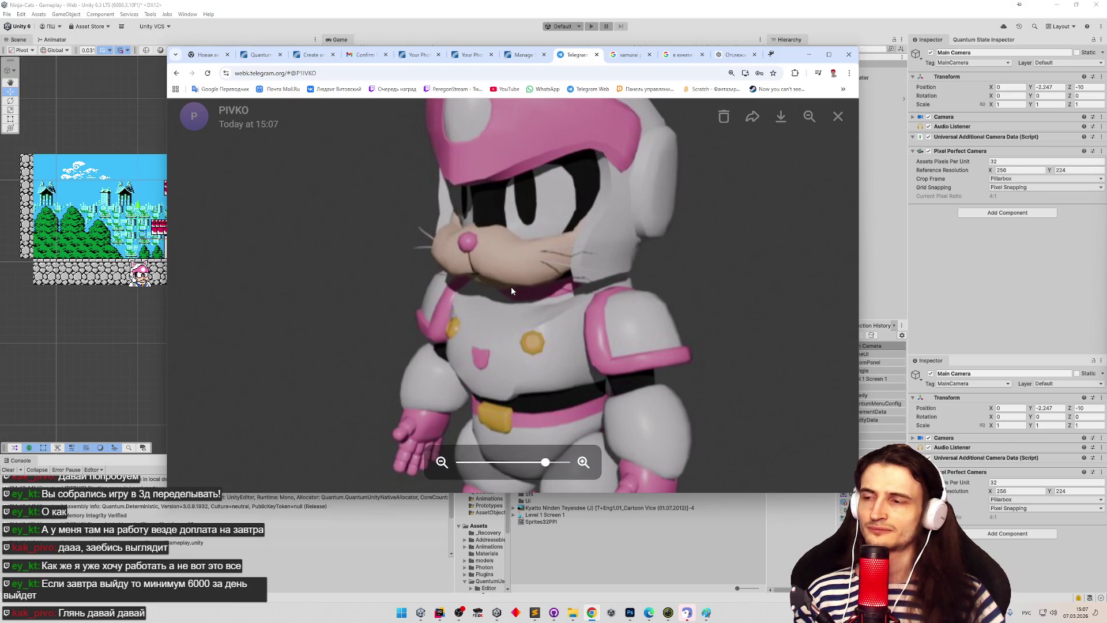
{"action": "scroll", "coordinate": [511, 290], "scroll_direction": "down", "scroll_amount": 3}
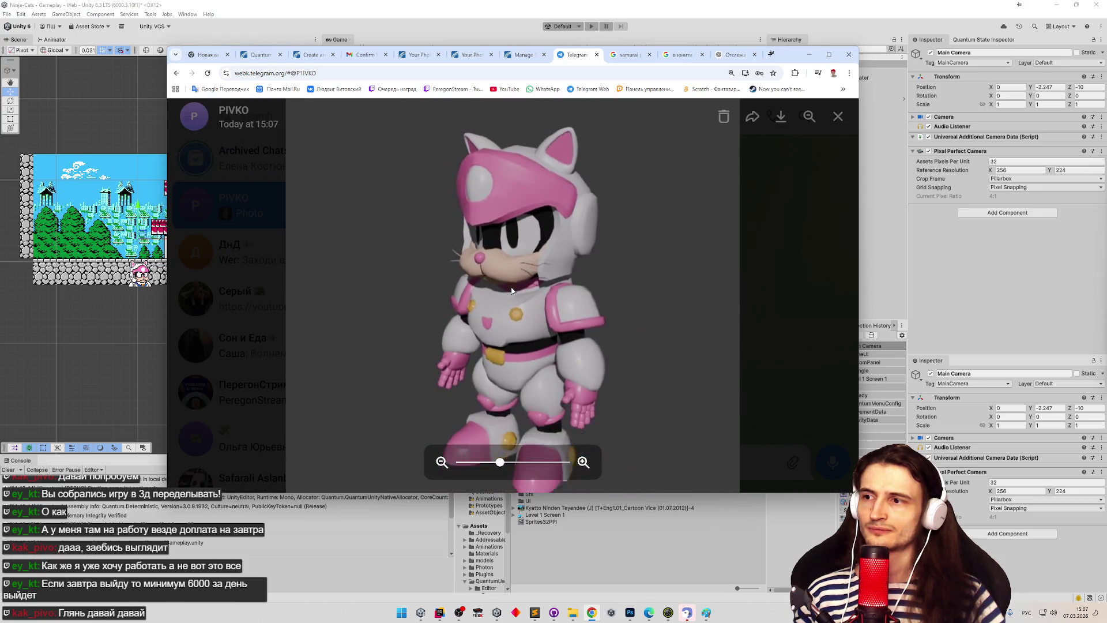
{"action": "scroll", "coordinate": [511, 289], "scroll_direction": "down", "scroll_amount": 1}
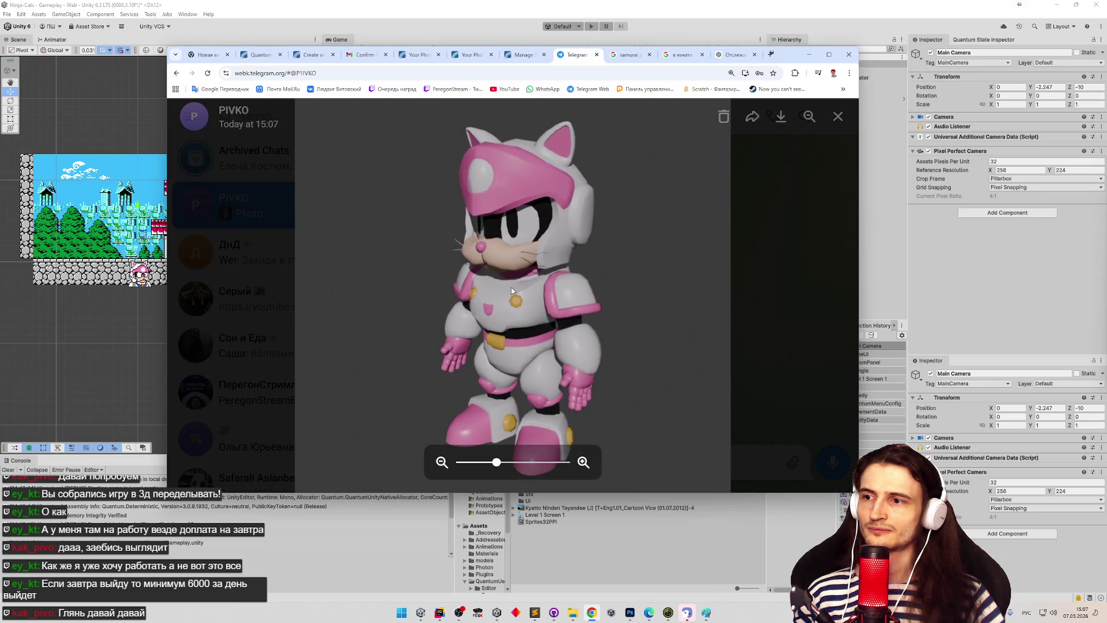
{"action": "scroll", "coordinate": [510, 289], "scroll_direction": "up", "scroll_amount": 1}
{"action": "scroll", "coordinate": [510, 289], "scroll_direction": "up", "scroll_amount": 2}
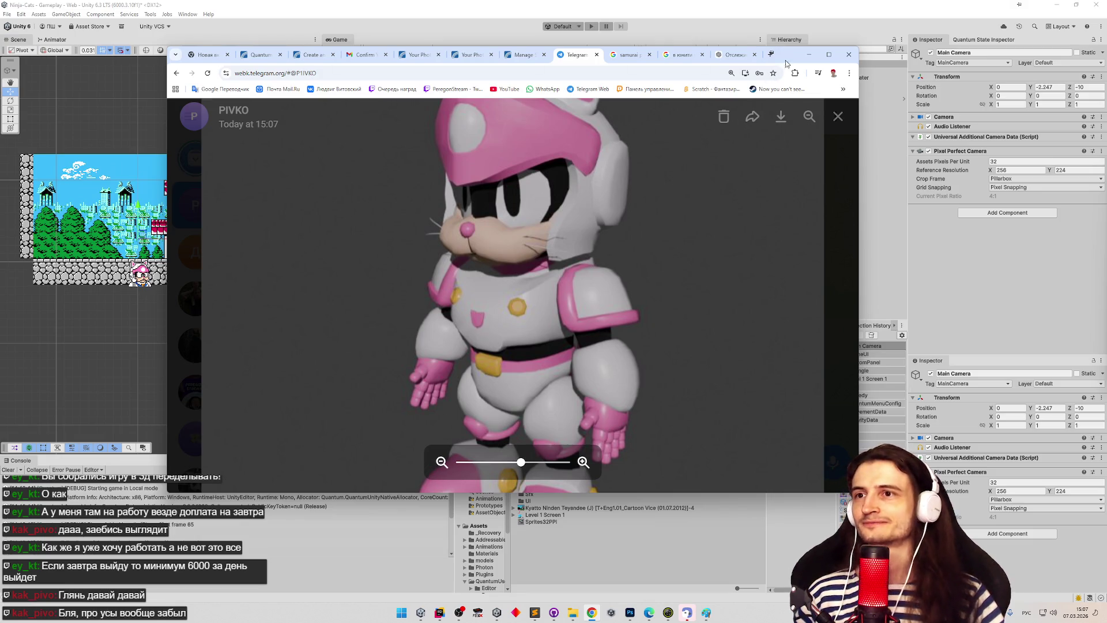
Step: Compare the cat model photo against the running game by toggling between them
{"action": "left_click", "coordinate": [808, 54]}
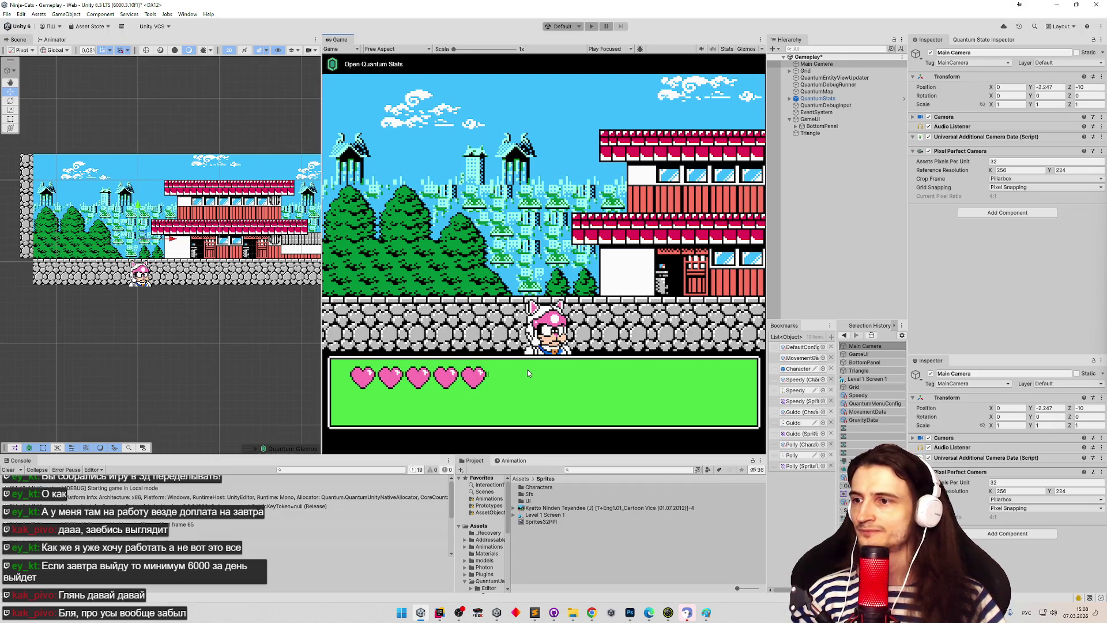
{"action": "key", "text": "alt+Tab"}
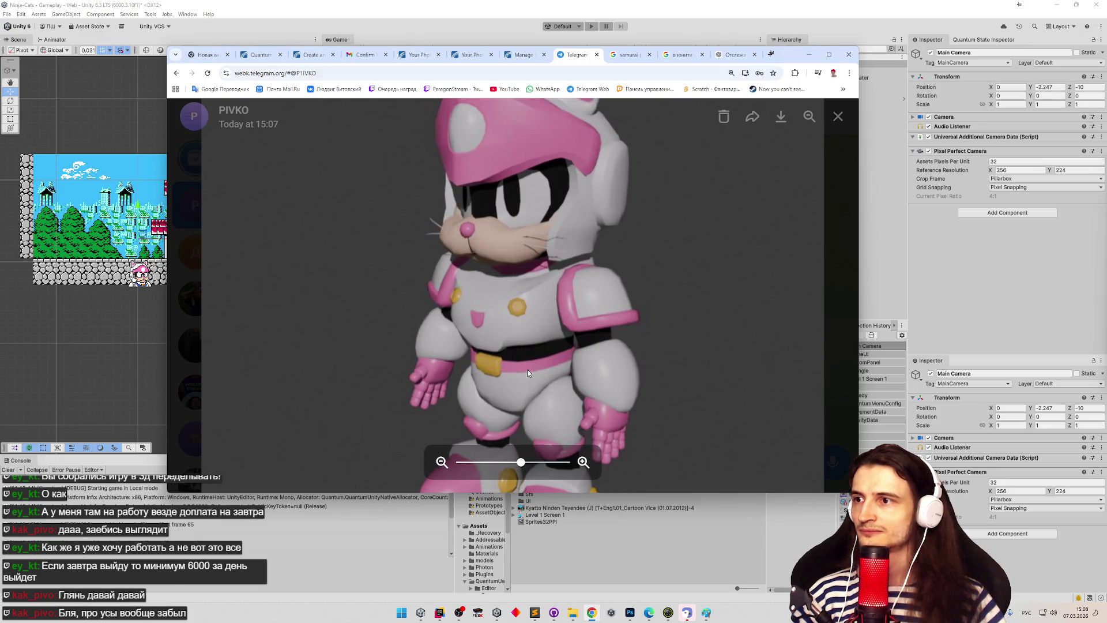
{"action": "key", "text": "alt+Tab"}
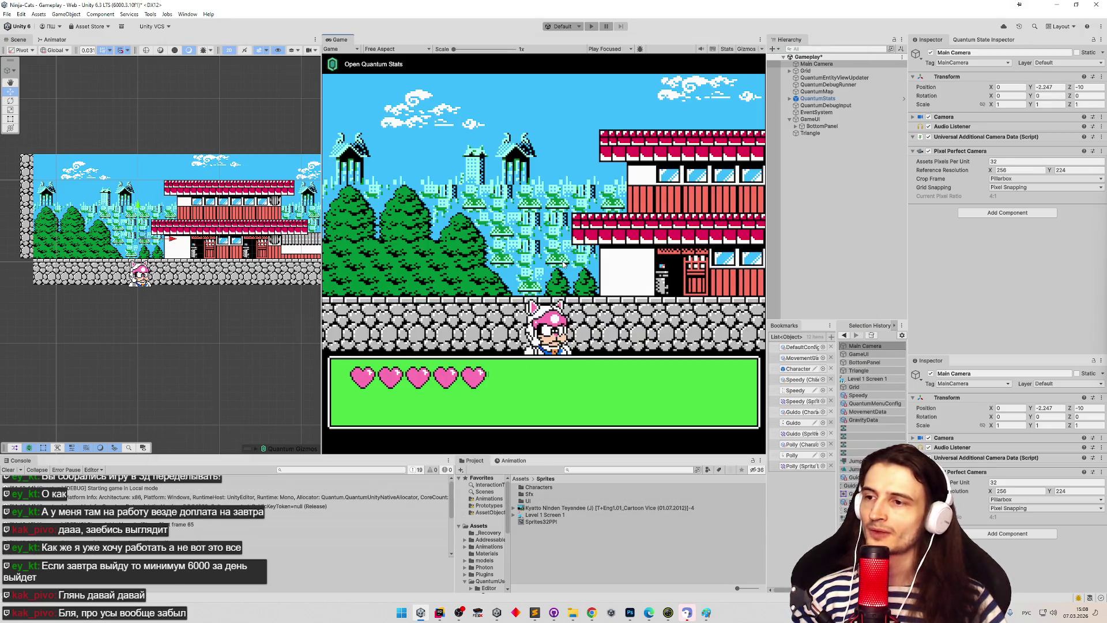
{"action": "key", "text": "alt+Tab"}
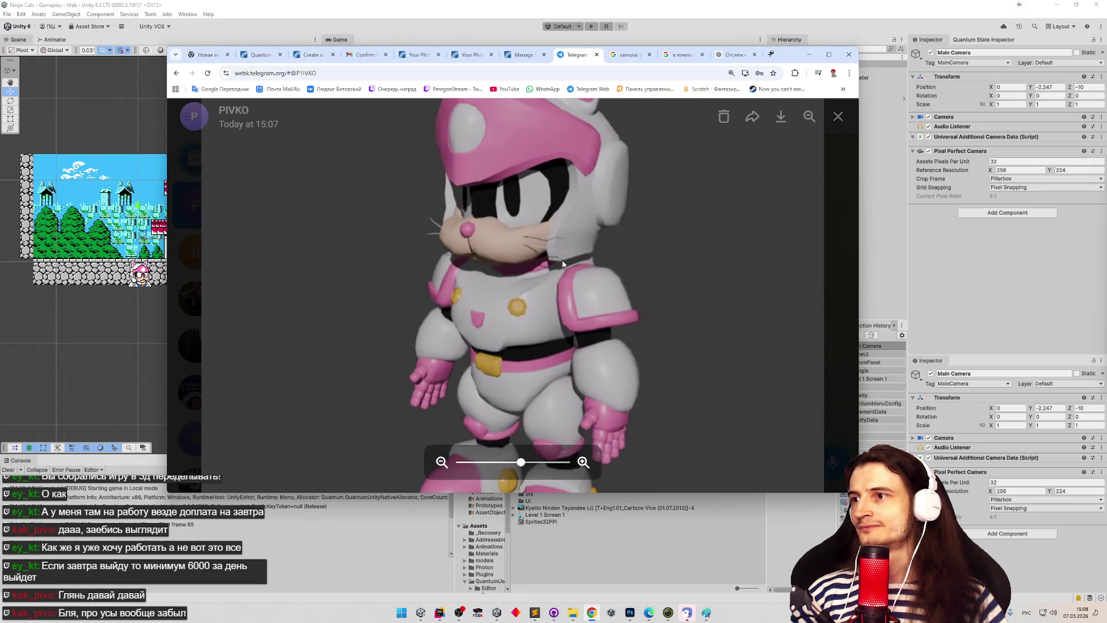
{"action": "key", "text": "alt+Tab"}
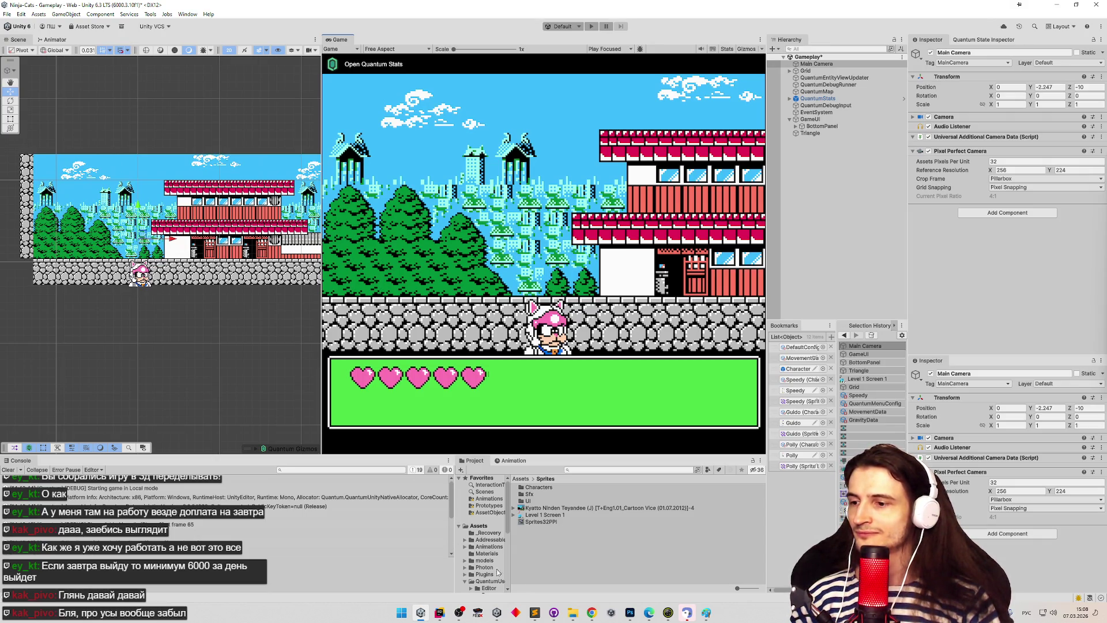
Step: Glance at the to-do list, then bring back the browser on ChatGPT's resolution answer
{"action": "left_click", "coordinate": [534, 612]}
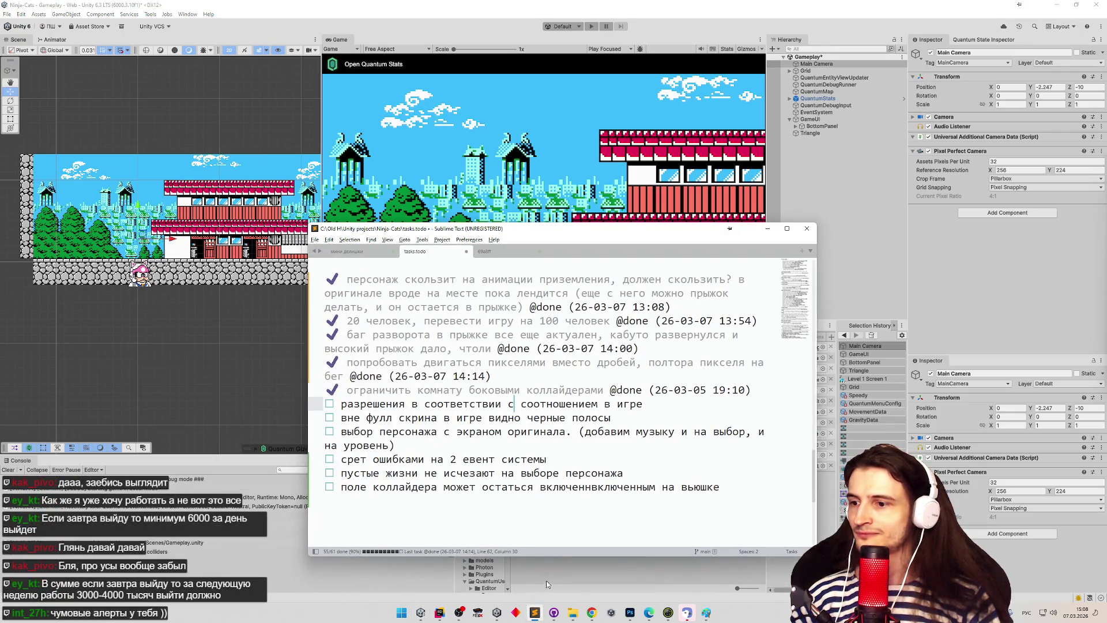
{"action": "left_click", "coordinate": [536, 612]}
{"action": "left_click", "coordinate": [590, 615]}
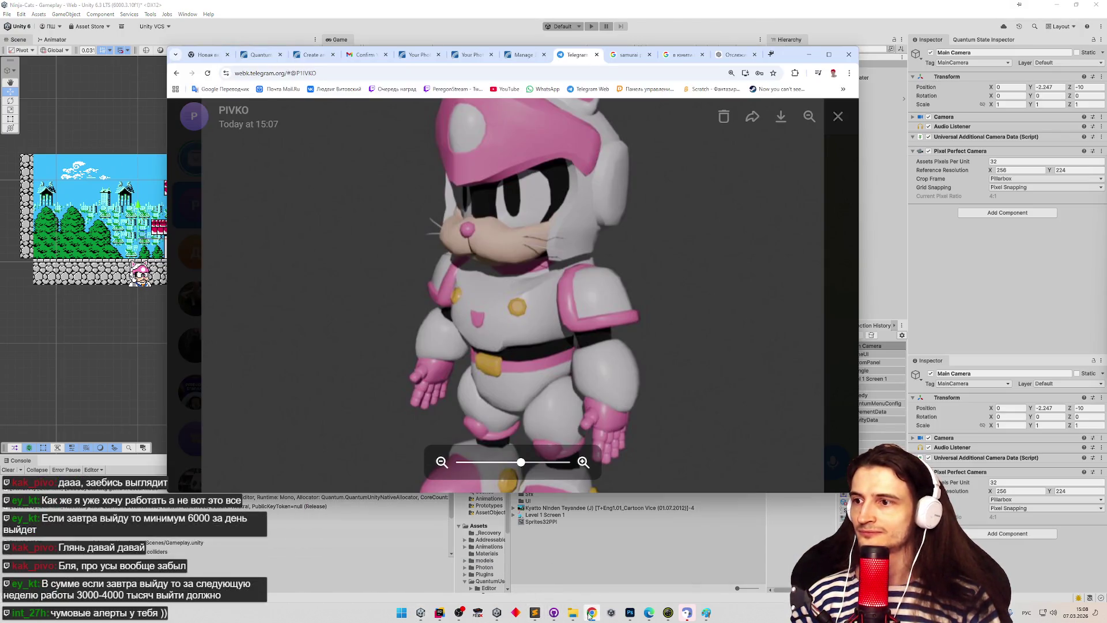
{"action": "left_click", "coordinate": [729, 56]}
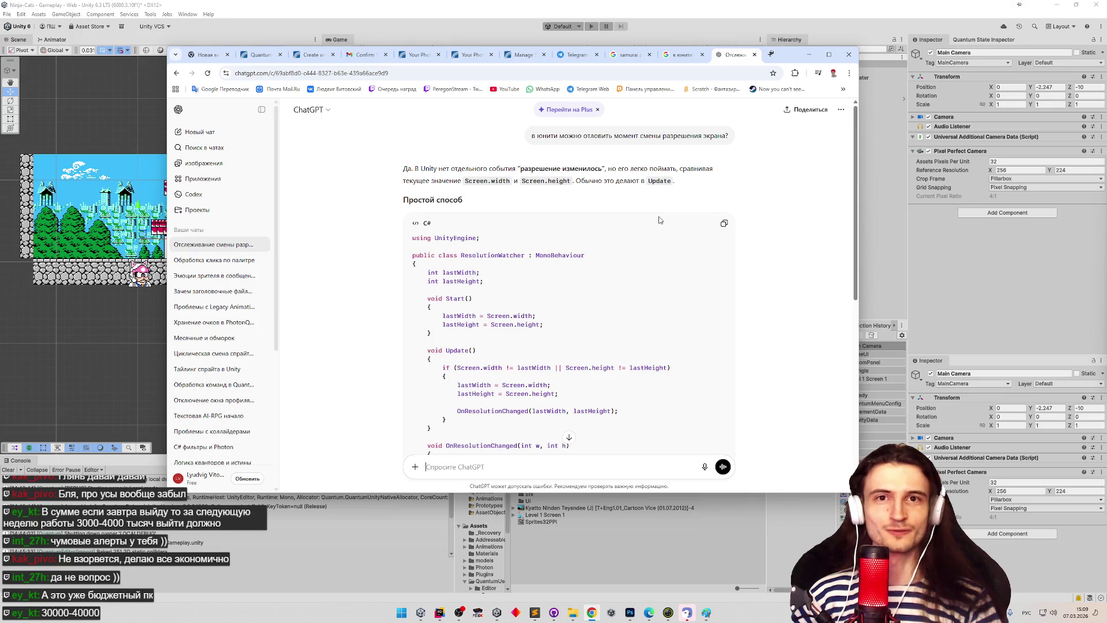
Step: Copy the ResolutionWatcher C# class from ChatGPT's answer and switch back to Rider
{"action": "middle_click", "coordinate": [585, 305]}
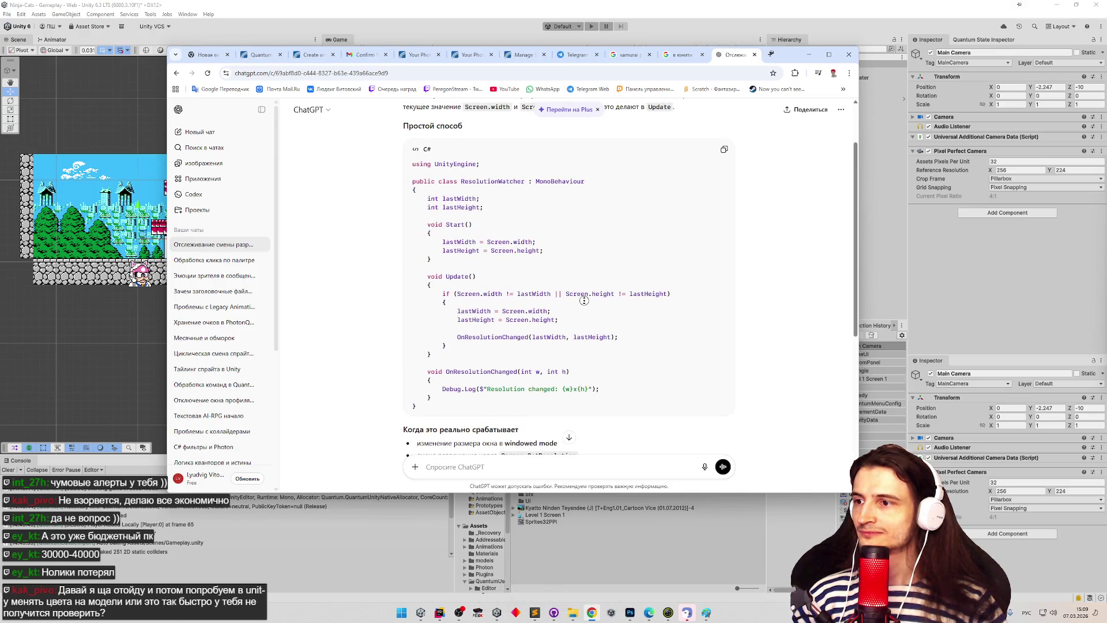
{"action": "middle_click", "coordinate": [584, 301]}
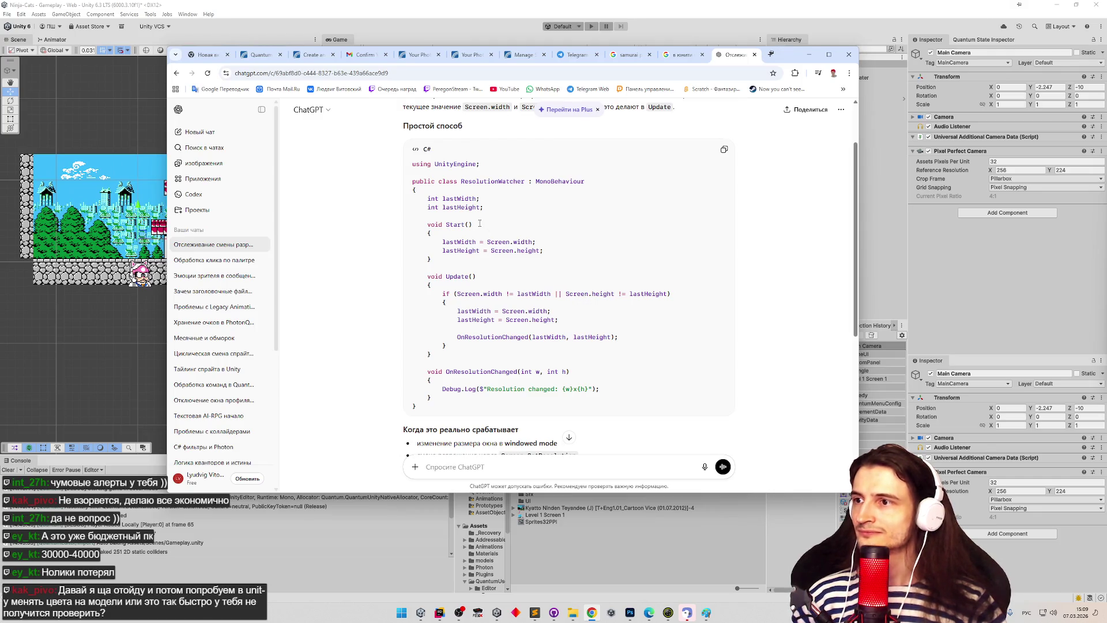
{"action": "left_click_drag", "start_coordinate": [426, 404], "coordinate": [409, 179]}
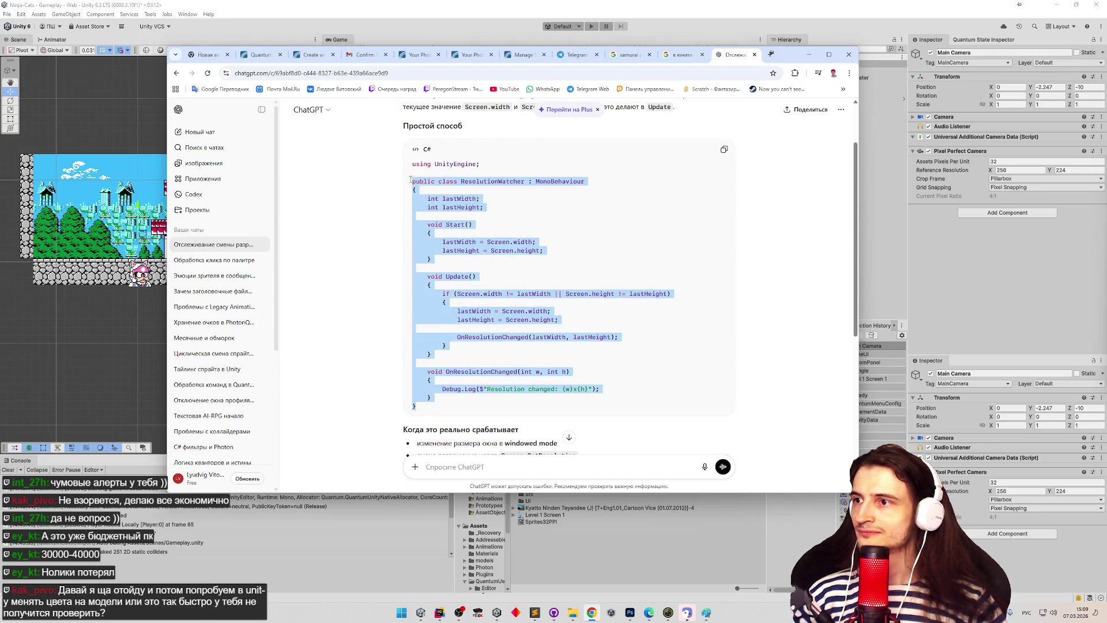
{"action": "left_click", "coordinate": [722, 150]}
{"action": "left_click", "coordinate": [439, 612]}
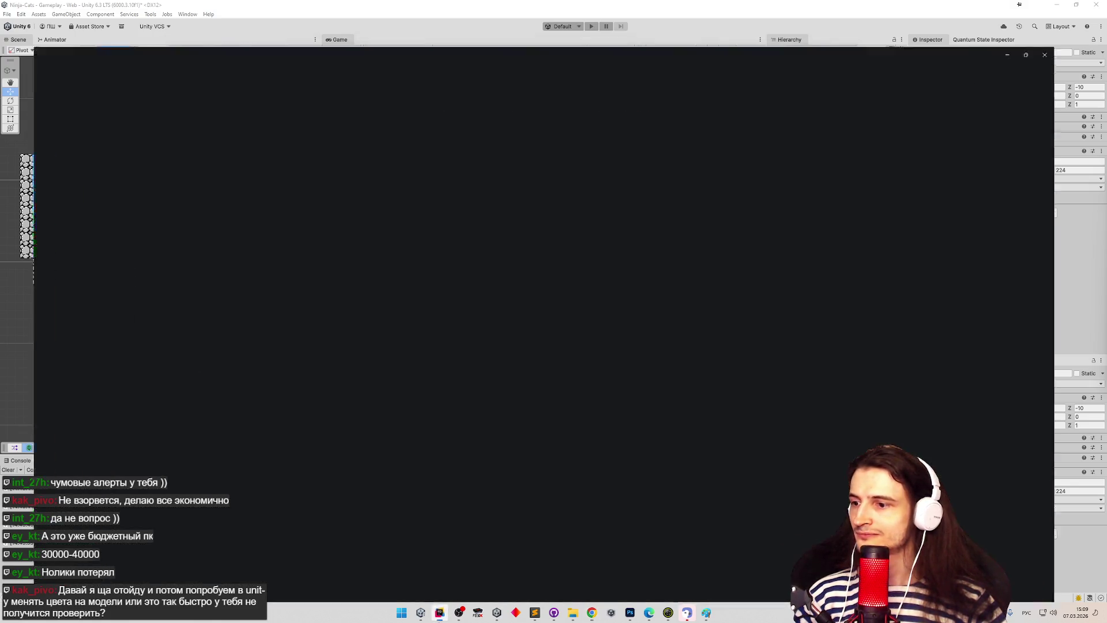
Step: Add a Unity MonoBehaviour script UIResolutionChanger.cs to the View folder
{"action": "scroll", "coordinate": [297, 376], "scroll_direction": "down", "scroll_amount": 9}
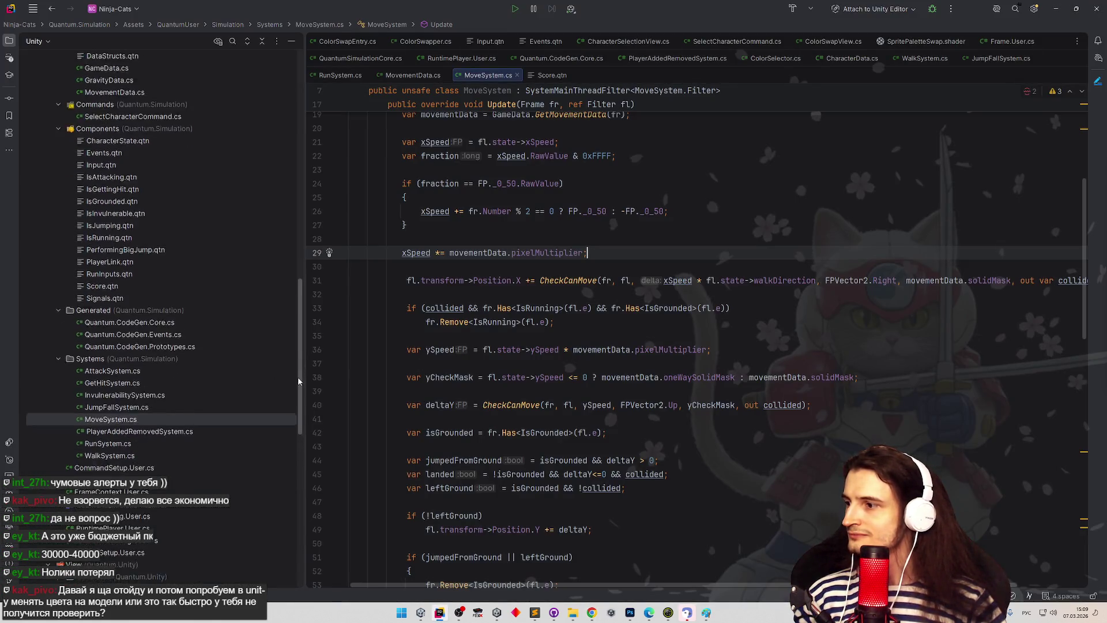
{"action": "left_click", "coordinate": [198, 436]}
{"action": "key", "text": "alt+Insert"}
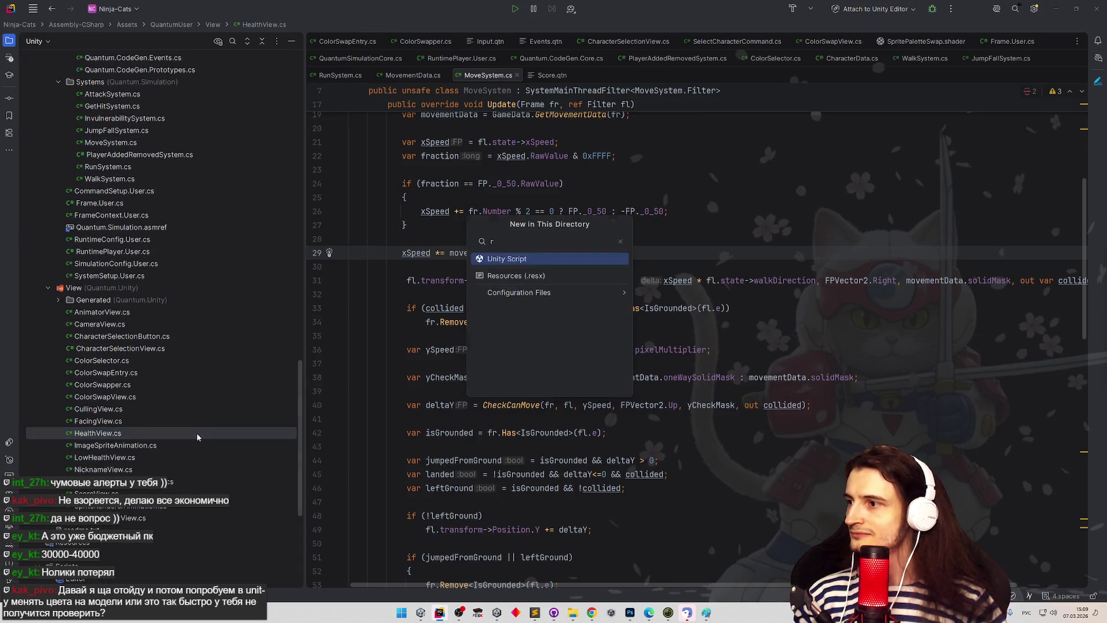
{"action": "key", "text": "Return"}
{"action": "key", "text": "Escape"}
{"action": "scroll", "coordinate": [282, 426], "scroll_direction": "down", "scroll_amount": 5}
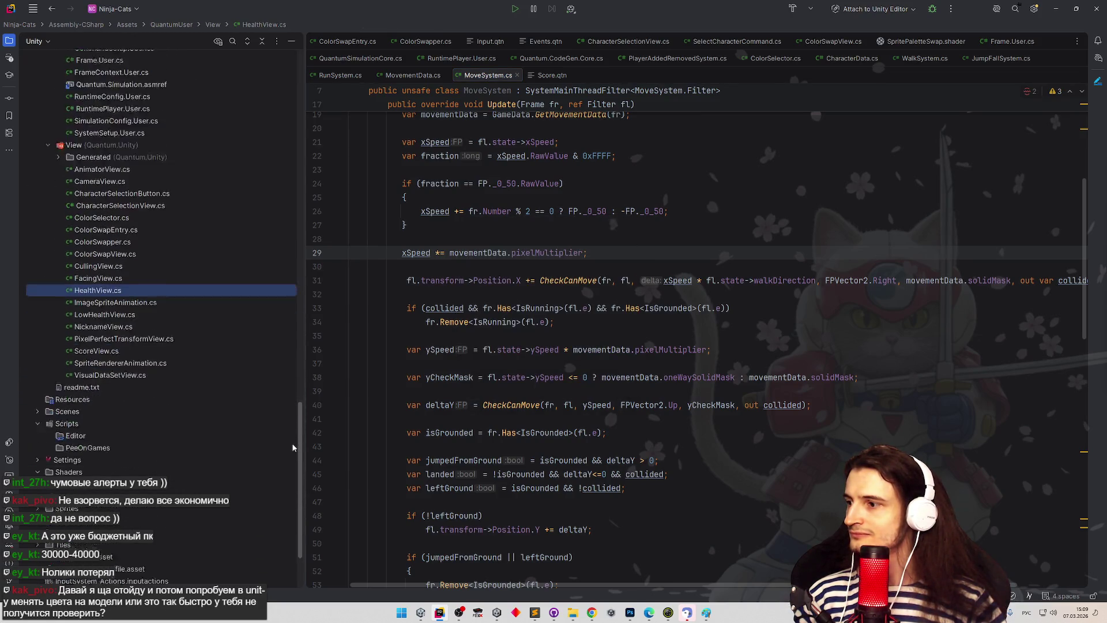
{"action": "scroll", "coordinate": [293, 449], "scroll_direction": "up", "scroll_amount": 2}
{"action": "key", "text": "alt+Insert"}
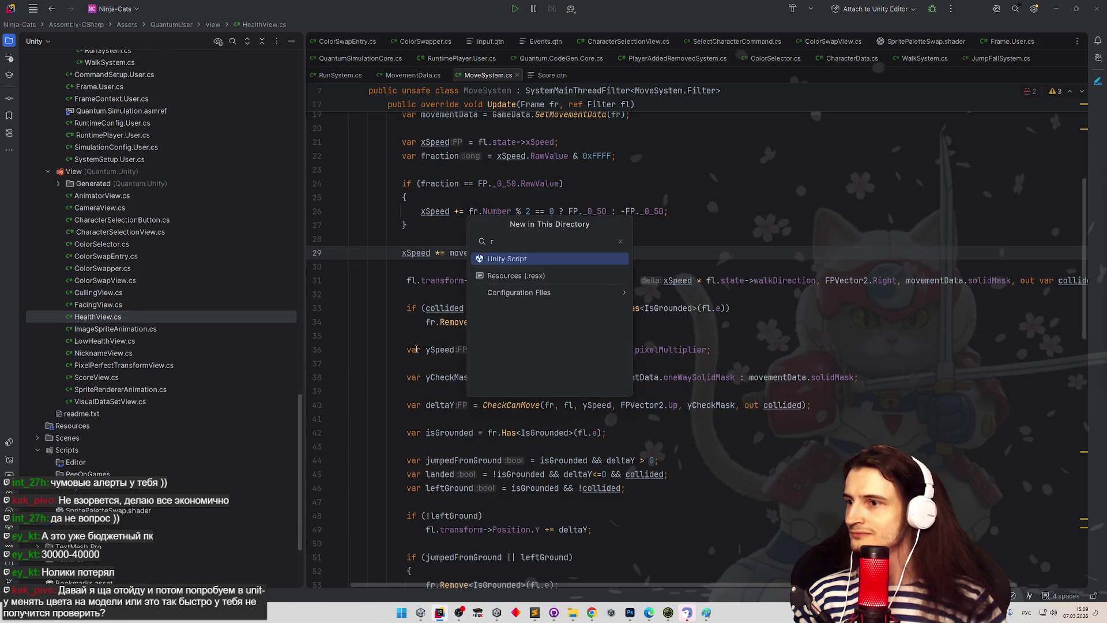
{"action": "key", "text": "Return"}
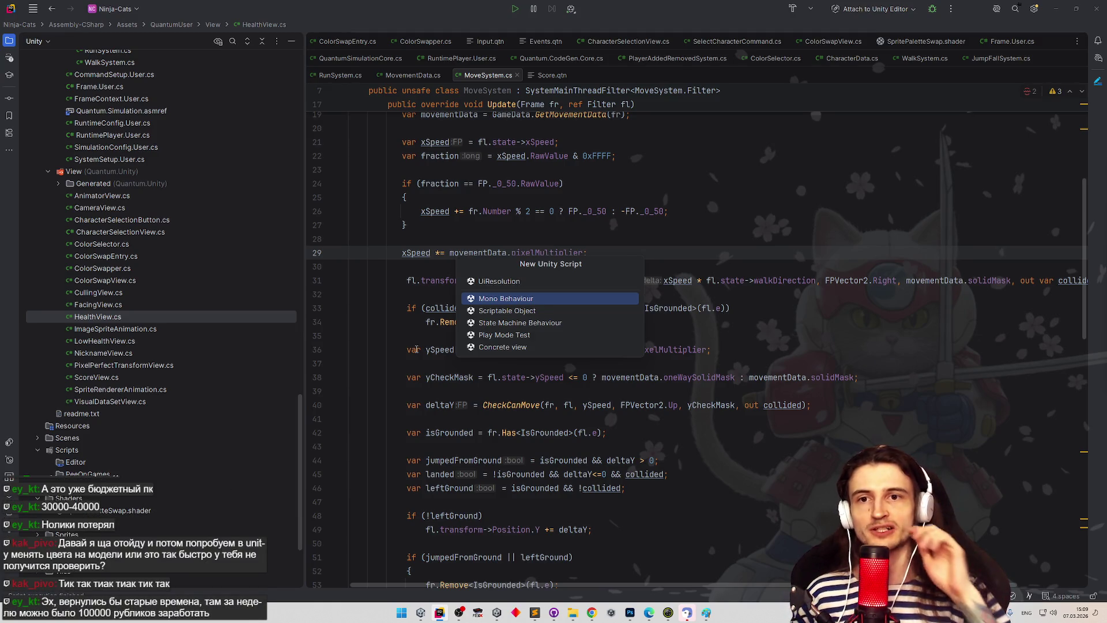
{"action": "type", "text": "UIResolution"}
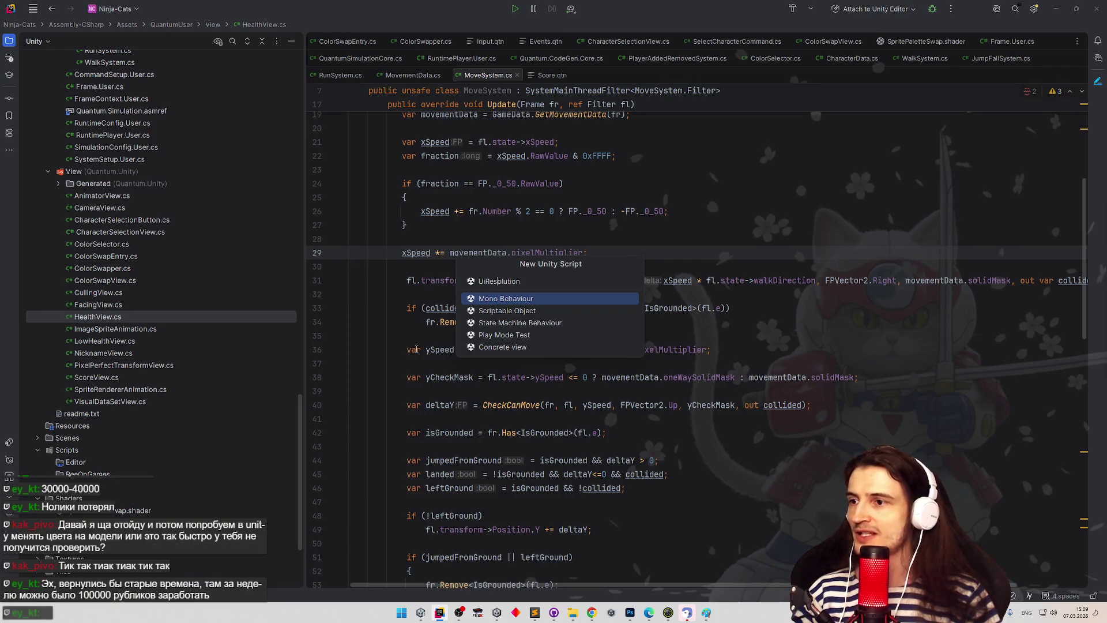
{"action": "key", "text": "ctrl+Left"}
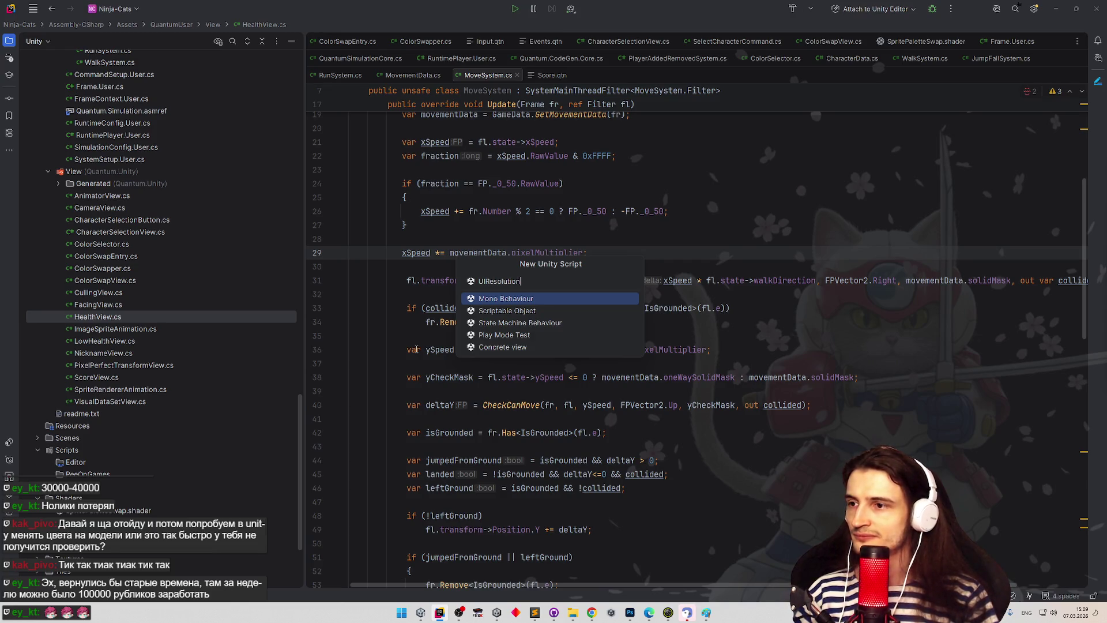
{"action": "type", "text": "Changer"}
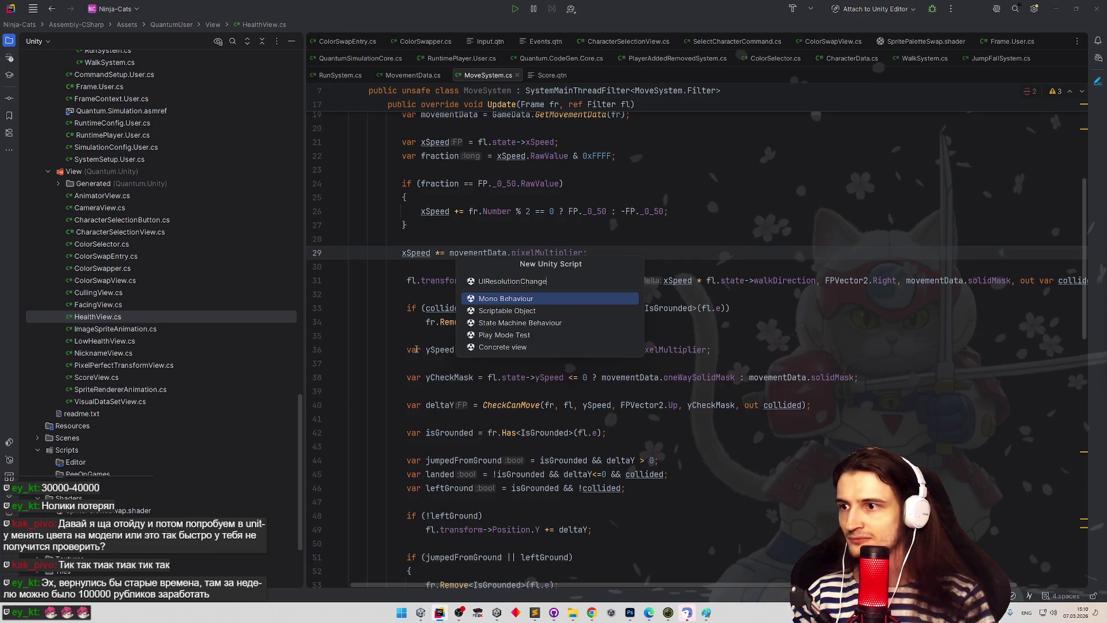
{"action": "key", "text": "Return"}
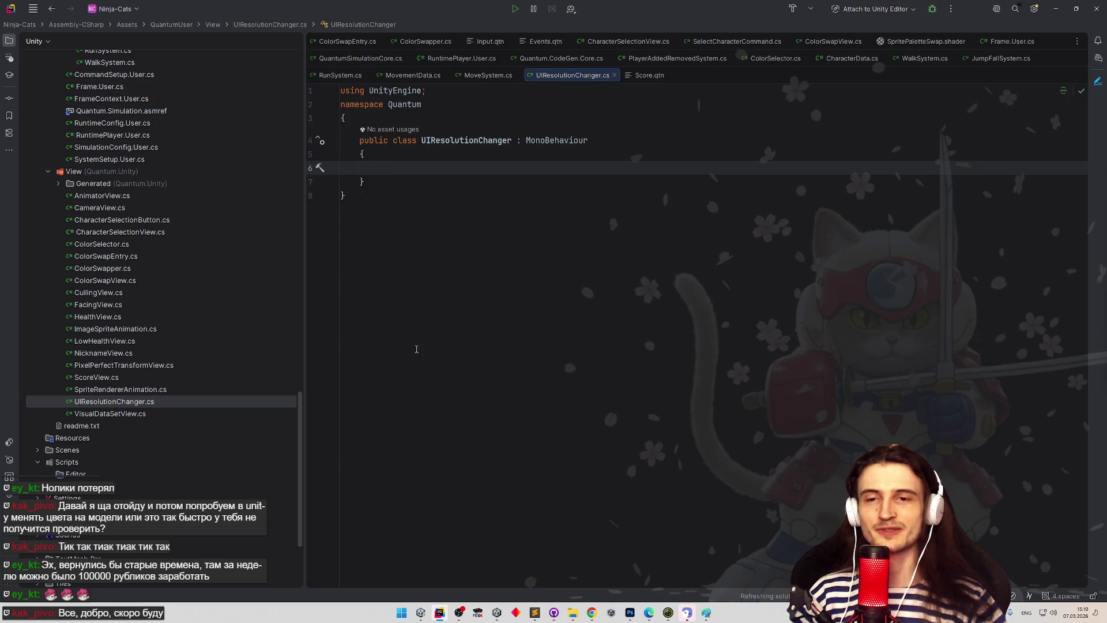
Step: Replace the whole file contents with the copied ResolutionWatcher code, dropping the namespace
{"action": "left_click_drag", "start_coordinate": [362, 182], "coordinate": [368, 161]}
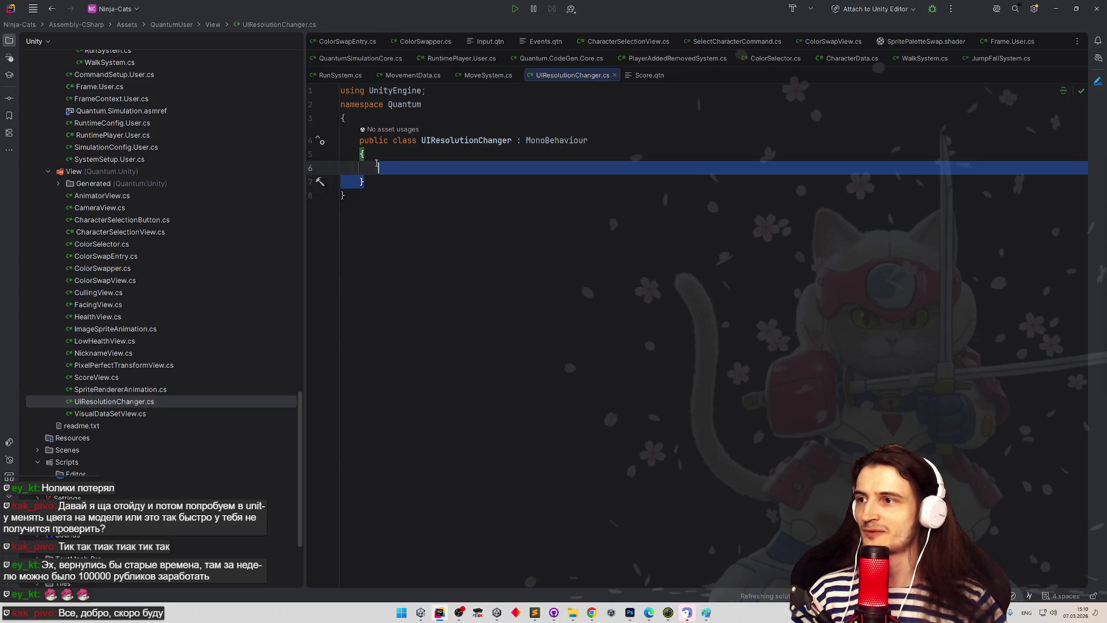
{"action": "key", "text": "ctrl+v"}
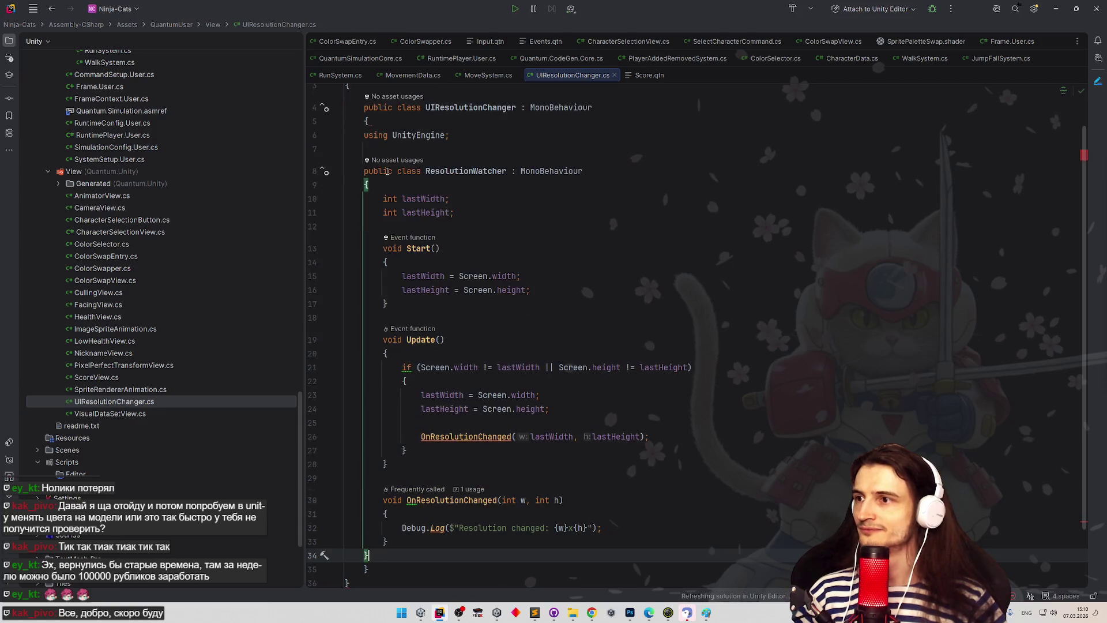
{"action": "key", "text": "ctrl+z"}
{"action": "mouse_move", "coordinate": [344, 136]}
{"action": "left_mouse_down"}
{"action": "mouse_move", "coordinate": [369, 155]}
{"action": "mouse_move", "coordinate": [371, 180]}
{"action": "left_mouse_up"}
{"action": "key", "text": "ctrl+v"}
{"action": "key", "text": "ctrl+a"}
{"action": "key", "text": "ctrl+v"}
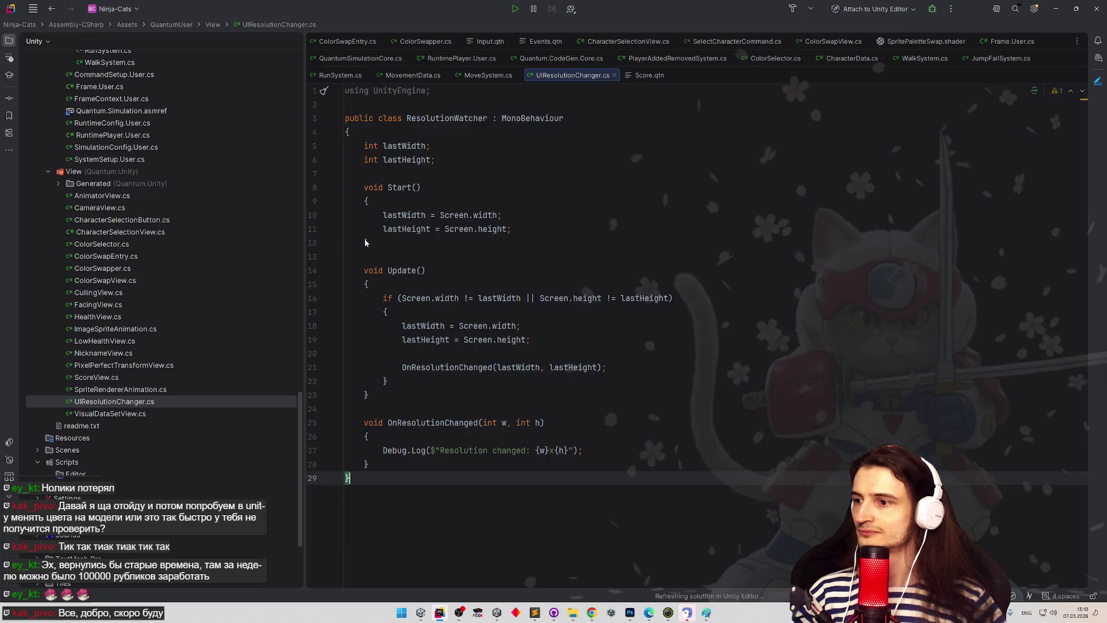
Step: Rename the pasted class from ResolutionWatcher to UIResolutionChanger, keeping the file name
{"action": "left_click", "coordinate": [131, 406]}
{"action": "key", "text": "shift+F6"}
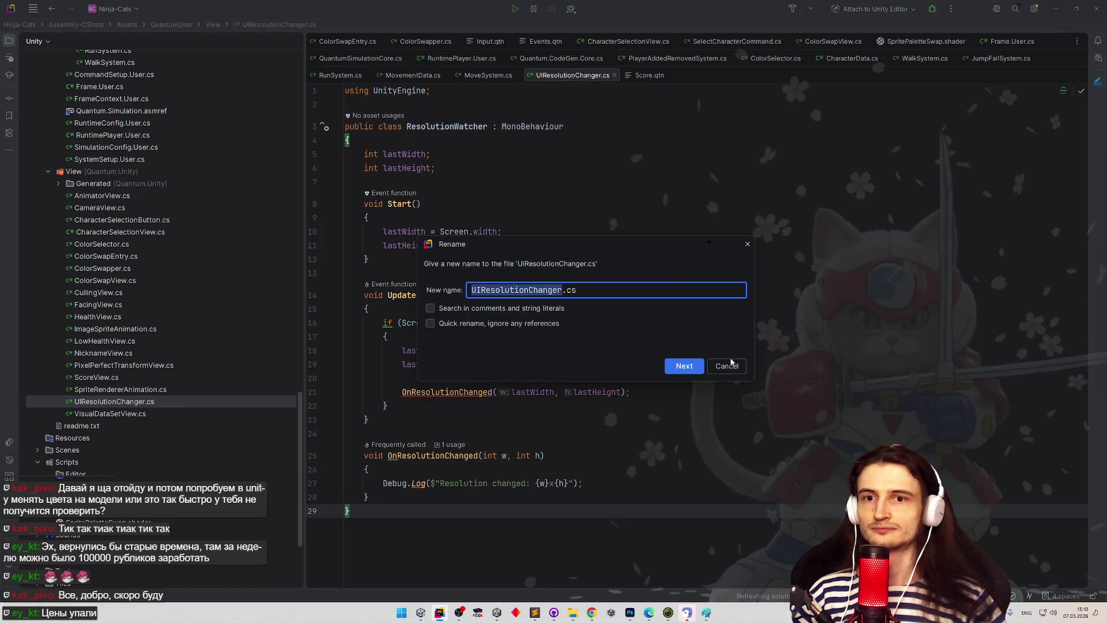
{"action": "left_click", "coordinate": [727, 367]}
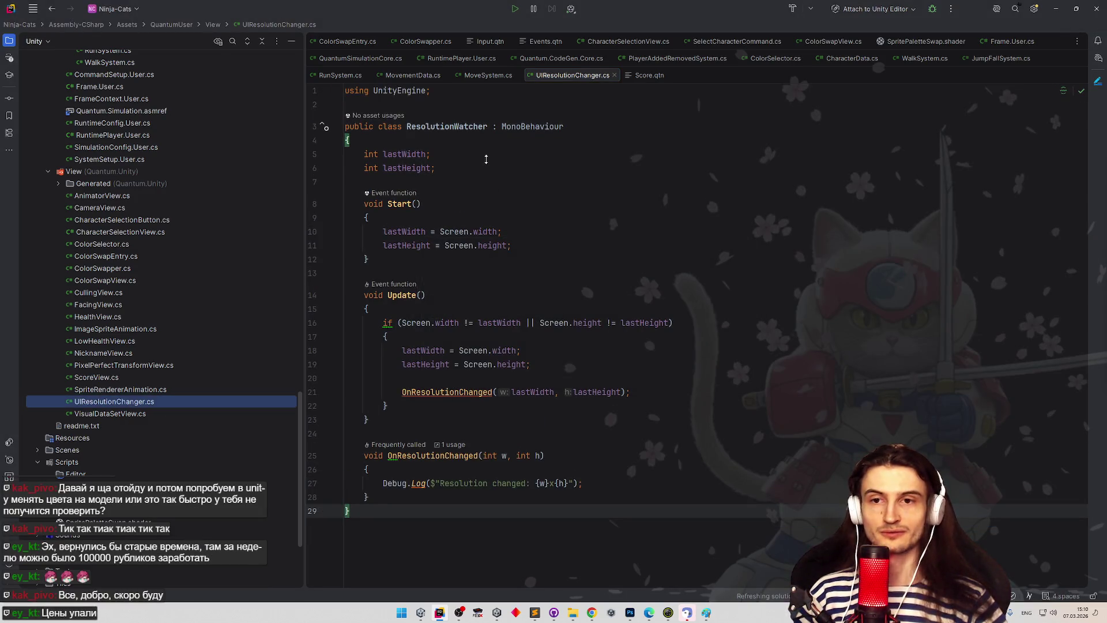
{"action": "double_click", "coordinate": [458, 126]}
{"action": "key", "text": "ctrl+v"}
{"action": "left_click", "coordinate": [470, 179]}
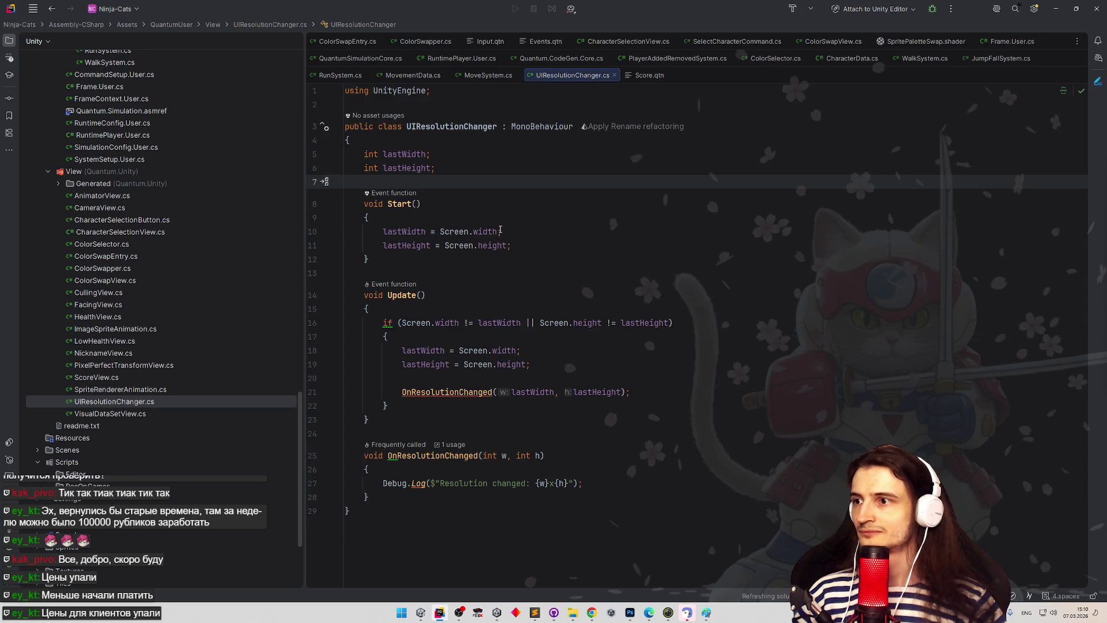
Step: Replace the lastWidth and lastHeight fields with a serialized PixelPerfectCamera _camera field
{"action": "left_click_drag", "start_coordinate": [493, 171], "coordinate": [363, 148]}
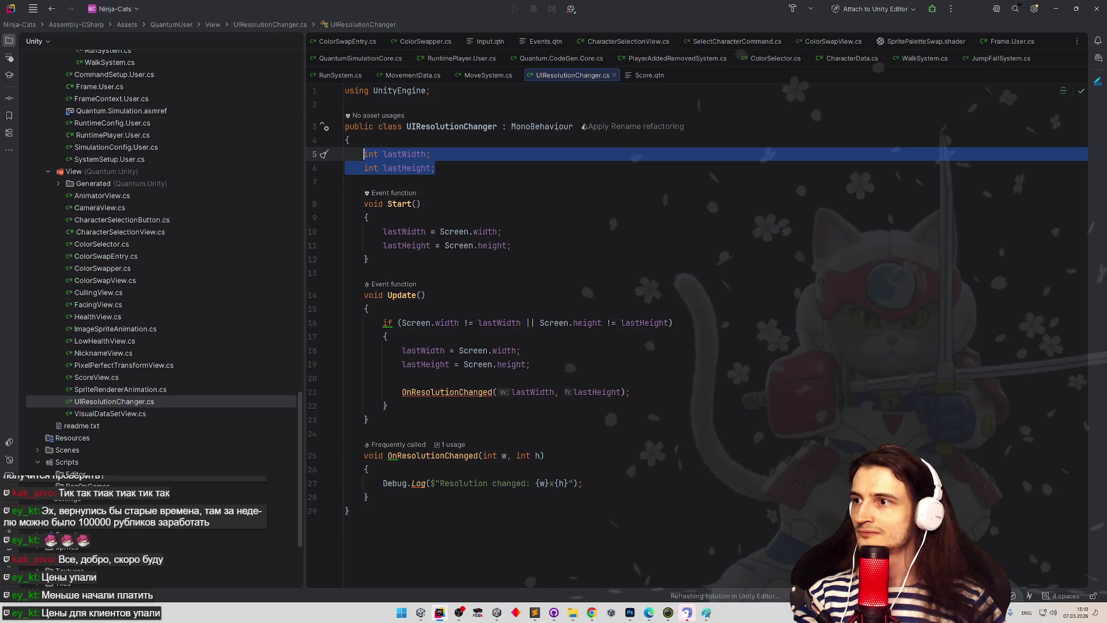
{"action": "key", "text": "Delete"}
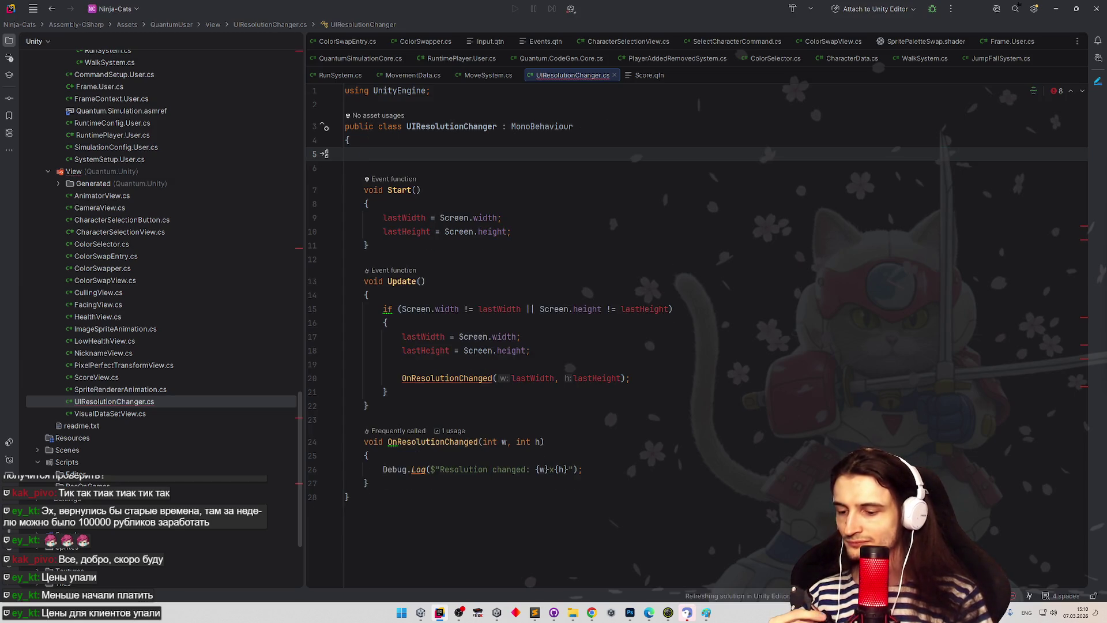
{"action": "type", "text": "sfield"}
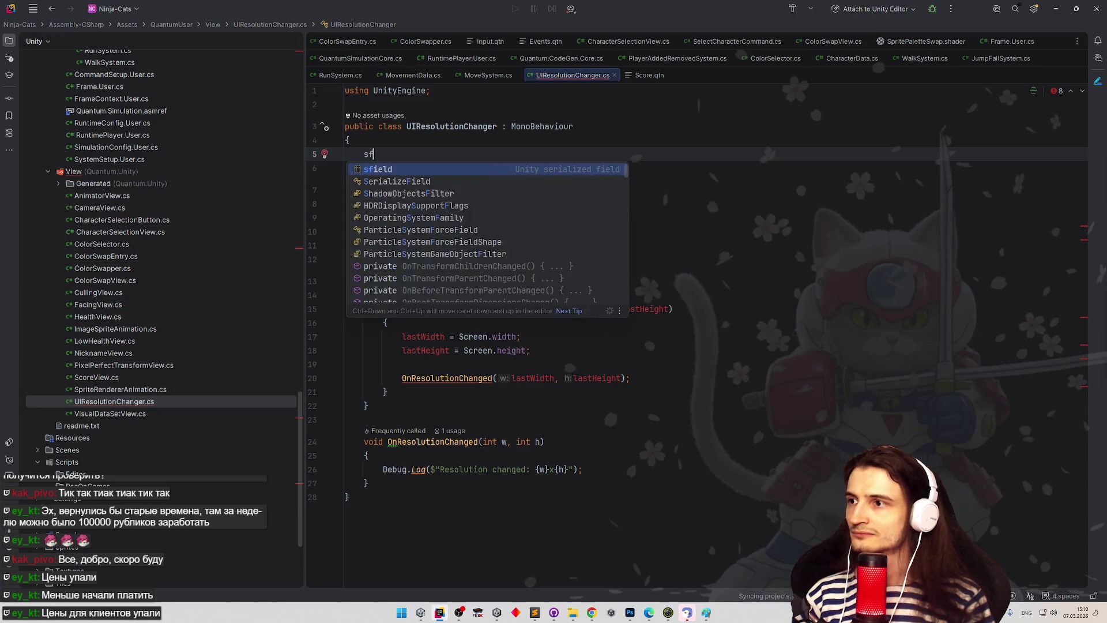
{"action": "key", "text": "Return"}
{"action": "type", "text": "PixelPre"}
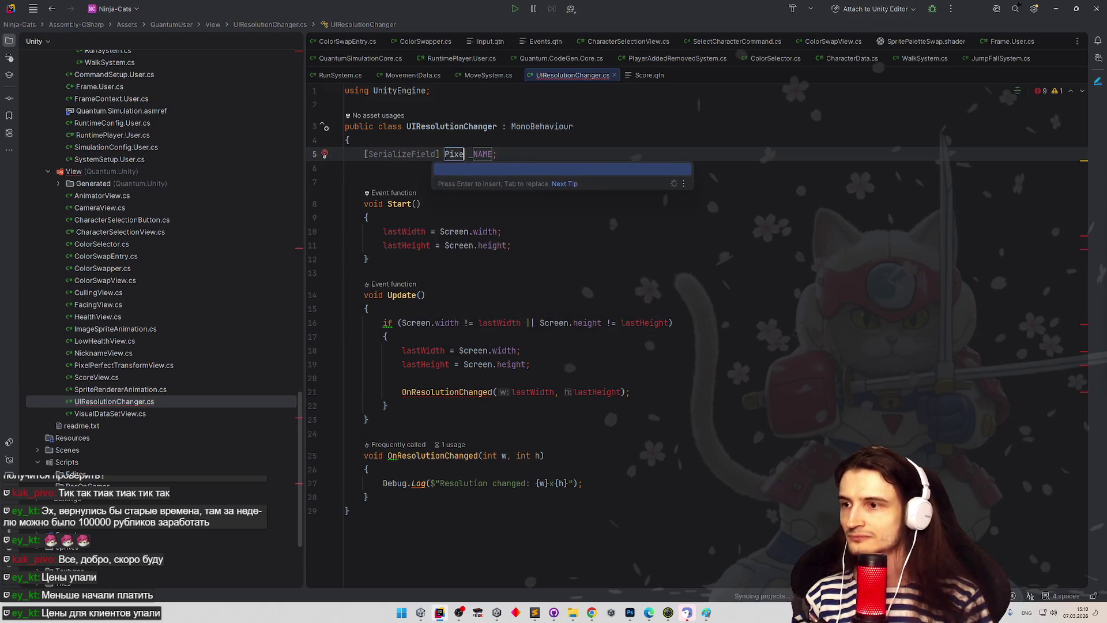
{"action": "key", "text": "BackSpace"}
{"action": "key", "text": "BackSpace"}
{"action": "type", "text": "erfectCame"}
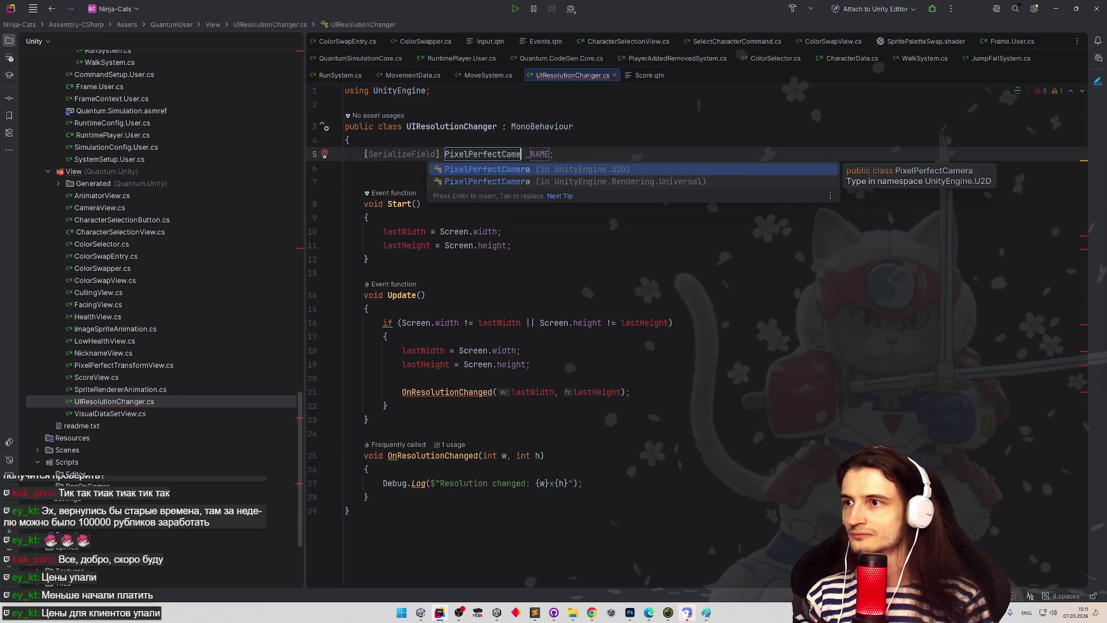
{"action": "key", "text": "Return"}
{"action": "key", "text": "Tab"}
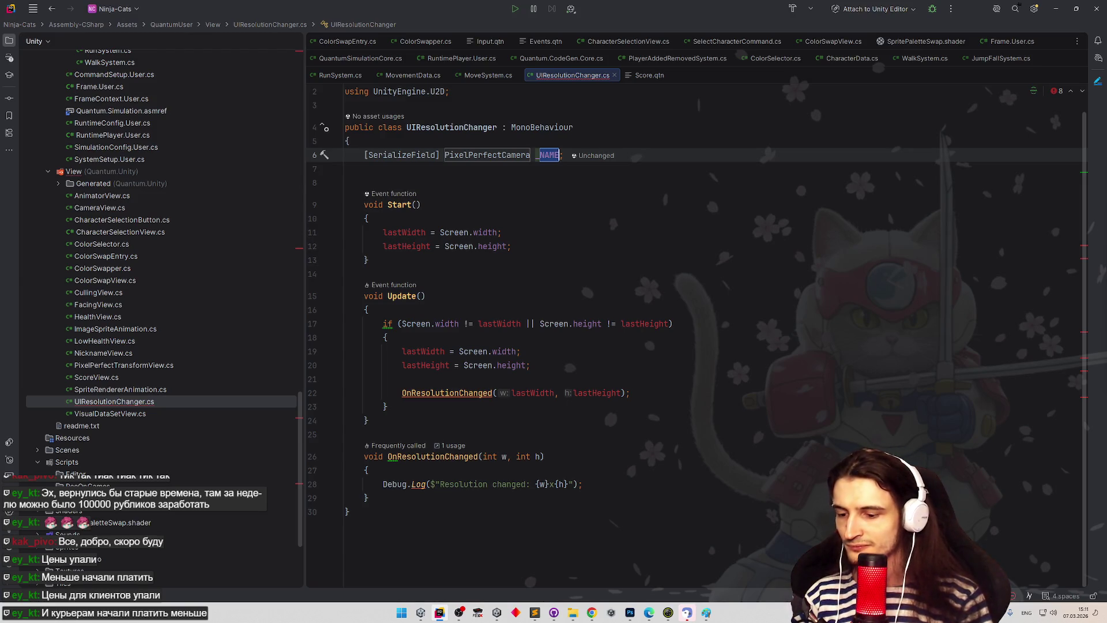
{"action": "key", "text": "Down"}
{"action": "key", "text": "Return"}
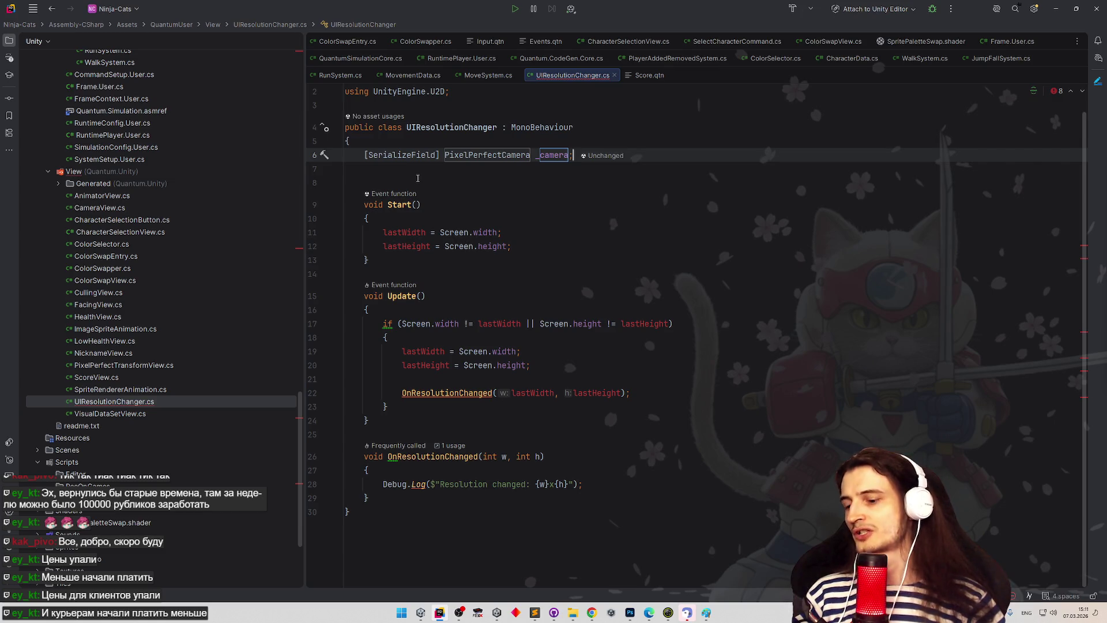
Step: Duplicate the camera field into a serialized float _defaultScale field
{"action": "key", "text": "ctrl+d"}
{"action": "double_click", "coordinate": [482, 169]}
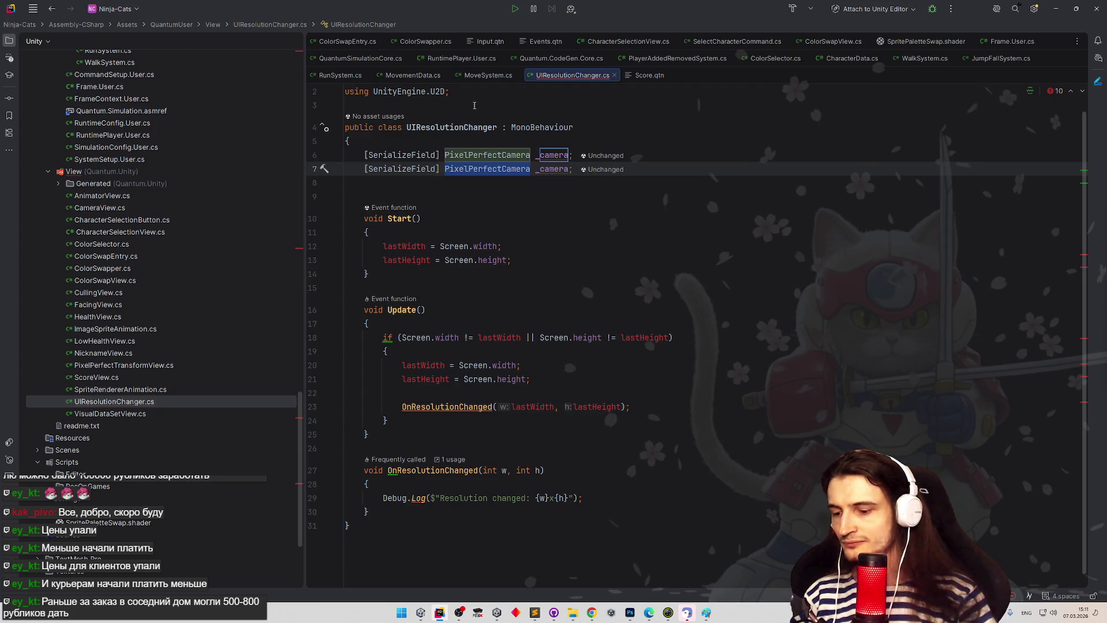
{"action": "type", "text": "int"}
{"action": "key", "text": "Escape"}
{"action": "key", "text": "ctrl+w"}
{"action": "double_click", "coordinate": [451, 168]}
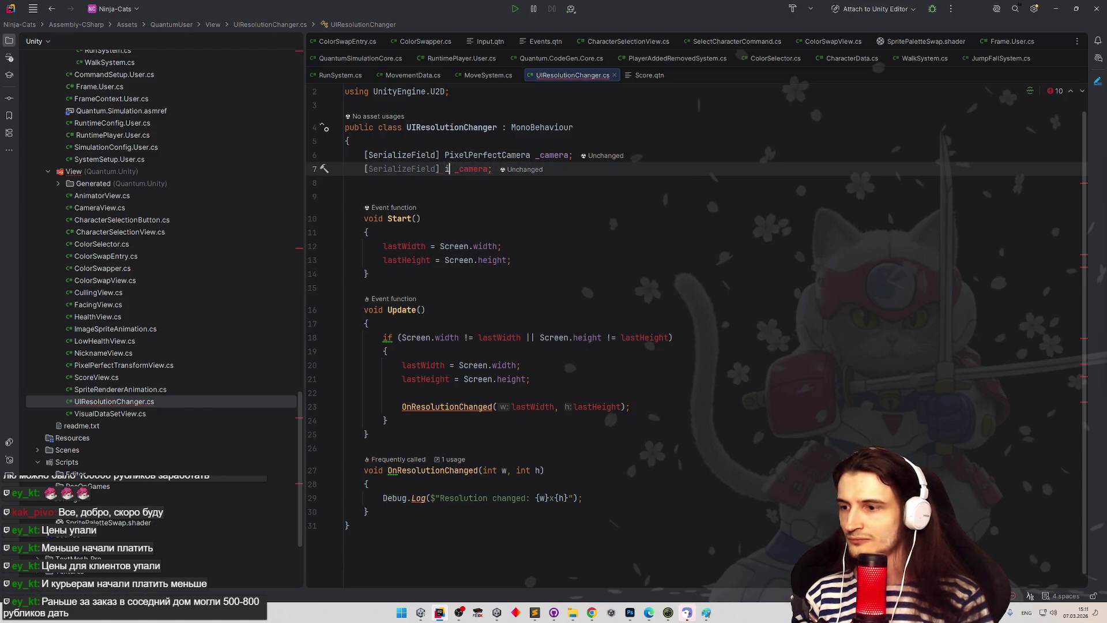
{"action": "type", "text": "flot"}
{"action": "key", "text": "Escape"}
{"action": "key", "text": "ctrl+Right"}
{"action": "key", "text": "ctrl+w"}
{"action": "type", "text": "_defa"}
{"action": "type", "text": "ultScale"}
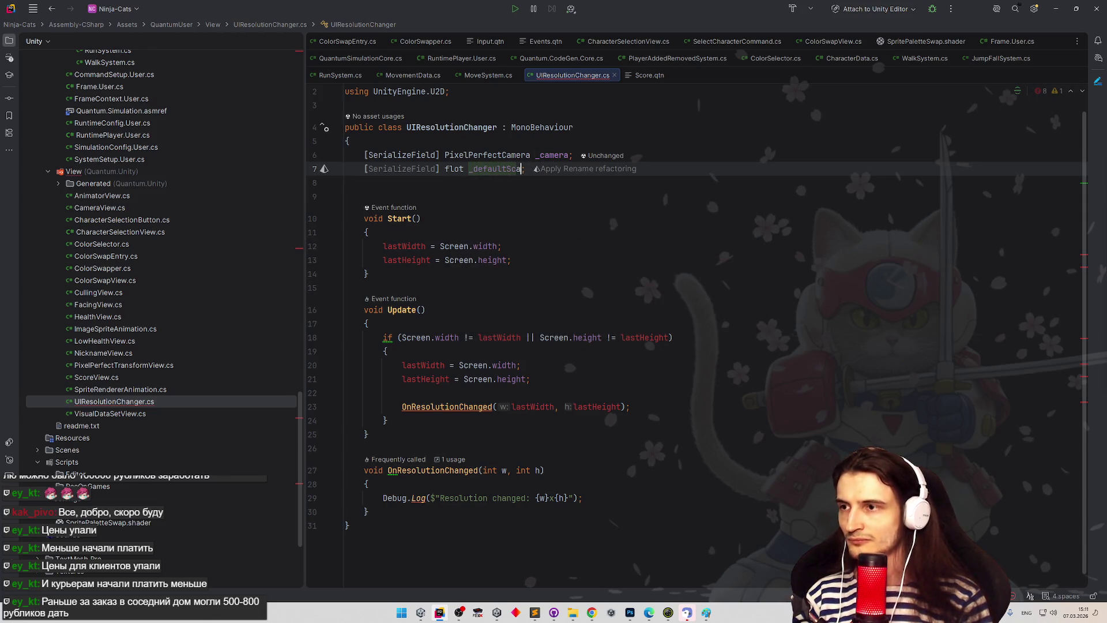
{"action": "key", "text": "ctrl+Left"}
{"action": "key", "text": "ctrl+Left"}
{"action": "key", "text": "Right"}
{"action": "key", "text": "Right"}
{"action": "key", "text": "Right"}
{"action": "type", "text": "a"}
{"action": "key", "text": "Escape"}
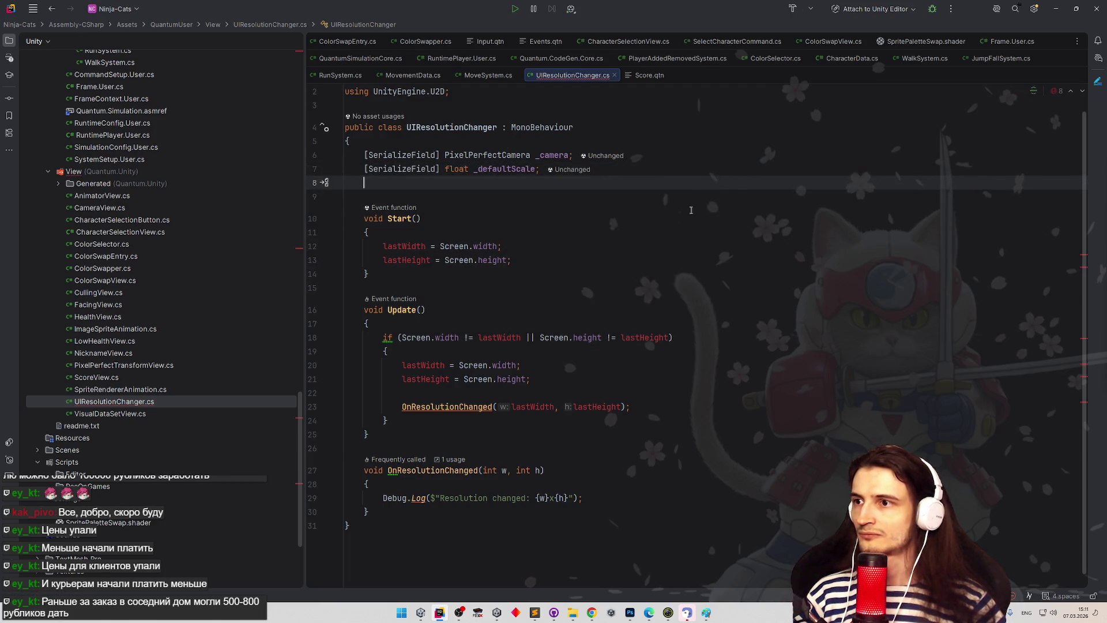
Step: Add a plain int lastMultiplier = 0; field below _defaultScale
{"action": "left_click", "coordinate": [545, 247]}
{"action": "double_click", "coordinate": [552, 155]}
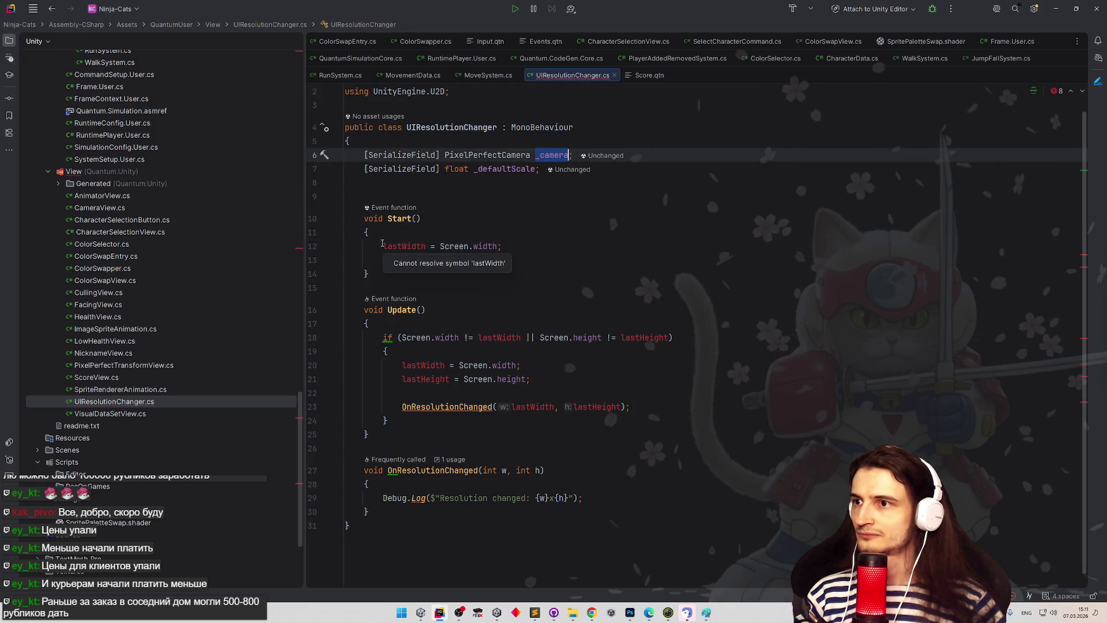
{"action": "left_click_drag", "start_coordinate": [382, 246], "coordinate": [512, 260]}
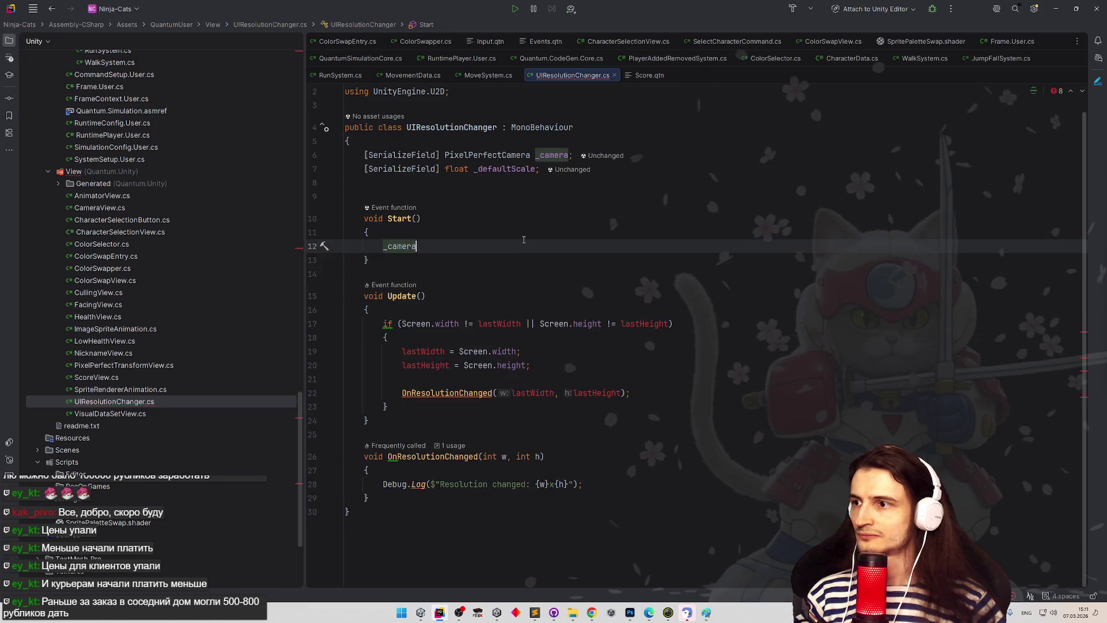
{"action": "left_click", "coordinate": [564, 170]}
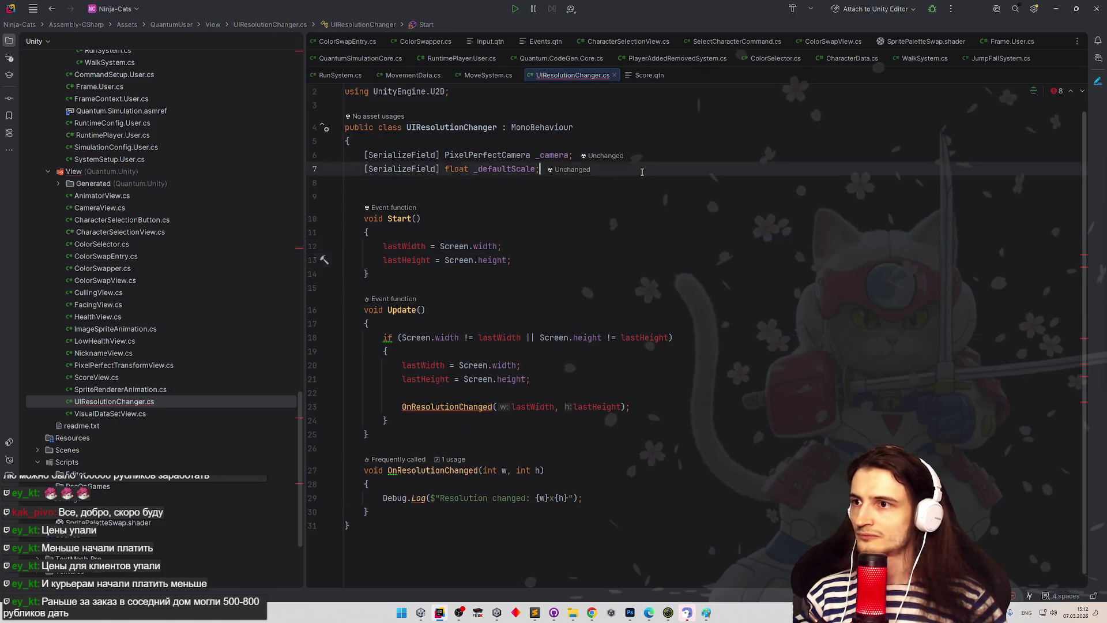
{"action": "key", "text": "Return"}
{"action": "type", "text": "sf"}
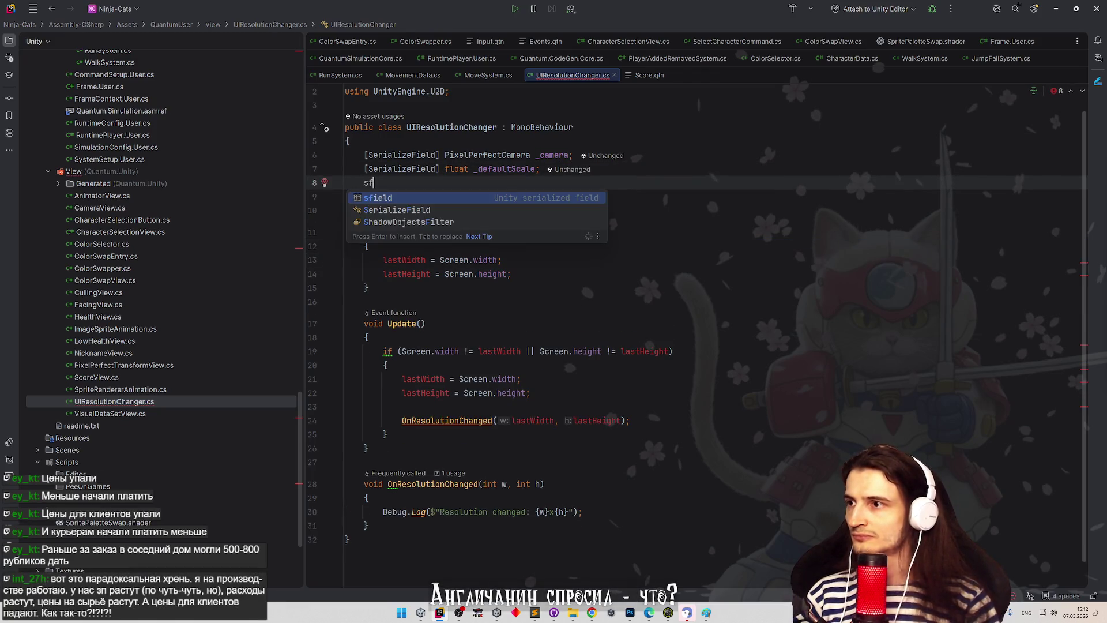
{"action": "key", "text": "Tab"}
{"action": "key", "text": "BackSpace"}
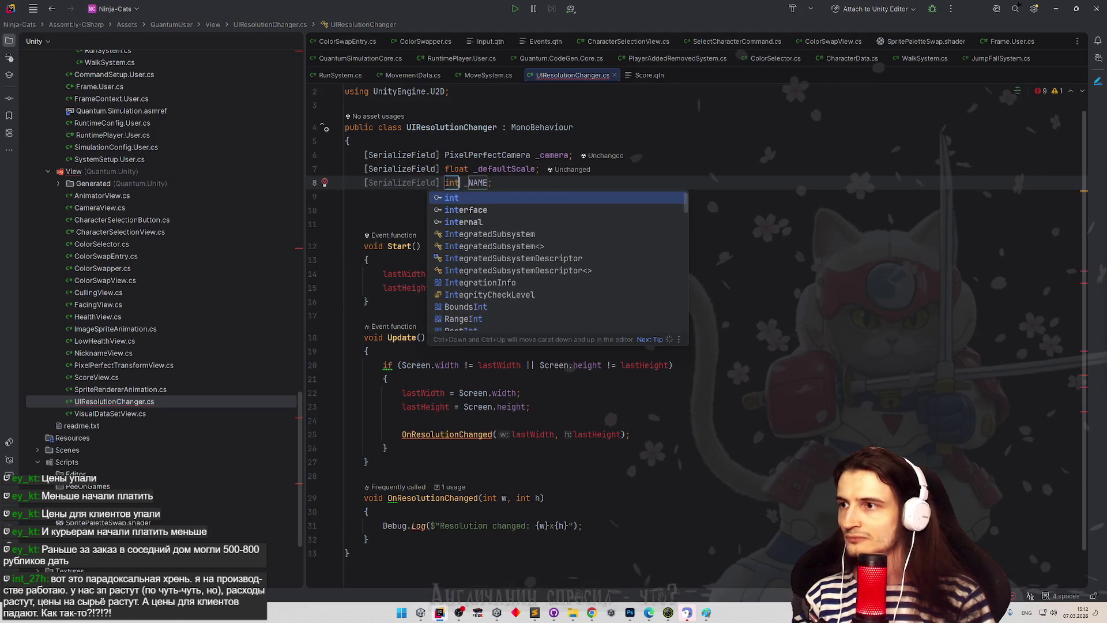
{"action": "key", "text": "Escape"}
{"action": "type", "text": "d]"}
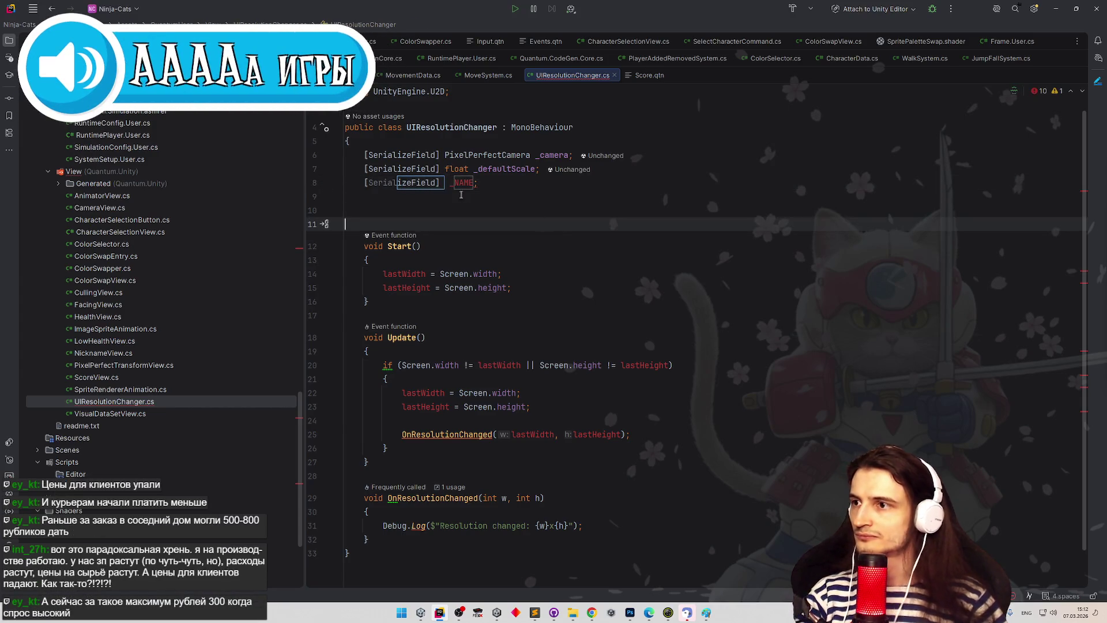
{"action": "key", "text": "Down"}
{"action": "key", "text": "Up"}
{"action": "key", "text": "ctrl+shift+Right"}
{"action": "type", "text": "in"}
{"action": "key", "text": "Return"}
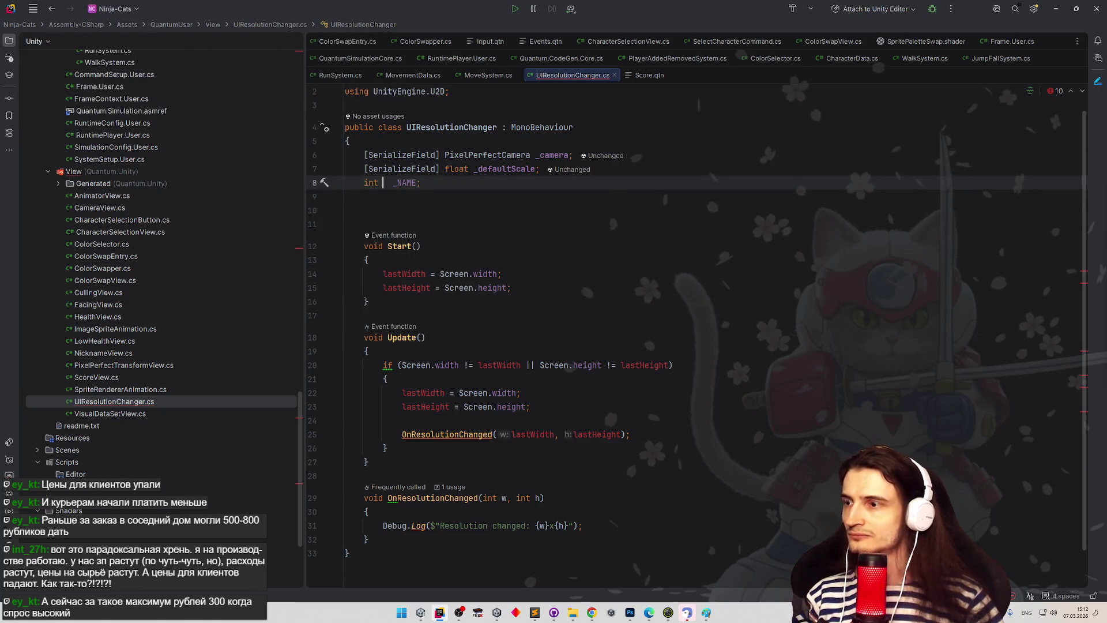
{"action": "type", "text": "lastR"}
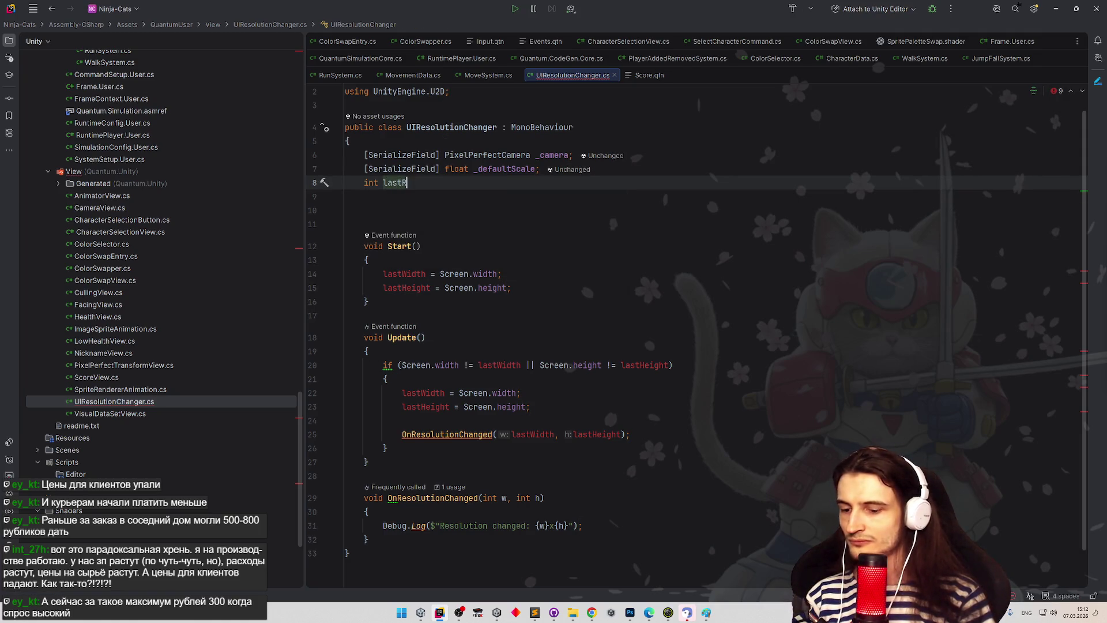
{"action": "type", "text": "at"}
{"action": "key", "text": "BackSpace"}
{"action": "key", "text": "BackSpace"}
{"action": "key", "text": "BackSpace"}
{"action": "type", "text": "Multiplier"}
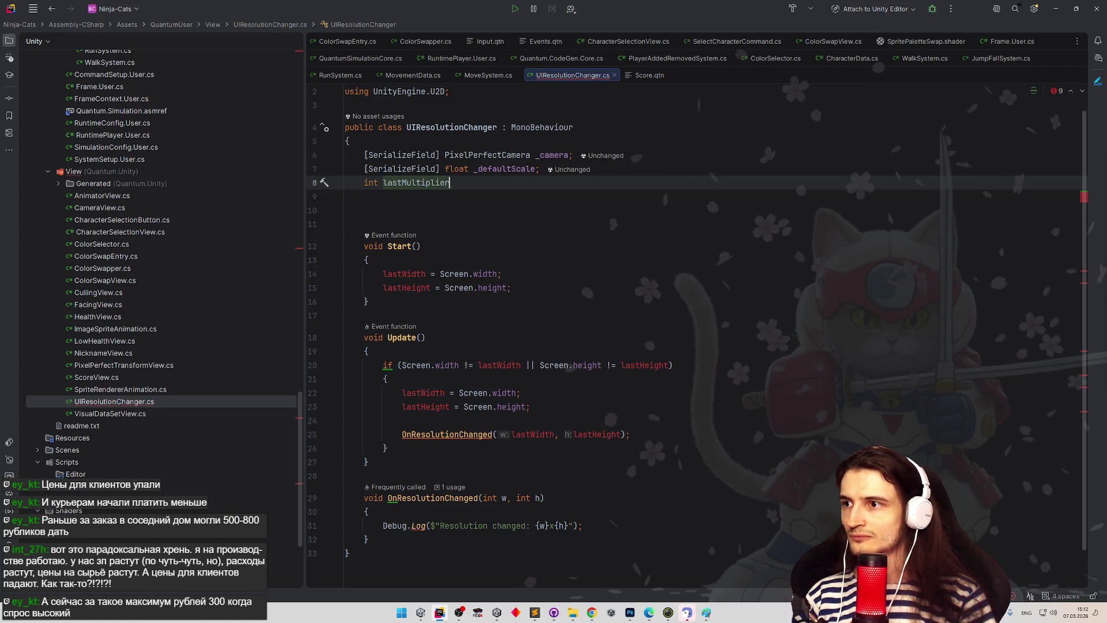
{"action": "type", "text": " = "}
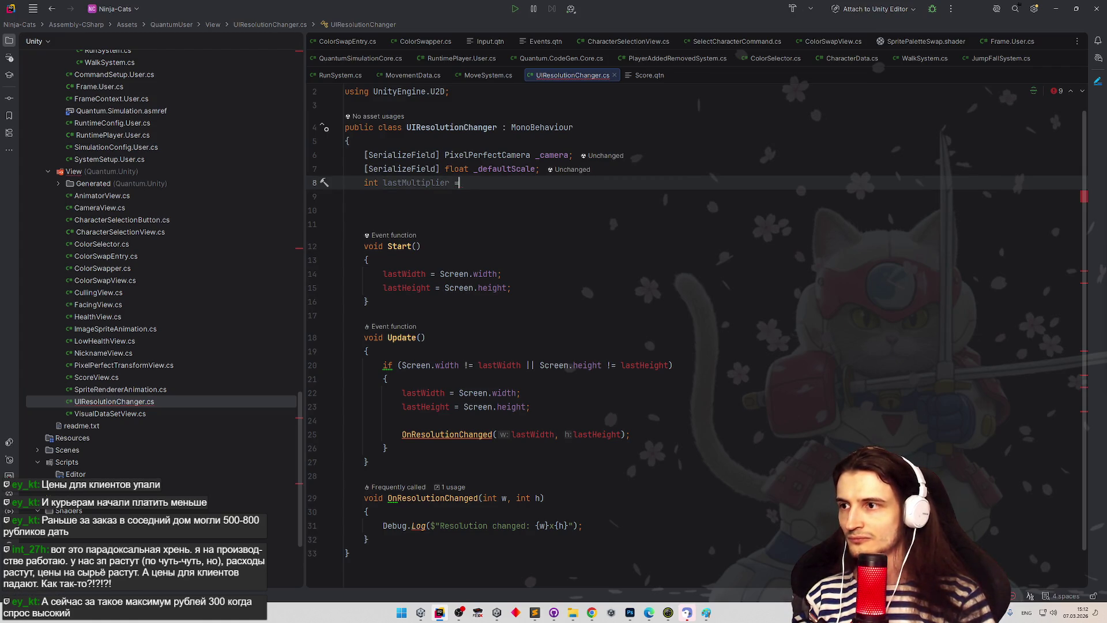
{"action": "type", "text": "0;"}
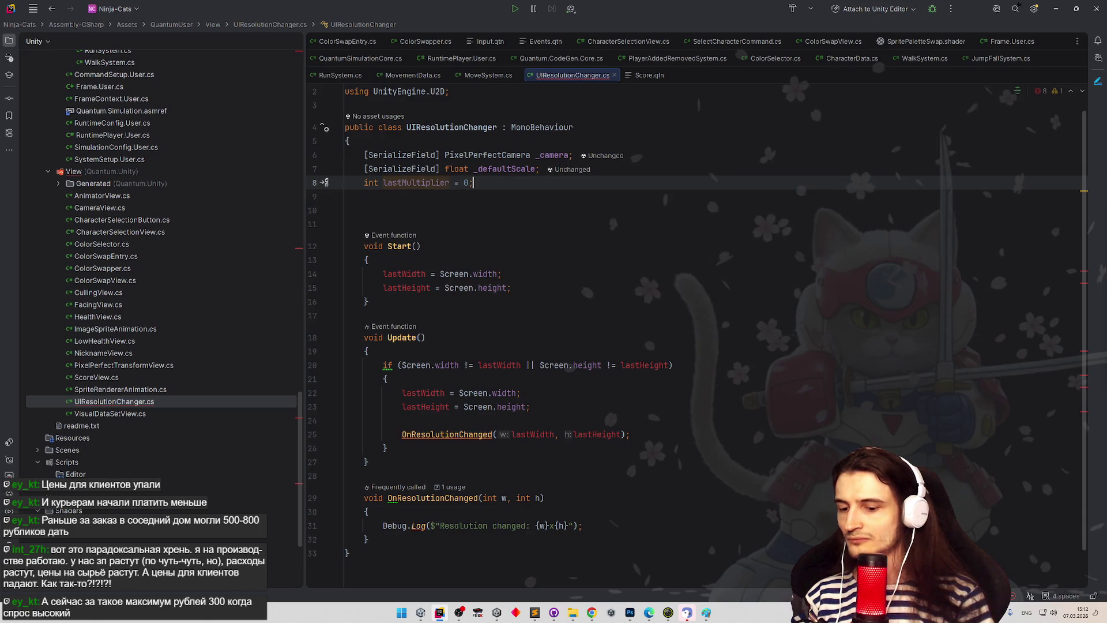
Step: Replace Start's width and height assignments with lastMultiplier
{"action": "double_click", "coordinate": [550, 154]}
{"action": "double_click", "coordinate": [432, 188]}
{"action": "key", "text": "ctrl+c"}
{"action": "left_click_drag", "start_coordinate": [383, 274], "coordinate": [530, 287]}
{"action": "key", "text": "ctrl+v"}
{"action": "left_click", "coordinate": [494, 273]}
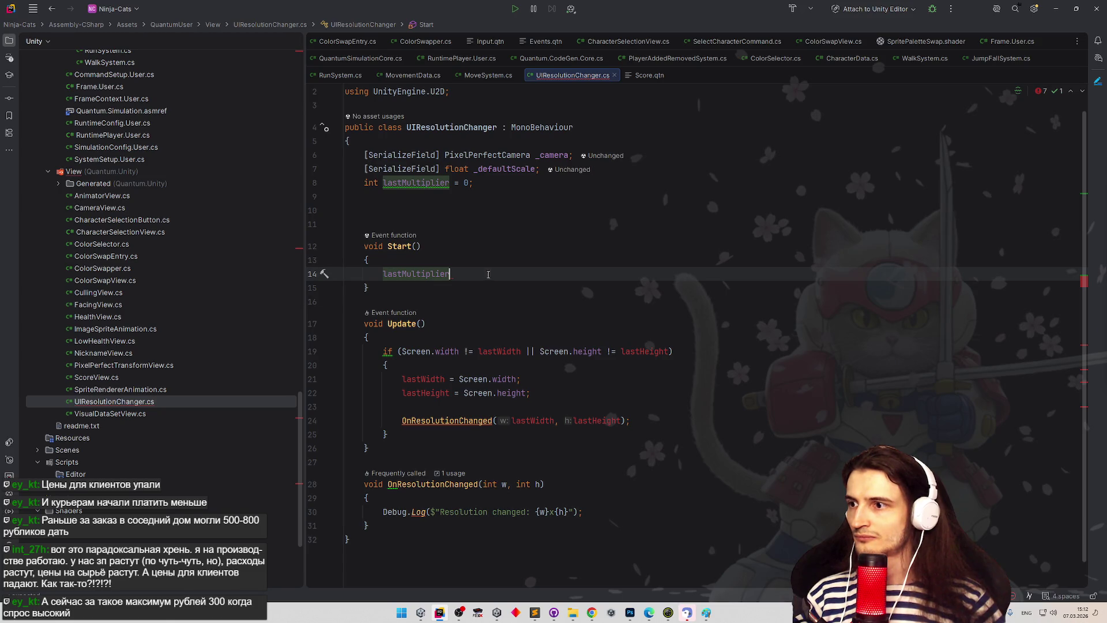
{"action": "double_click", "coordinate": [399, 272]}
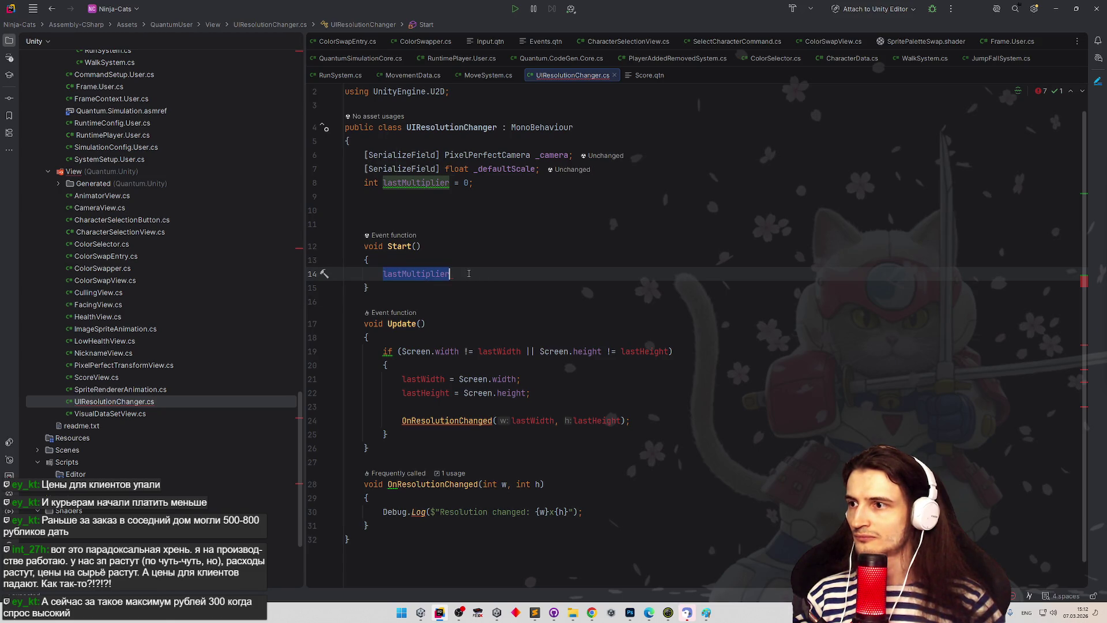
Step: Make Start's body a single Update(); call
{"action": "key", "text": "BackSpace"}
{"action": "type", "text": "Update"}
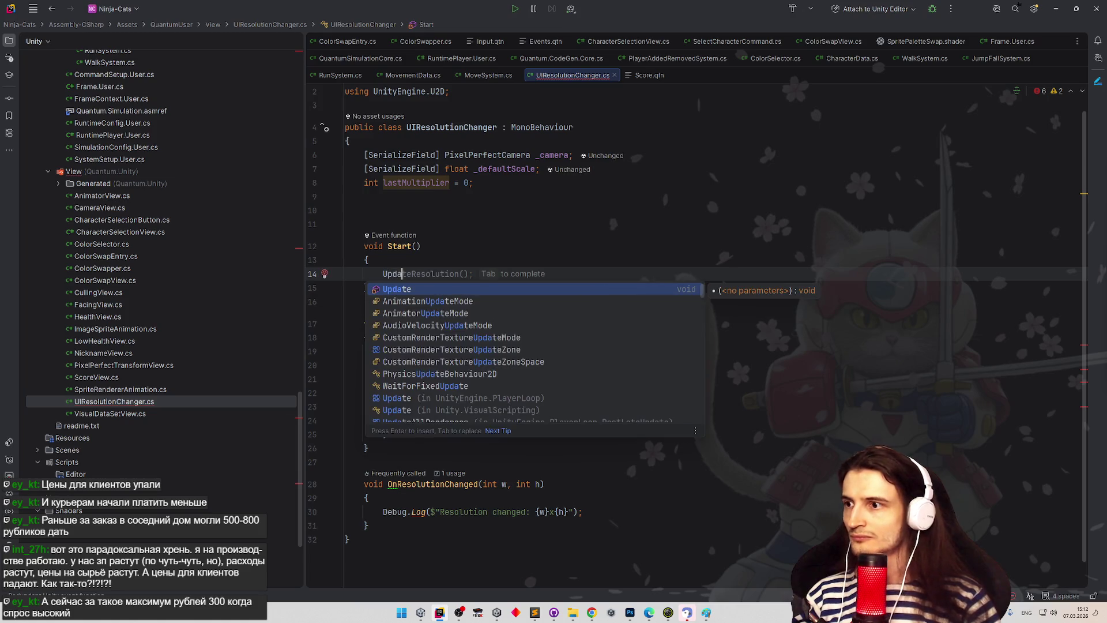
{"action": "key", "text": "Return"}
{"action": "type", "text": ";"}
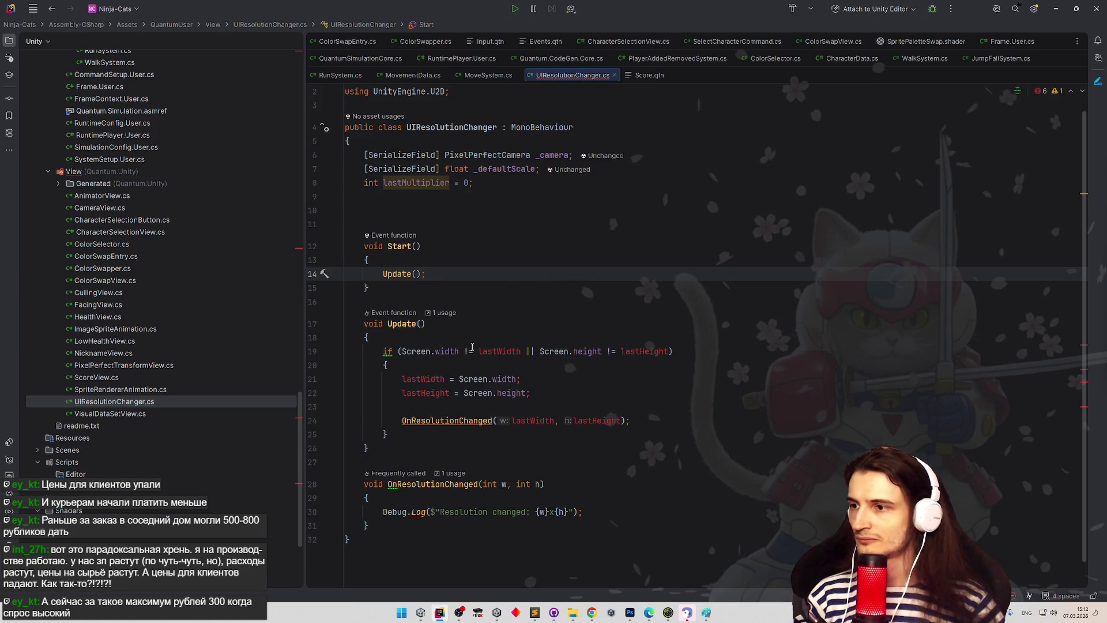
{"action": "scroll", "coordinate": [488, 330], "scroll_direction": "down", "scroll_amount": 1}
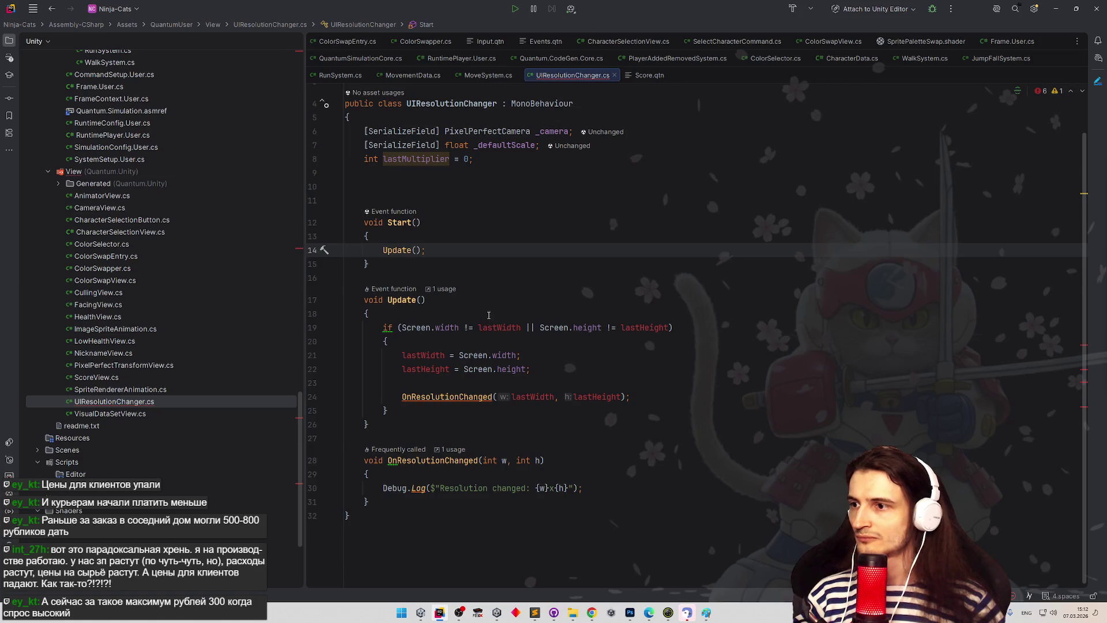
{"action": "scroll", "coordinate": [456, 326], "scroll_direction": "up", "scroll_amount": 1}
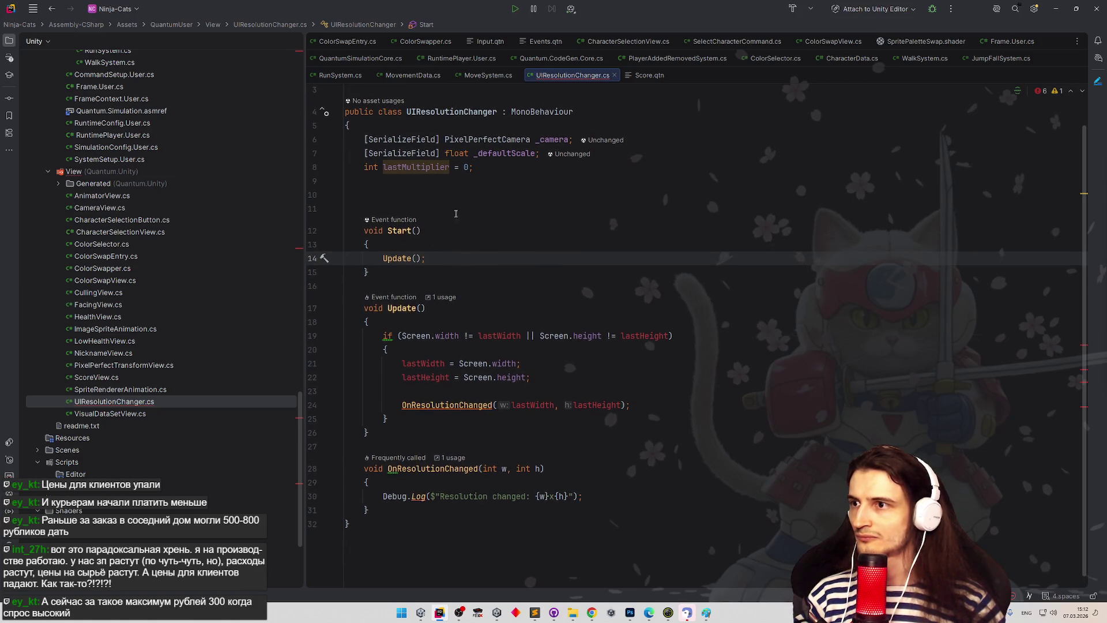
{"action": "key", "text": "shift+F2"}
Step: Rewrite Update's width/height check to compare _camera.pixelRatio against the stored value
{"action": "left_click_drag", "start_coordinate": [402, 336], "coordinate": [672, 336]}
{"action": "type", "text": "_camera"}
{"action": "key", "text": "BackSpace"}
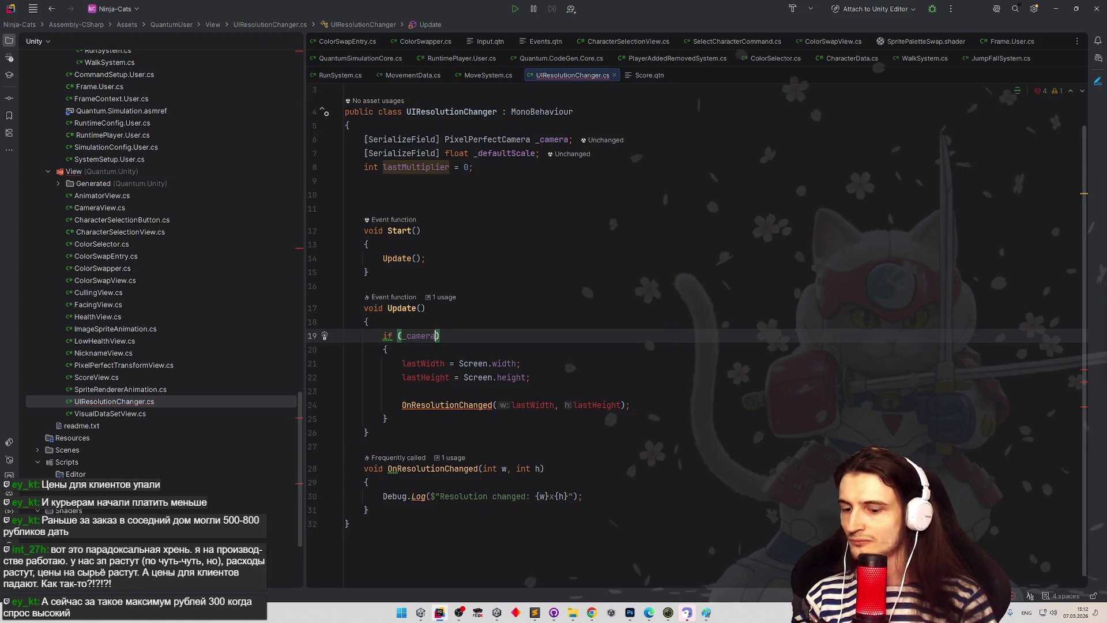
{"action": "type", "text": ".rat"}
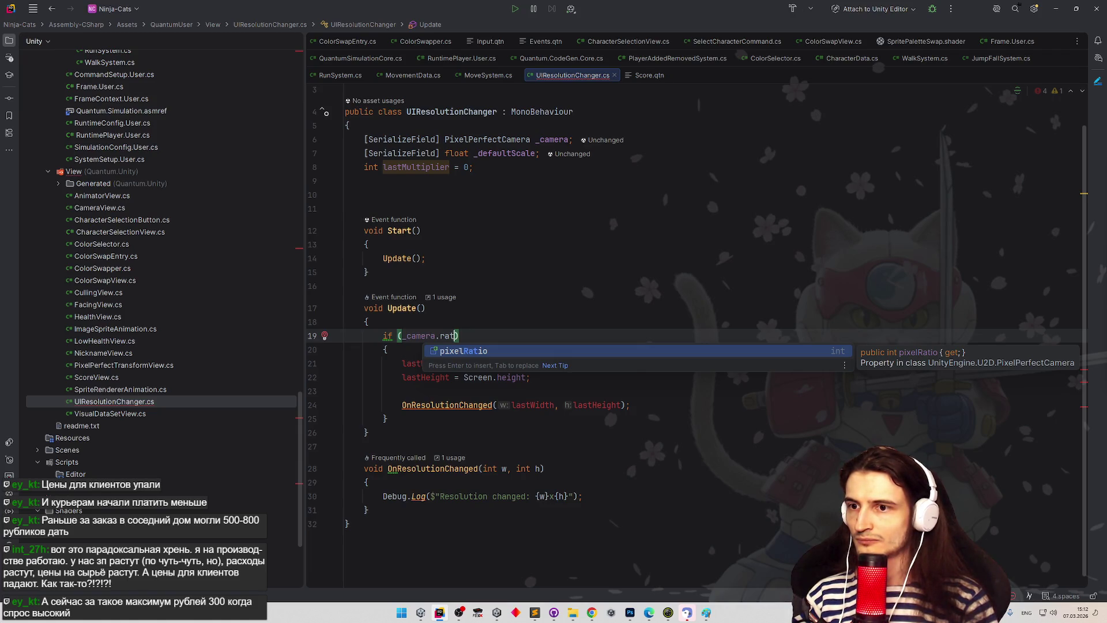
{"action": "key", "text": "Return"}
{"action": "type", "text": "!"}
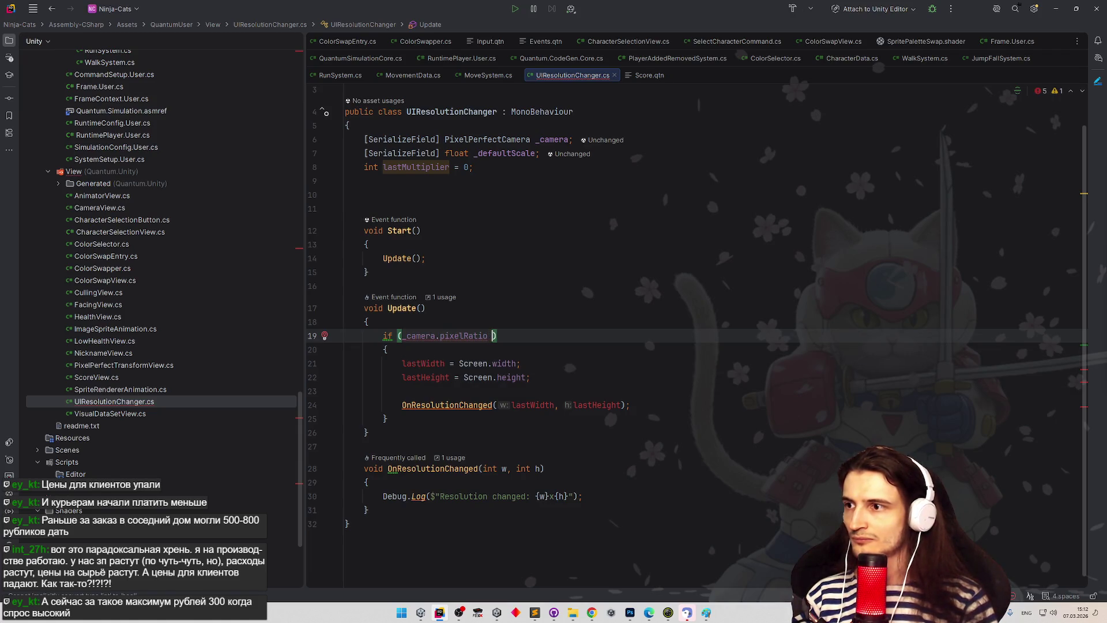
{"action": "type", "text": "= _defaultScale"}
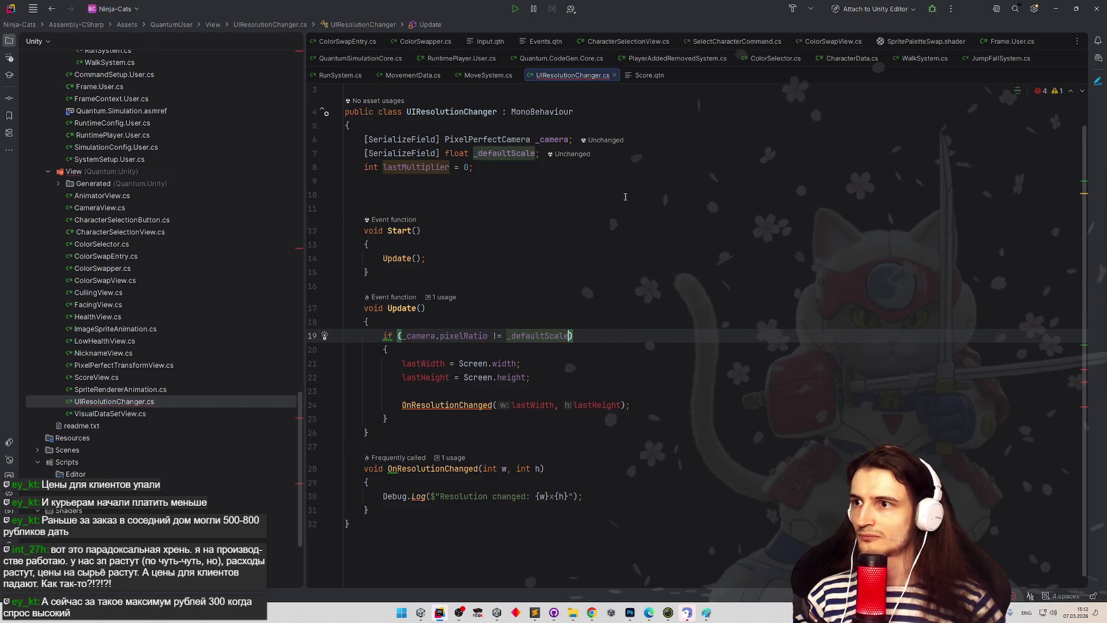
Step: Rename the lastMultiplier field to lastRatio everywhere
{"action": "double_click", "coordinate": [443, 167]}
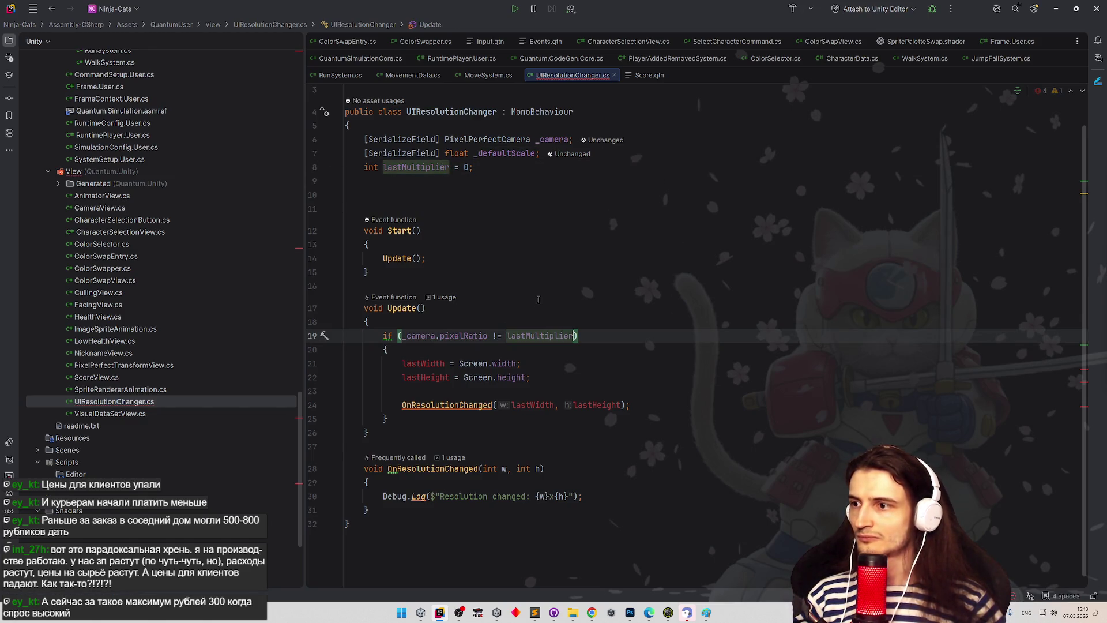
{"action": "key", "text": "shift+F6"}
{"action": "type", "text": "lastRatio"}
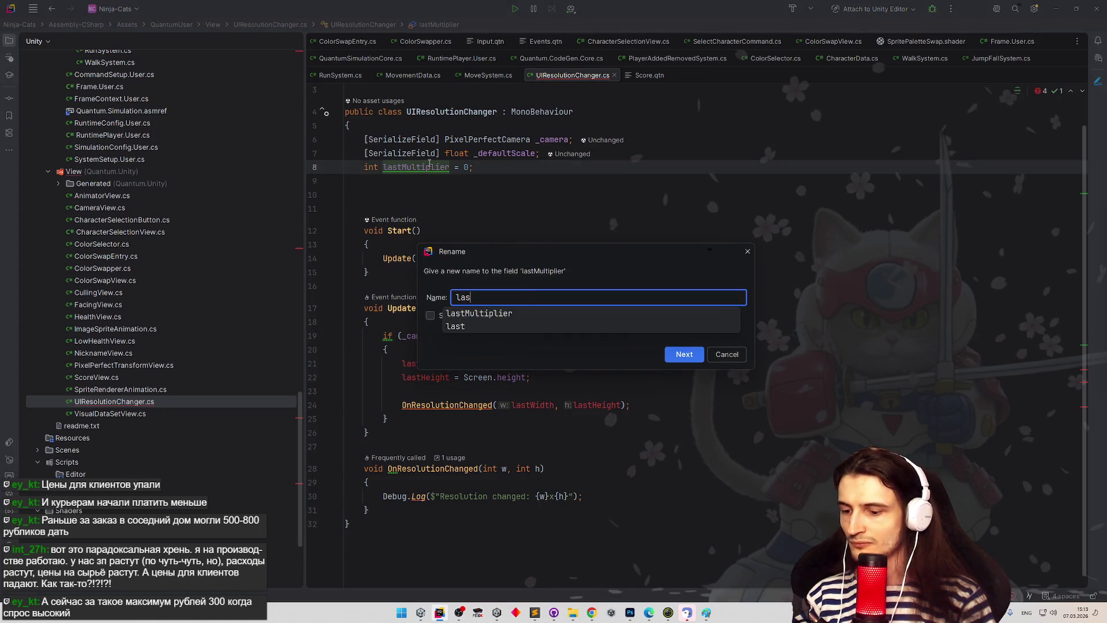
{"action": "key", "text": "Return"}
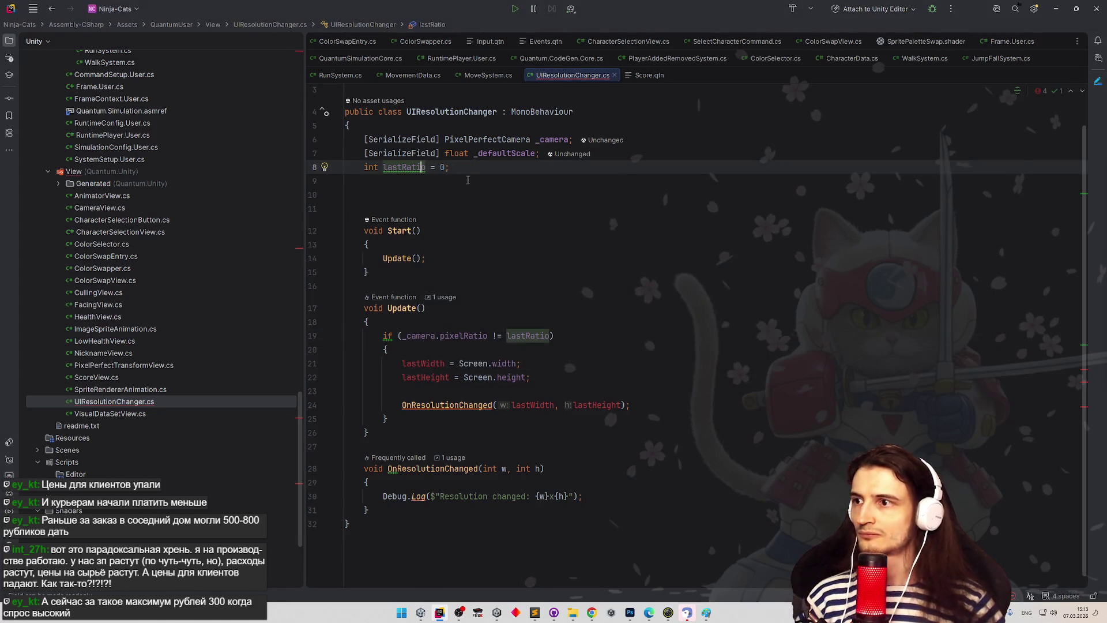
{"action": "left_click", "coordinate": [468, 185]}
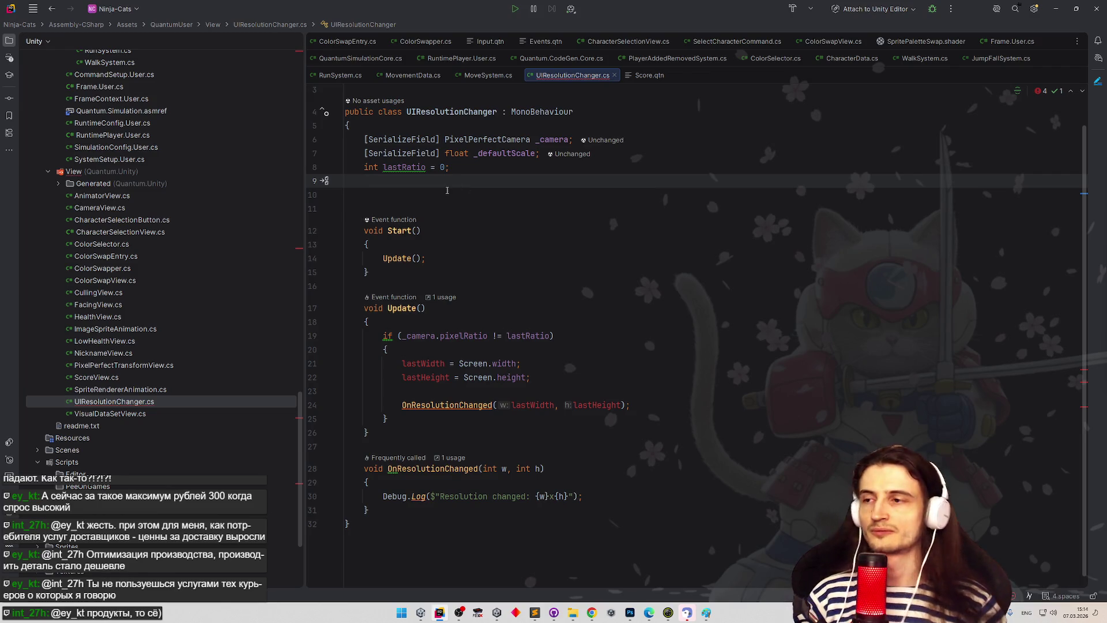
Step: Rename the lastRatio field to _lastRatio and apply the rename to every usage
{"action": "key", "text": "Up"}
{"action": "key", "text": "ctrl+Right"}
{"action": "type", "text": "_"}
{"action": "key", "text": "Down"}
{"action": "key", "text": "Down"}
{"action": "key", "text": "Down"}
{"action": "key", "text": "End"}
{"action": "key", "text": "Up"}
{"action": "key", "text": "Up"}
{"action": "key", "text": "Up"}
{"action": "key", "text": "ctrl+w"}
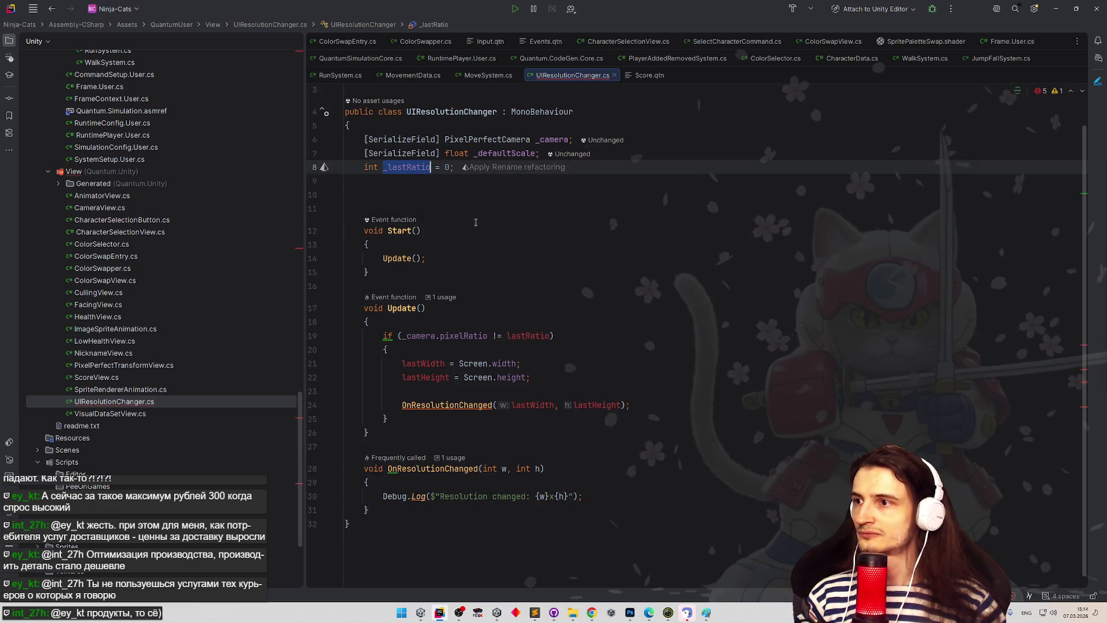
{"action": "left_click", "coordinate": [448, 168]}
{"action": "key", "text": "alt+Return"}
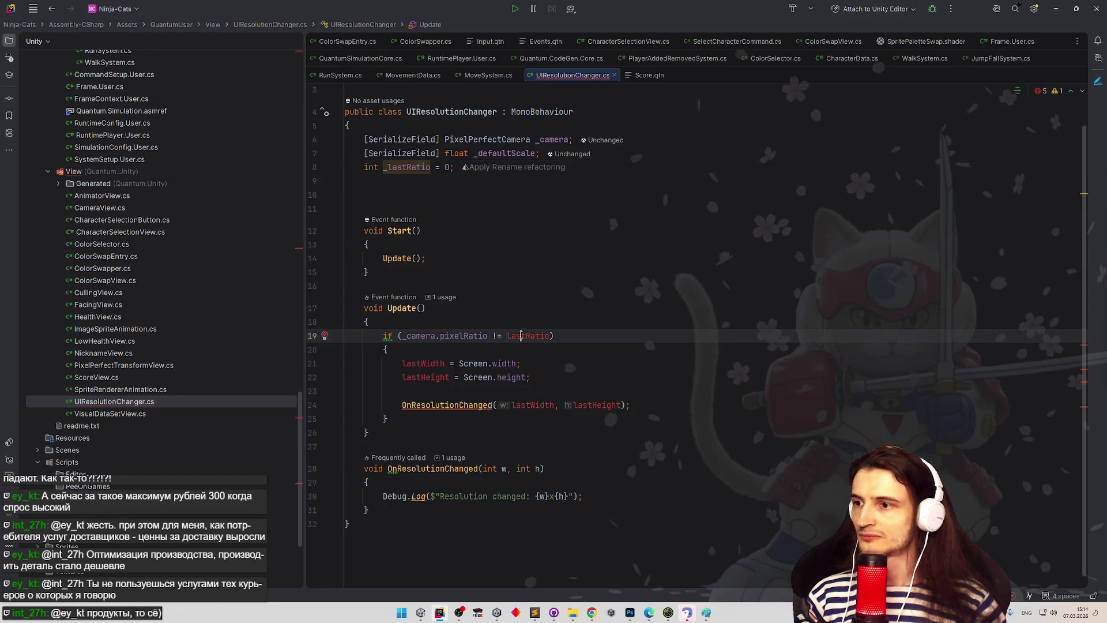
{"action": "key", "text": "ctrl+w"}
Step: Replace the width and height assignments in Update with _lastRatio = _camera.pixelRatio;
{"action": "left_click_drag", "start_coordinate": [402, 363], "coordinate": [589, 376]}
{"action": "key", "text": "BackSpace"}
{"action": "type", "text": "_lastRatio ="}
{"action": "left_click", "coordinate": [432, 338]}
{"action": "key", "text": "ctrl+w"}
{"action": "key", "text": "ctrl+w"}
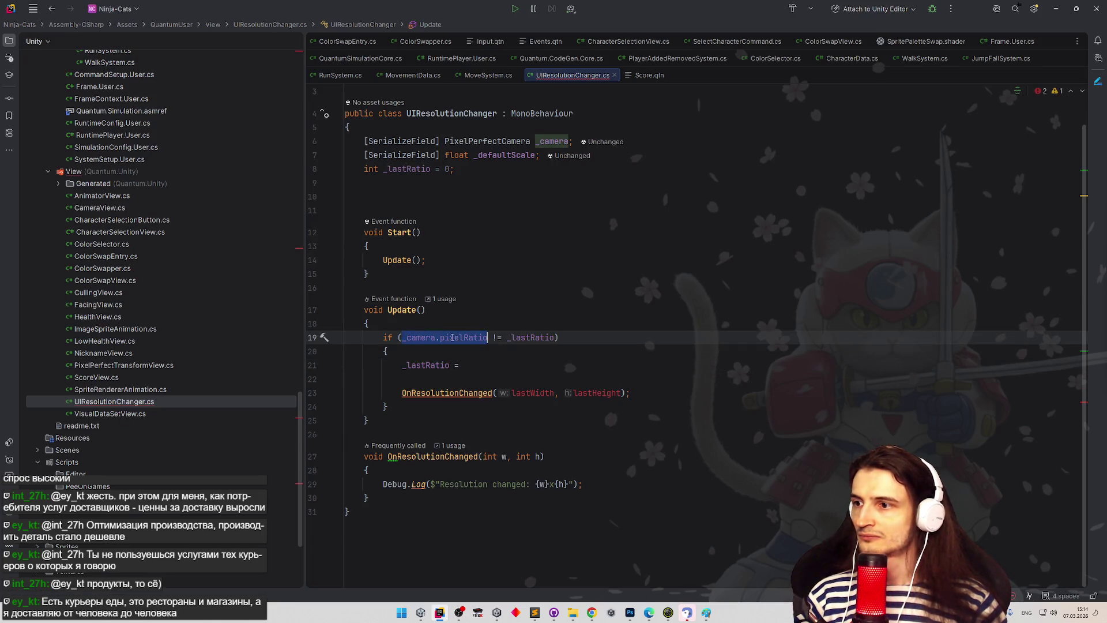
{"action": "key", "text": "ctrl+c"}
{"action": "key", "text": "Down"}
{"action": "key", "text": "Down"}
{"action": "key", "text": "End"}
{"action": "key", "text": "ctrl+v"}
{"action": "type", "text": ";"}
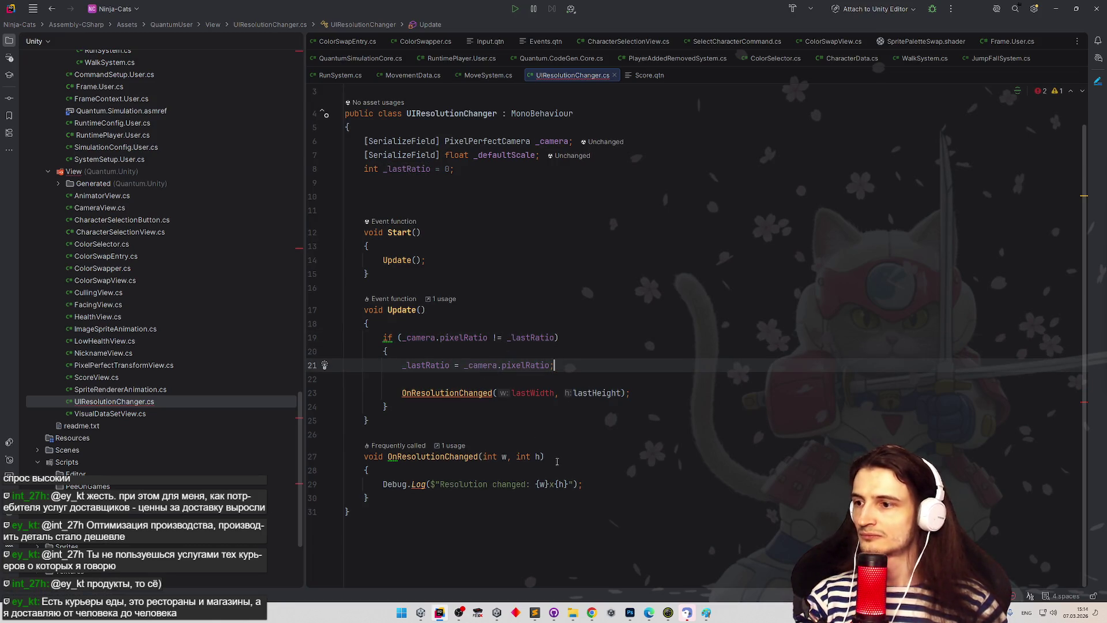
Step: Delete the OnResolutionChanged method and its call on line 23
{"action": "mouse_move", "coordinate": [372, 499]}
{"action": "left_mouse_down"}
{"action": "mouse_move", "coordinate": [403, 434]}
{"action": "mouse_move", "coordinate": [609, 420]}
{"action": "left_mouse_up"}
{"action": "key", "text": "BackSpace"}
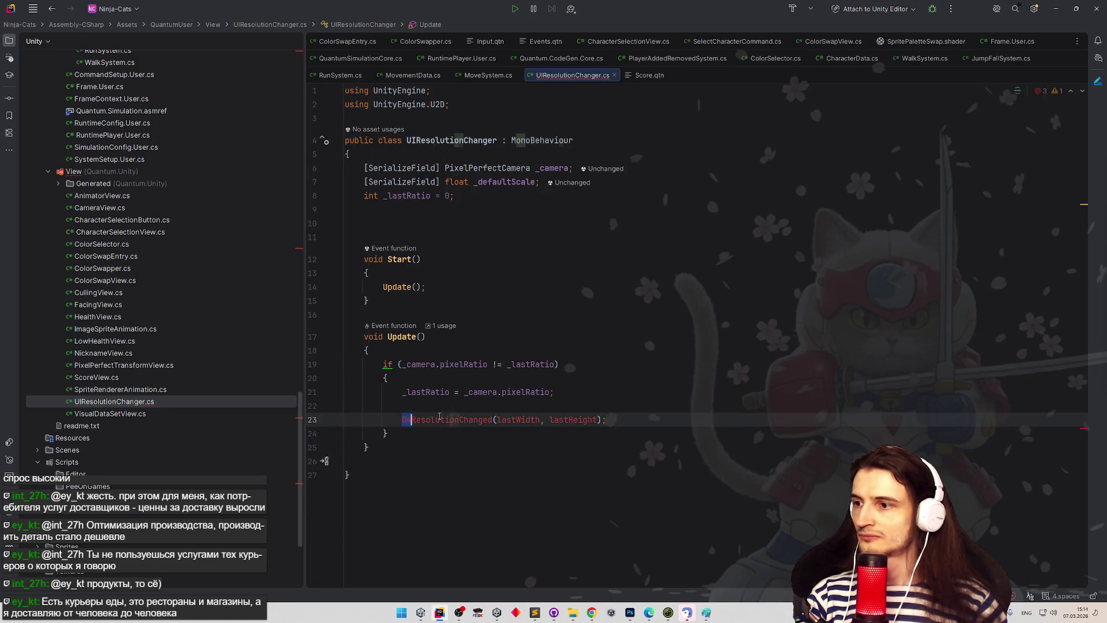
{"action": "key", "text": "BackSpace"}
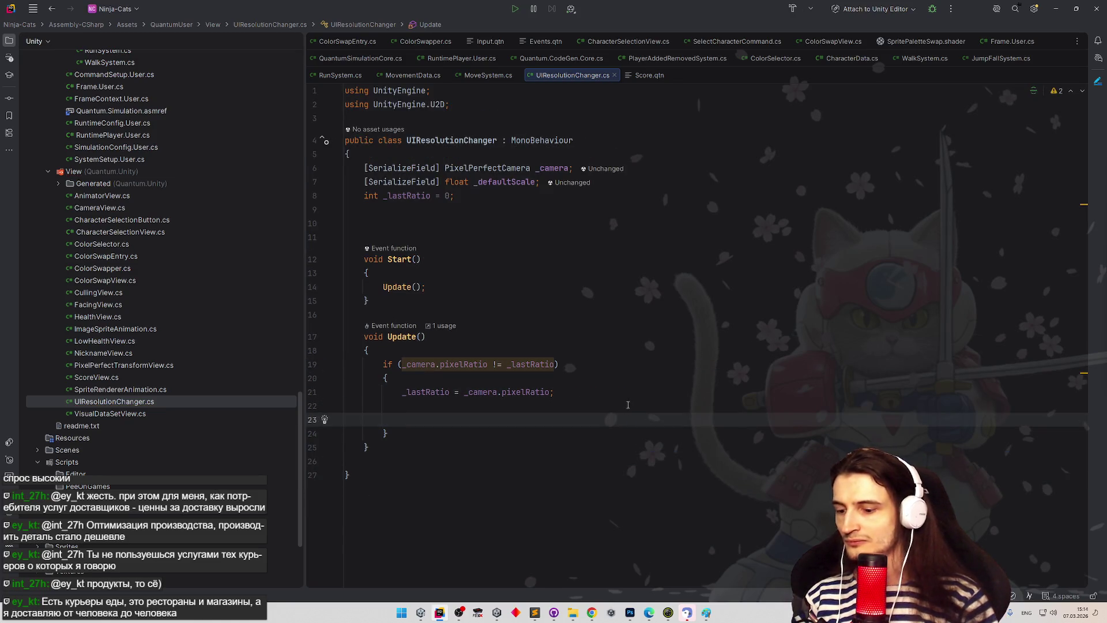
Step: On line 22, write transform.localScale = _defaultScale * _lastRatio;
{"action": "key", "text": "BackSpace"}
{"action": "type", "text": "transform"}
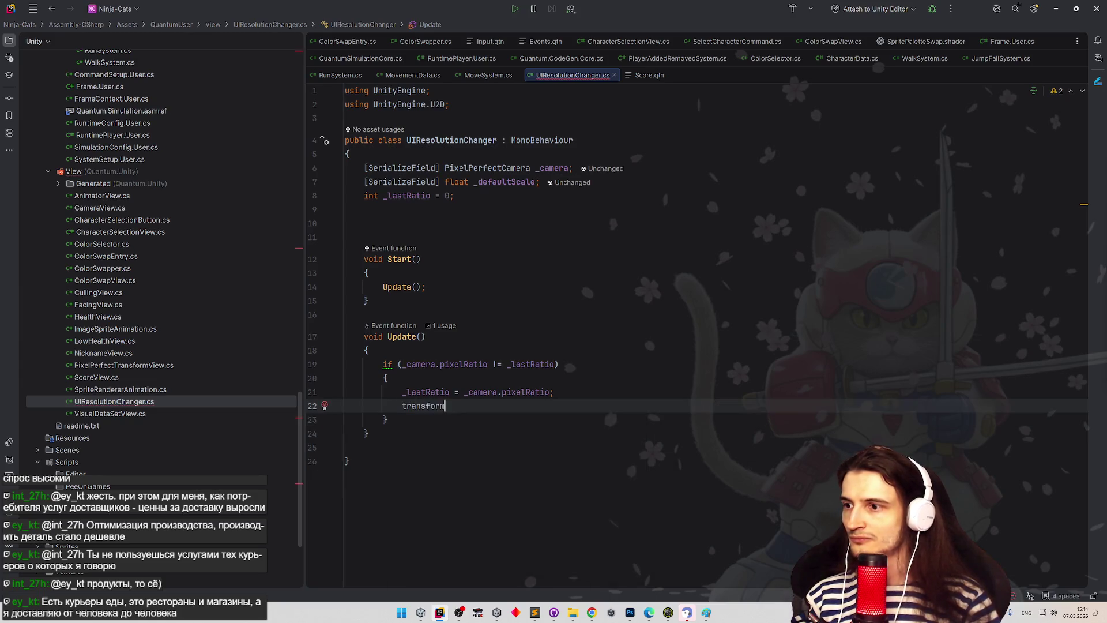
{"action": "type", "text": ".local"}
{"action": "key", "text": "Return"}
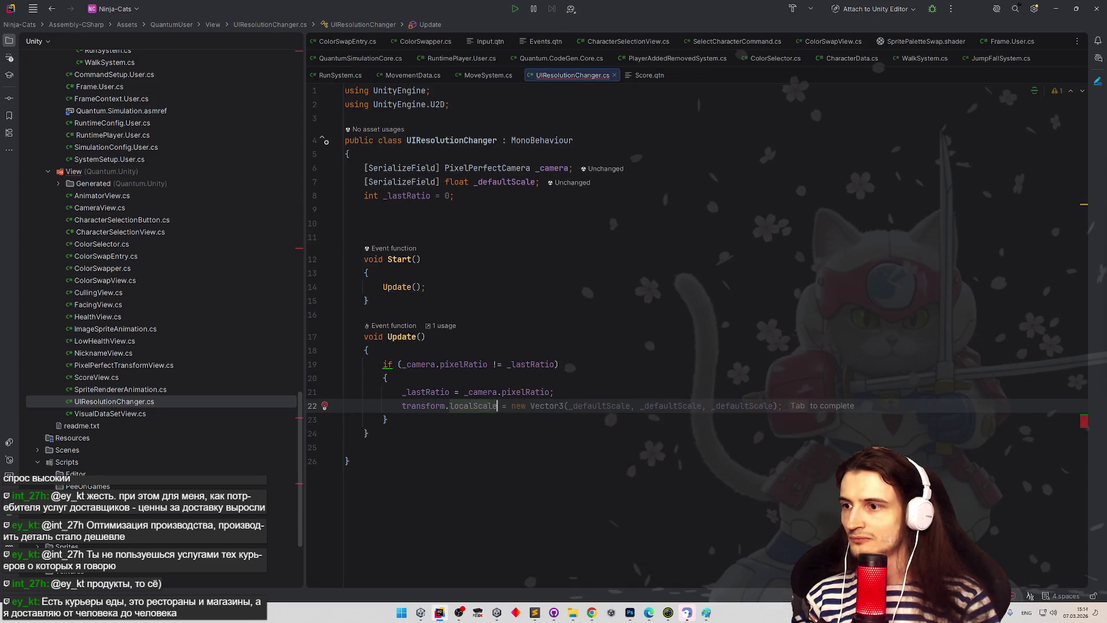
{"action": "type", "text": "="}
{"action": "left_click", "coordinate": [472, 258]}
{"action": "double_click", "coordinate": [504, 182]}
{"action": "key", "text": "ctrl+c"}
{"action": "left_click", "coordinate": [536, 406]}
{"action": "key", "text": "ctrl+v"}
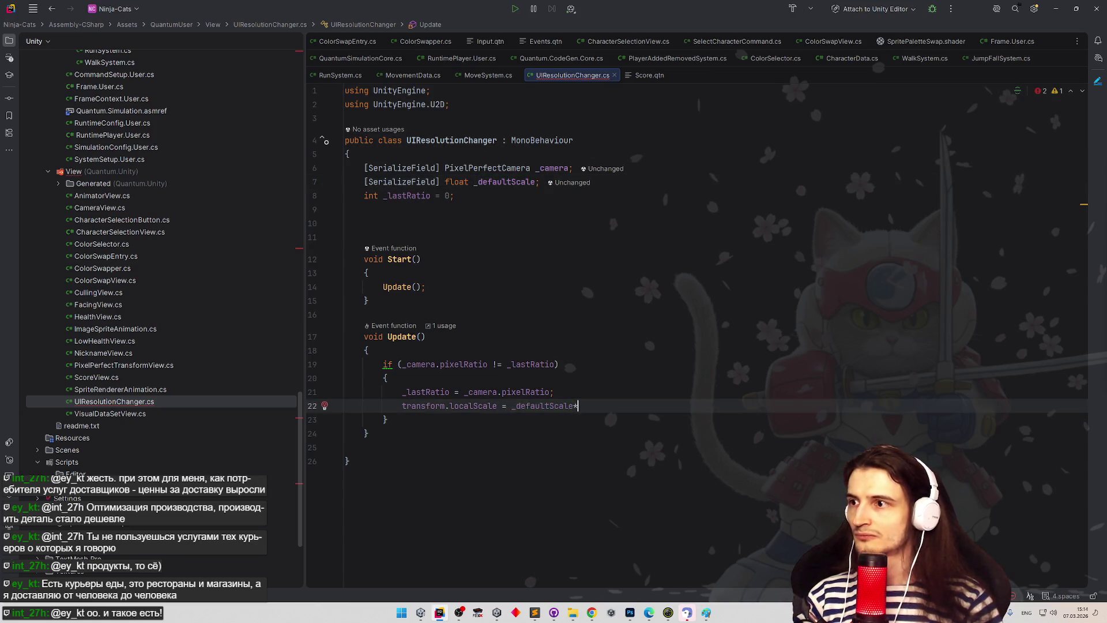
{"action": "type", "text": "* _las"}
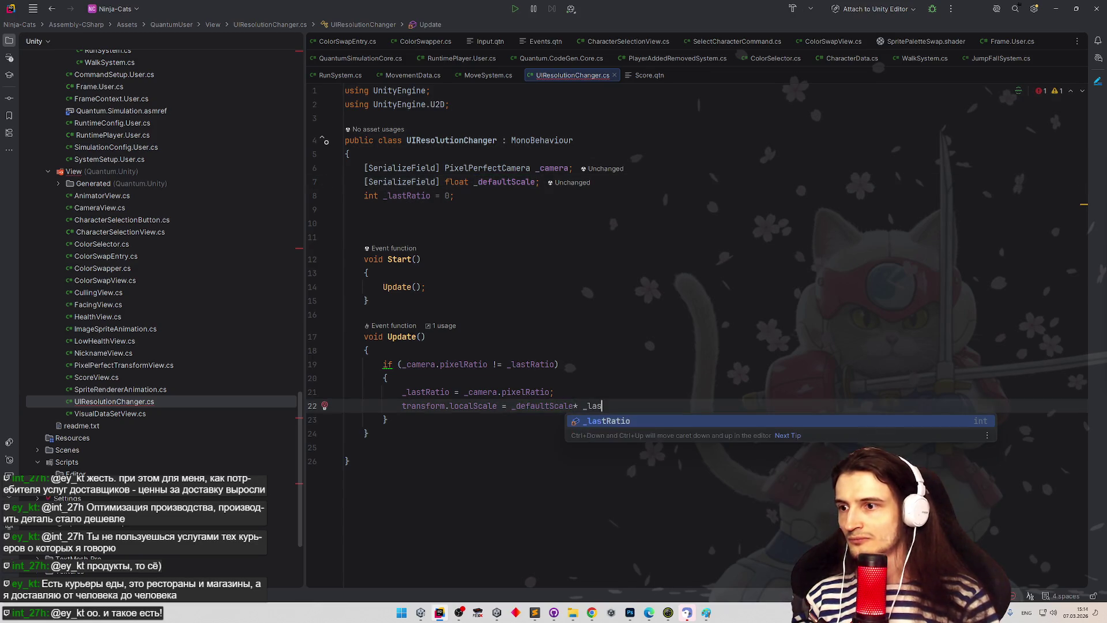
{"action": "key", "text": "Return"}
{"action": "type", "text": ";"}
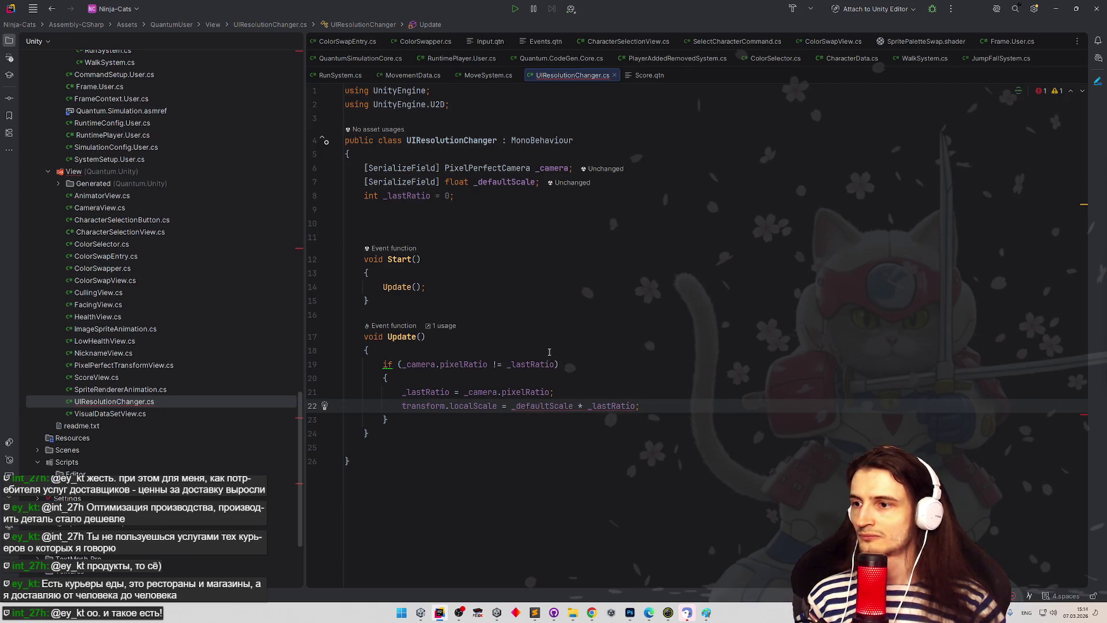
Step: Wrap the localScale value as Vector3.one * (_defaultScale * _lastRatio)
{"action": "left_click", "coordinate": [511, 406]}
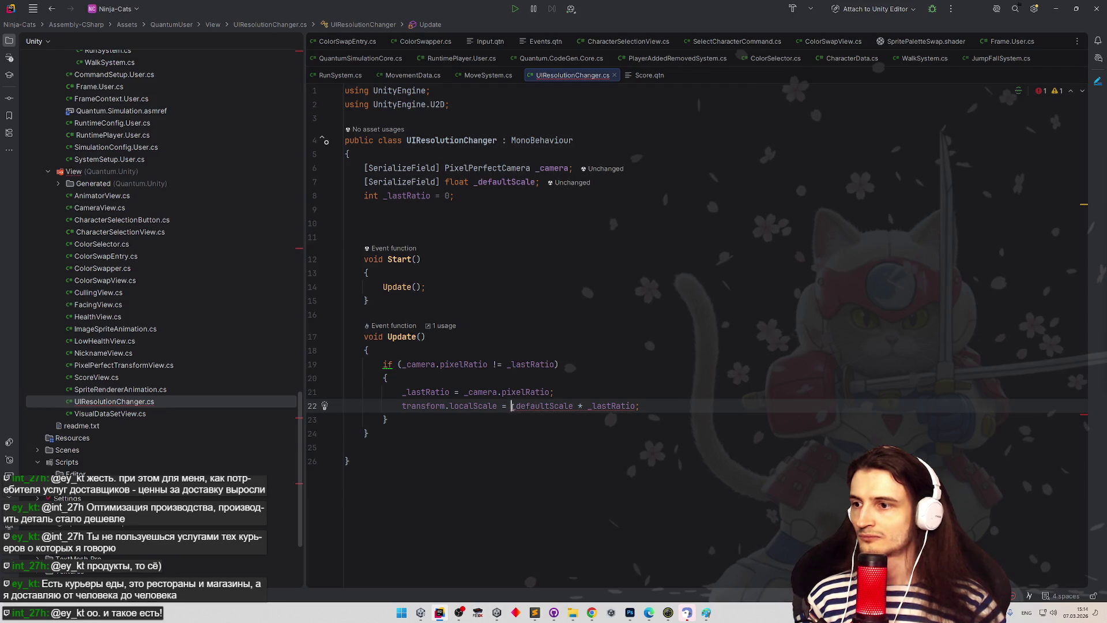
{"action": "type", "text": "Vector"}
{"action": "key", "text": "Down"}
{"action": "key", "text": "Down"}
{"action": "key", "text": "Down"}
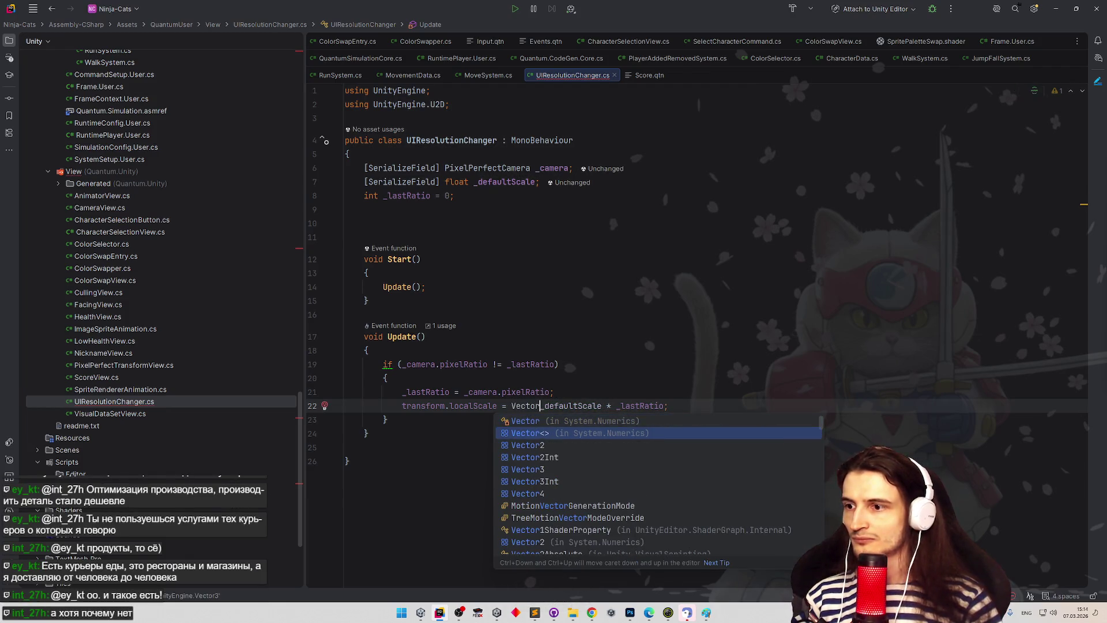
{"action": "type", "text": "3."}
{"action": "type", "text": "one"}
{"action": "type", "text": " * ("}
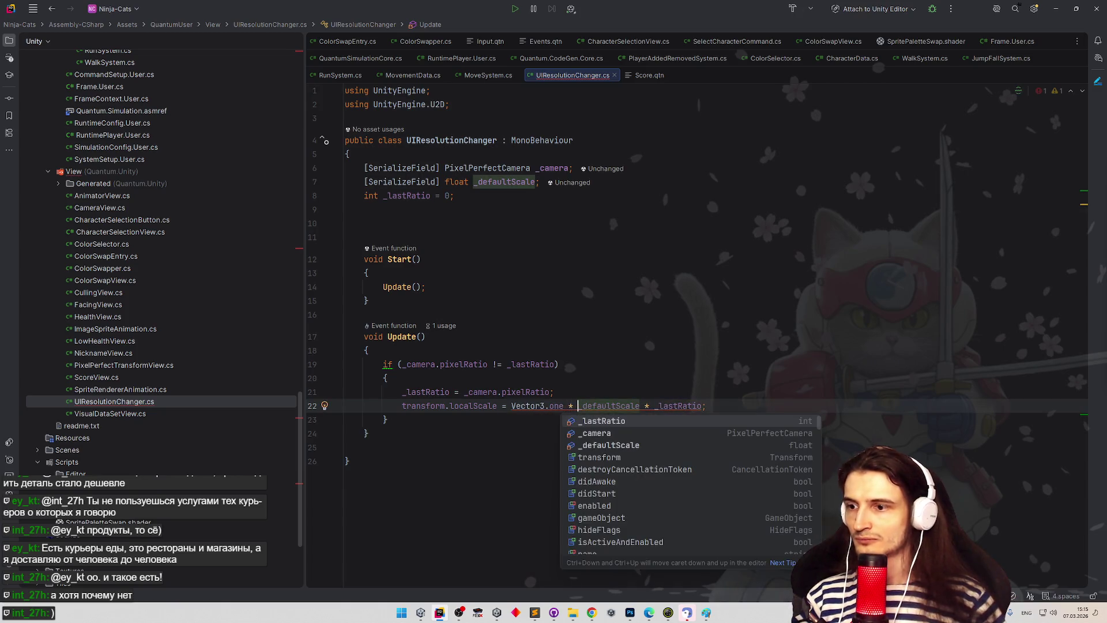
{"action": "key", "text": "End"}
{"action": "key", "text": "Left"}
{"action": "key", "text": "Up"}
{"action": "key", "text": "Up"}
{"action": "key", "text": "Up"}
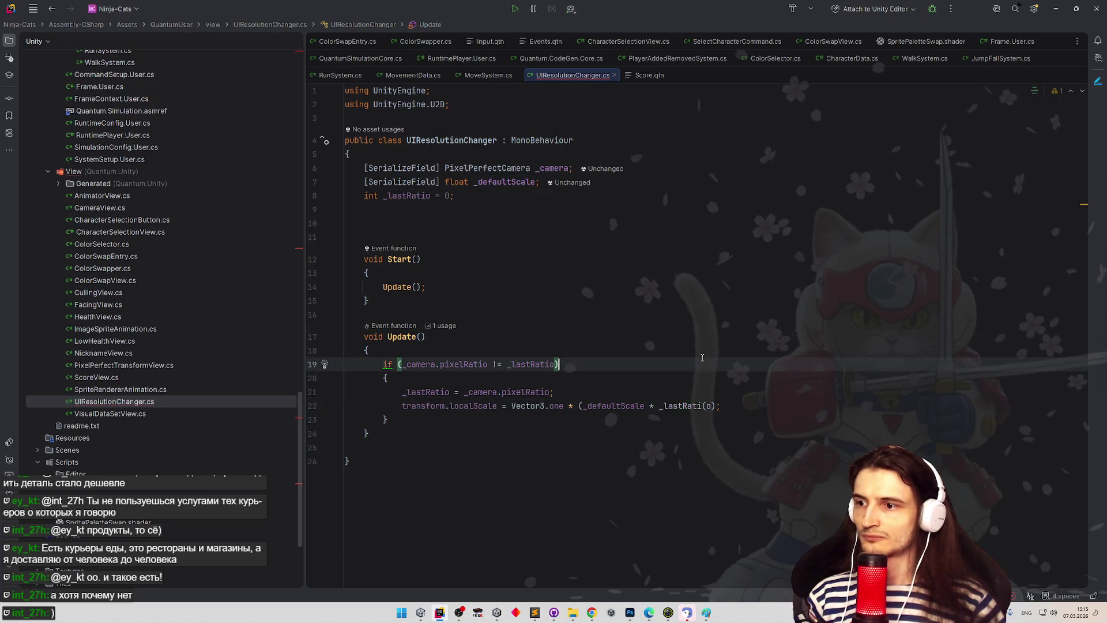
{"action": "key", "text": "Down"}
{"action": "key", "text": "Down"}
{"action": "key", "text": "Down"}
{"action": "type", "text": ")"}
Step: Rename Update to LateUpdate, including the call in Start
{"action": "key", "text": "Up"}
{"action": "key", "text": "Up"}
{"action": "key", "text": "Up"}
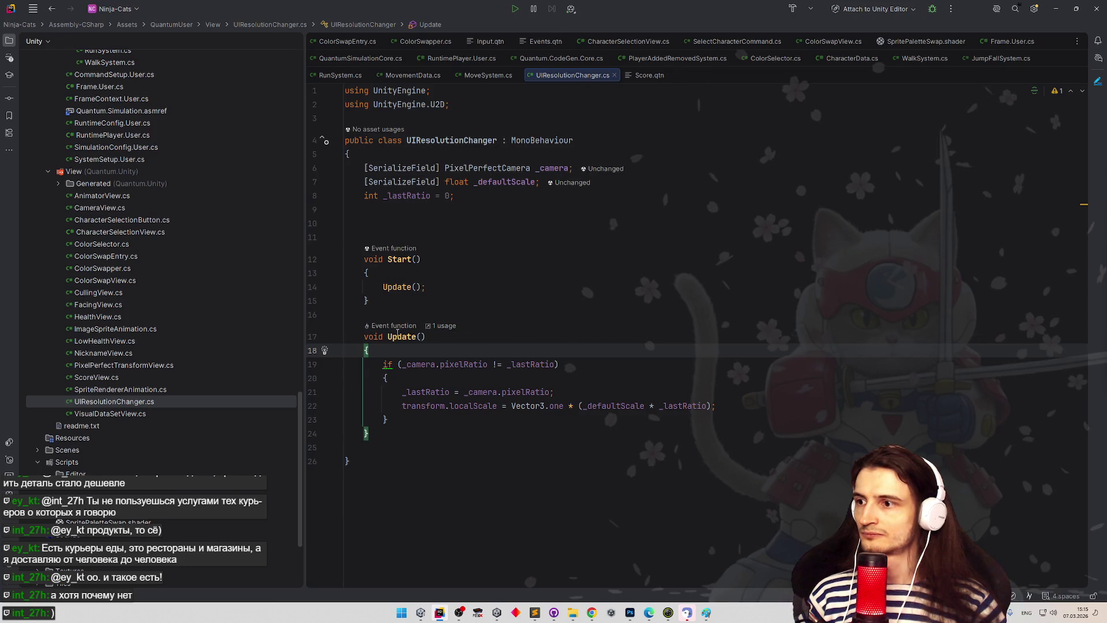
{"action": "key", "text": "Up"}
{"action": "key", "text": "ctrl+Right"}
{"action": "type", "text": "Late"}
{"action": "key", "text": "Escape"}
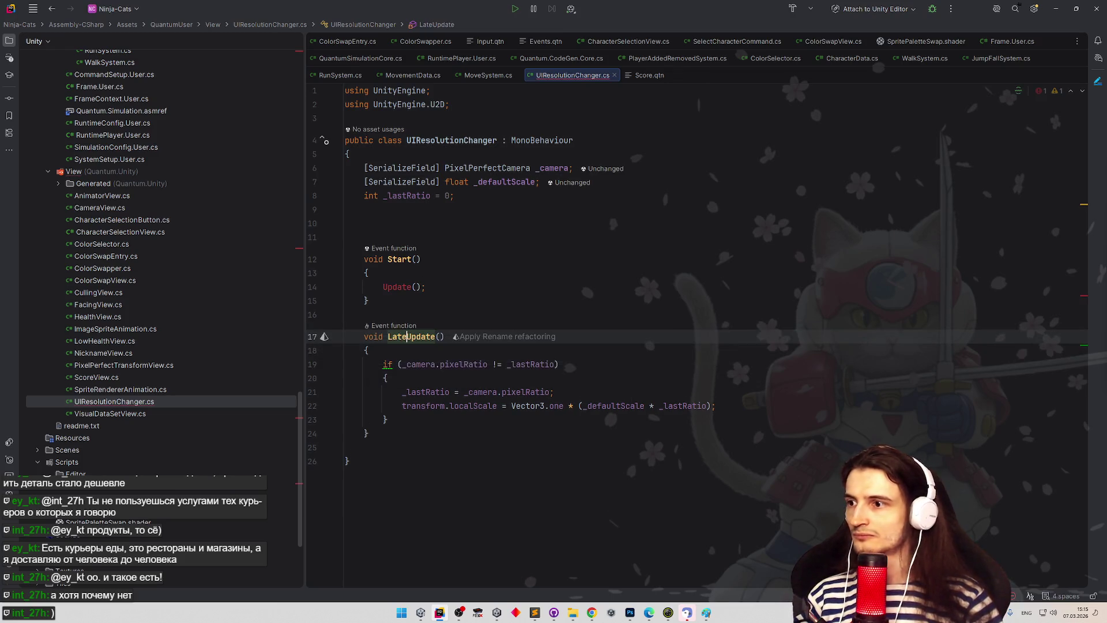
{"action": "key", "text": "alt+Return"}
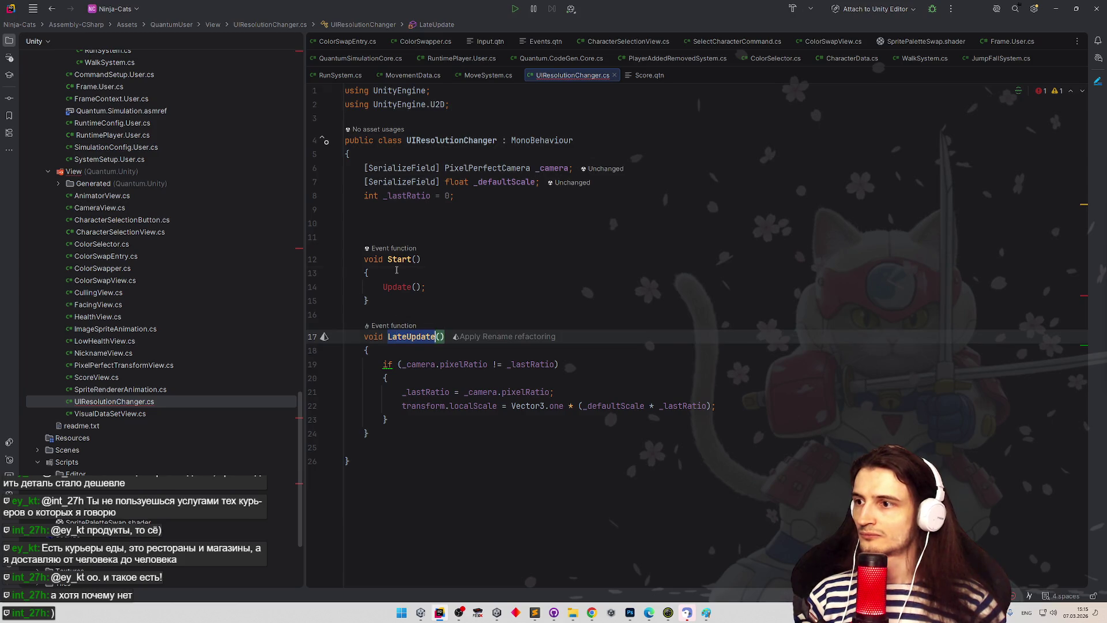
{"action": "key", "text": "Return"}
Step: Minimize Rider and bring the Unity editor to the front
{"action": "left_click", "coordinate": [521, 249]}
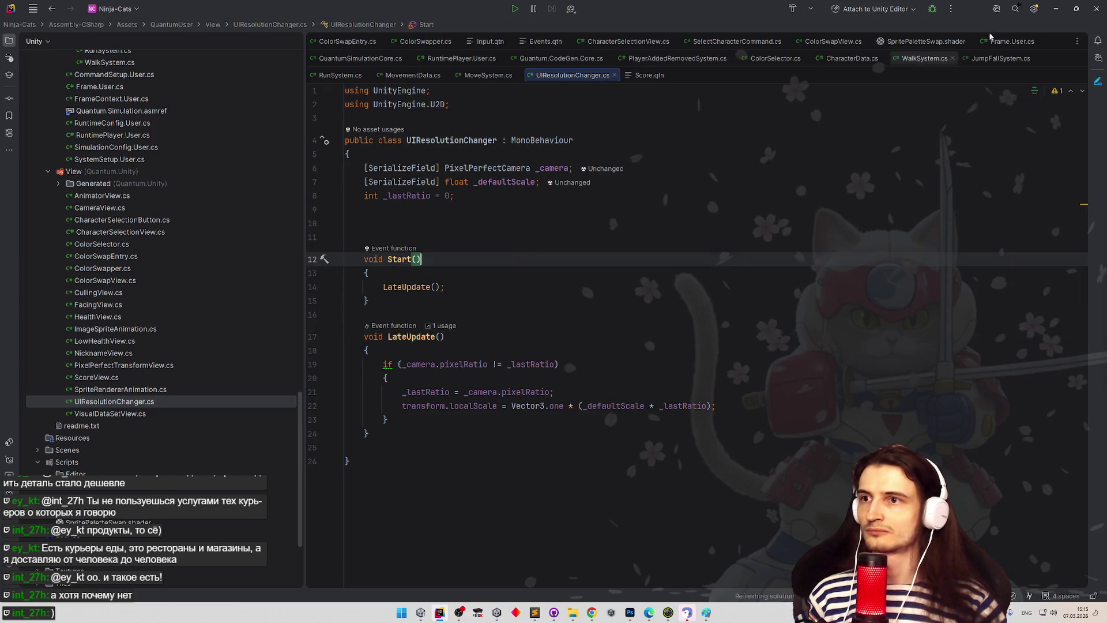
{"action": "left_click", "coordinate": [1055, 9]}
{"action": "left_click", "coordinate": [884, 185]}
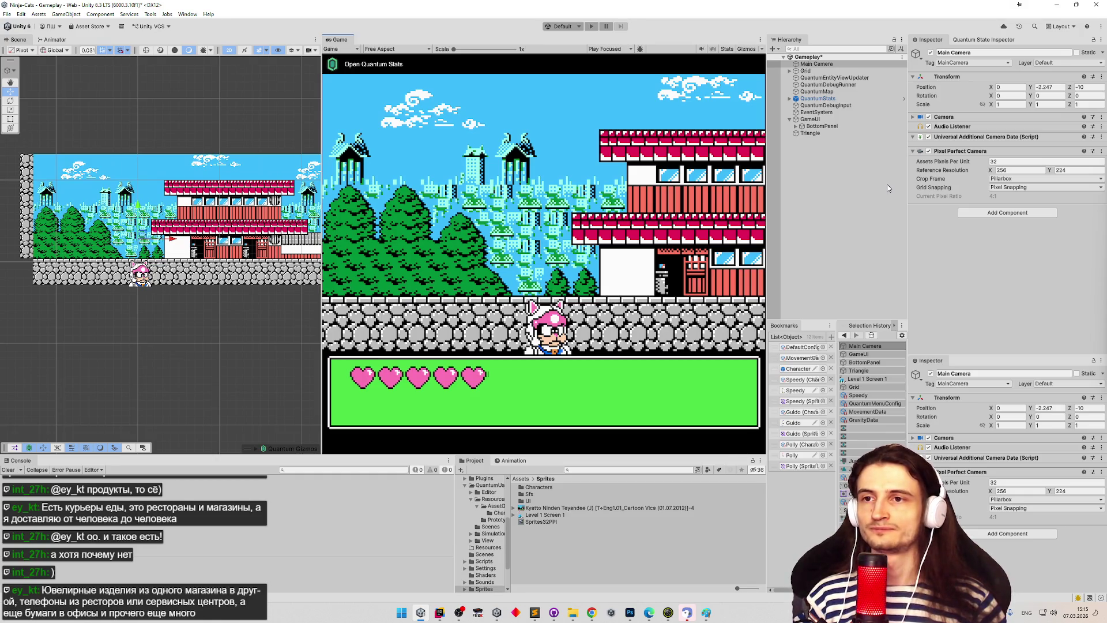
Step: Save the Gameplay scene, clear the Console, and remove Canvas Scaler from GameUI
{"action": "key", "text": "ctrl+s"}
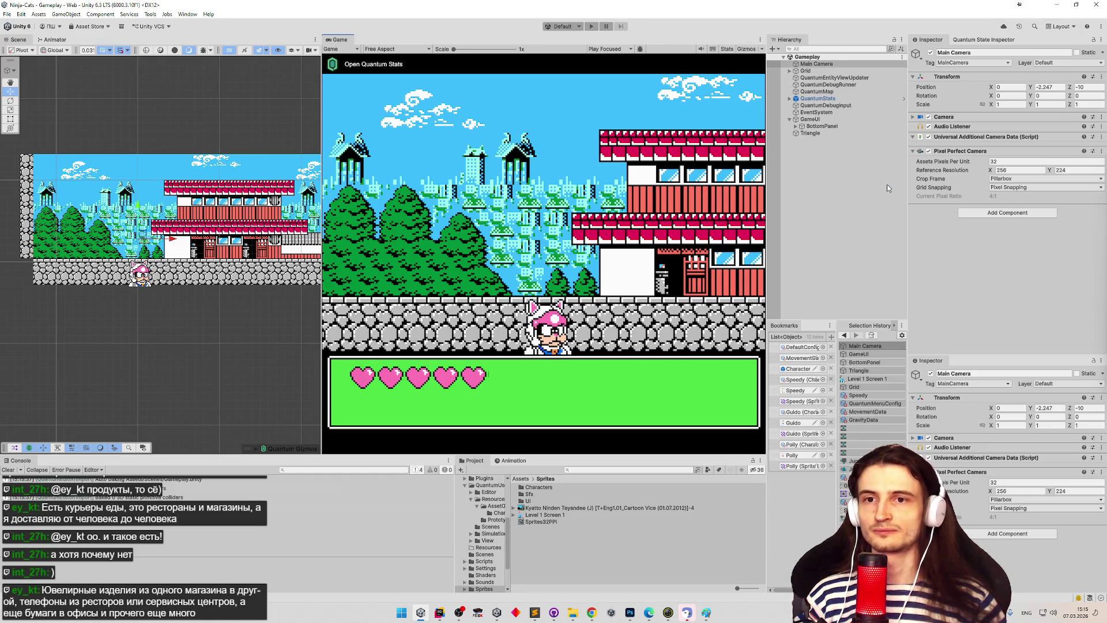
{"action": "left_click", "coordinate": [8, 469]}
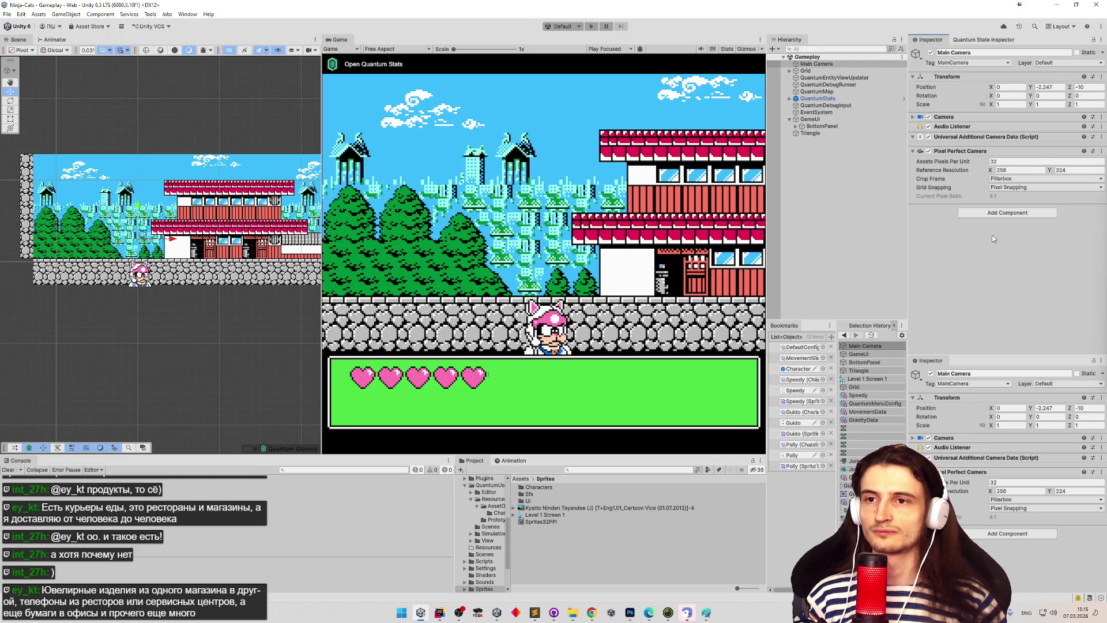
{"action": "left_click", "coordinate": [812, 119]}
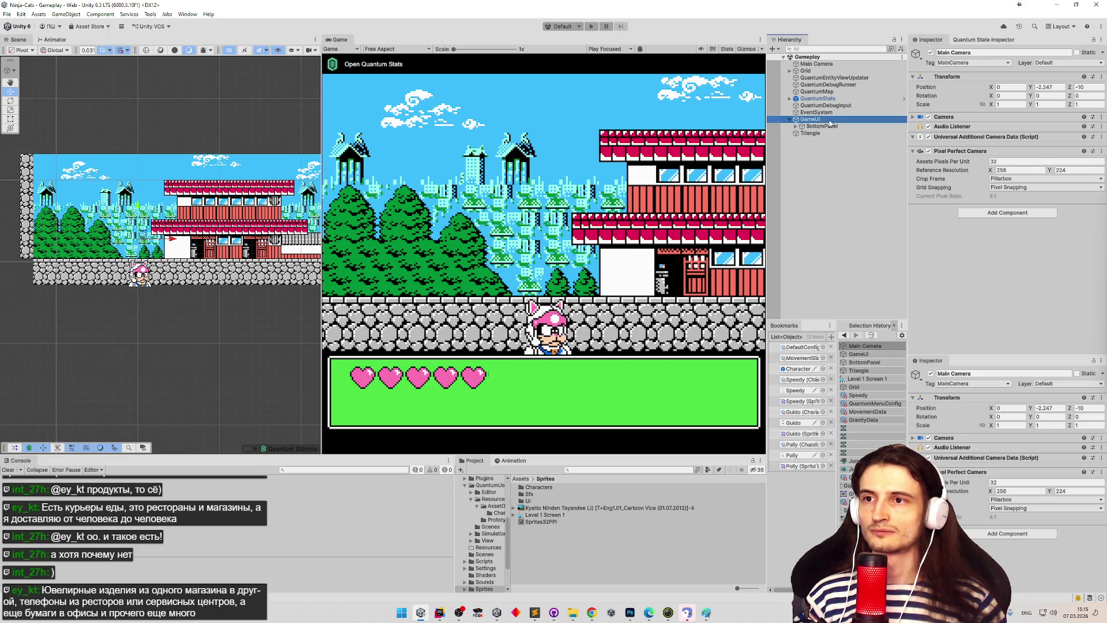
{"action": "scroll", "coordinate": [955, 181], "scroll_direction": "down", "scroll_amount": 1}
{"action": "right_click", "coordinate": [959, 246]}
{"action": "left_click", "coordinate": [977, 264]}
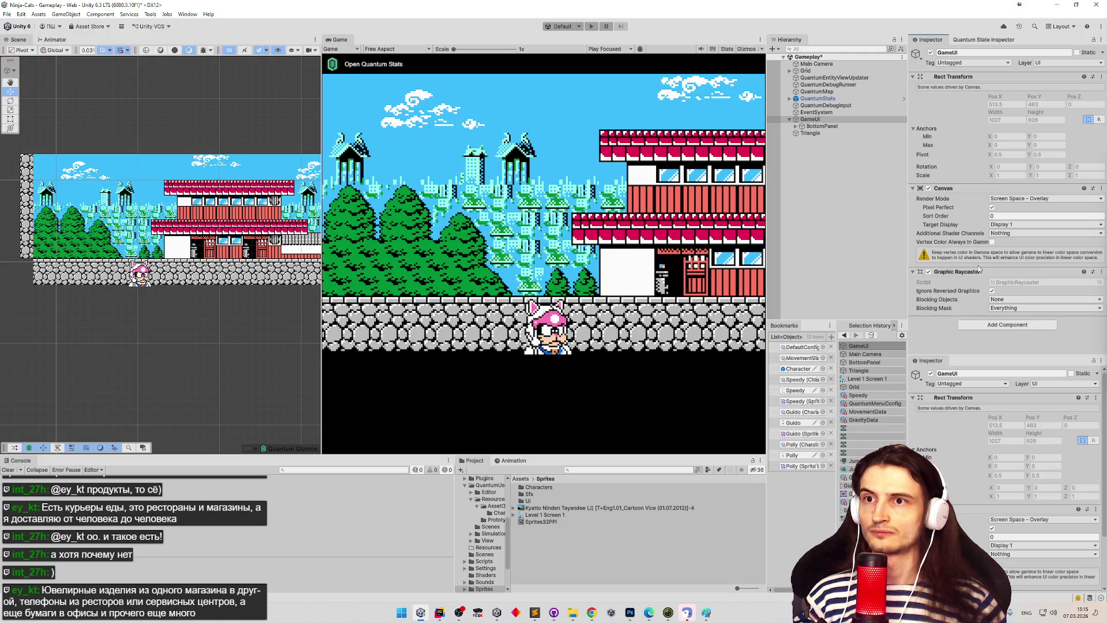
{"action": "left_click", "coordinate": [913, 77]}
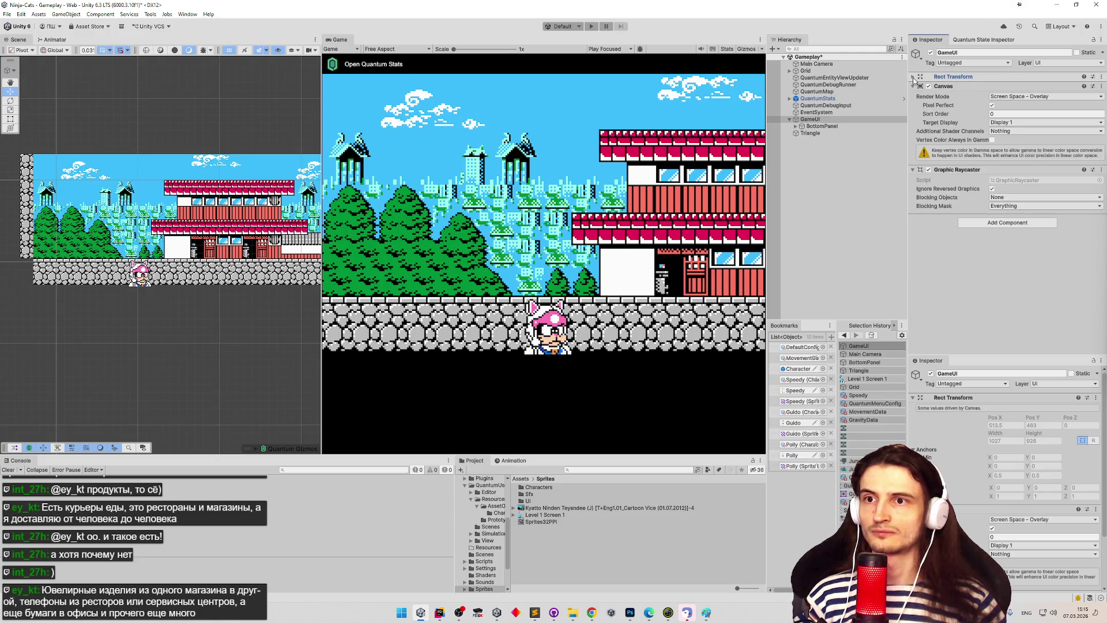
{"action": "left_click", "coordinate": [913, 79]}
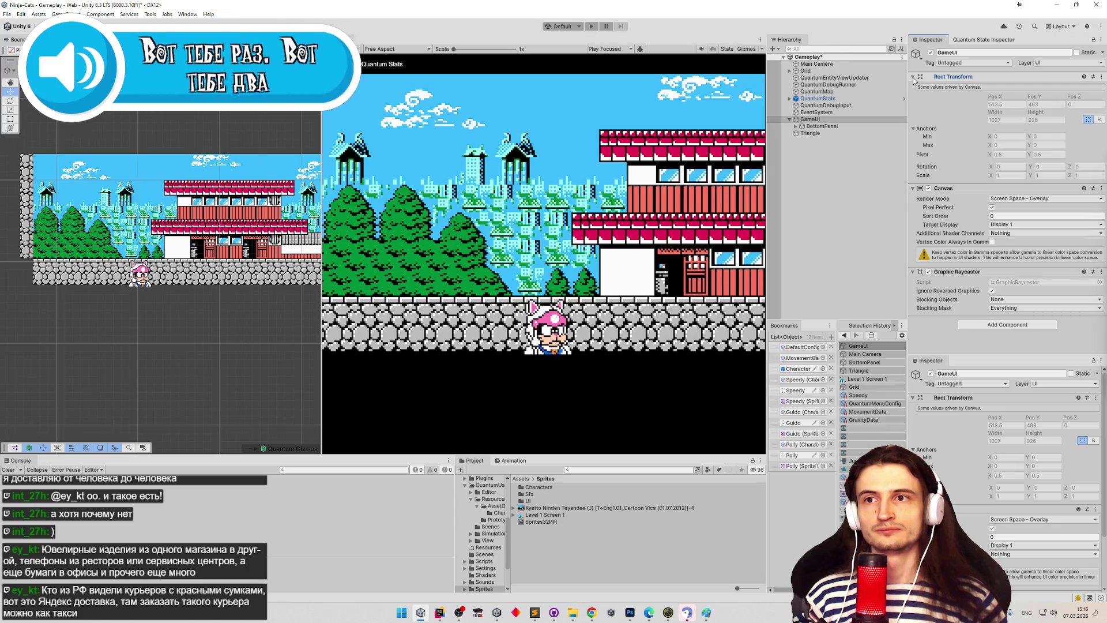
{"action": "right_click", "coordinate": [937, 79]}
{"action": "left_click", "coordinate": [960, 101]}
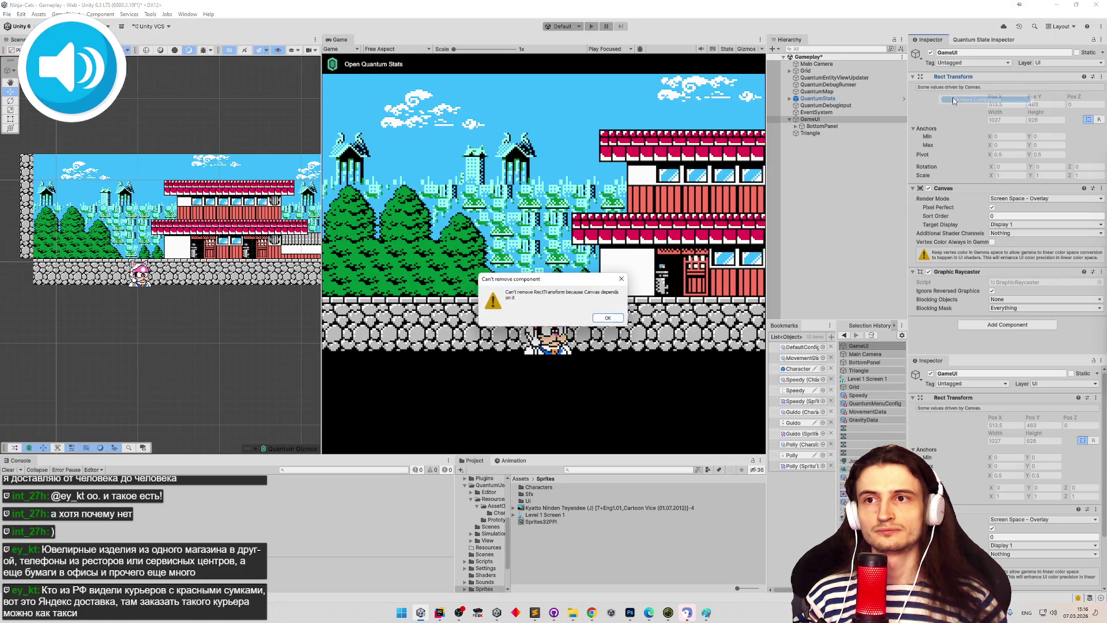
{"action": "left_click", "coordinate": [610, 317]}
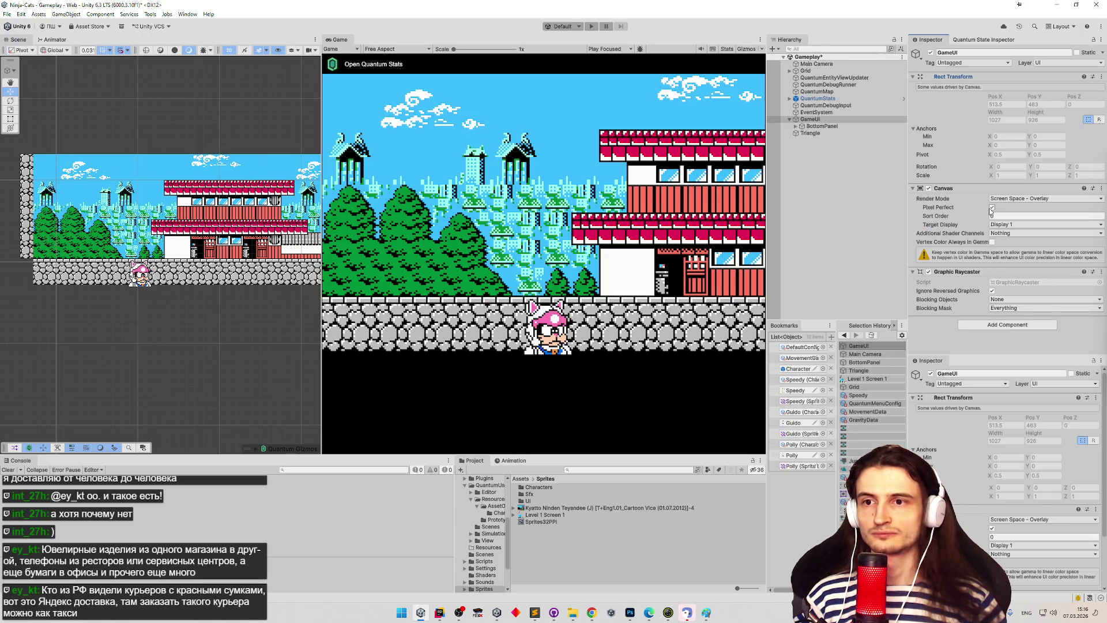
Step: Undo to restore GameUI's Canvas Scaler, keeping UI Scale Mode at Constant Pixel Size
{"action": "key", "text": "ctrl+z"}
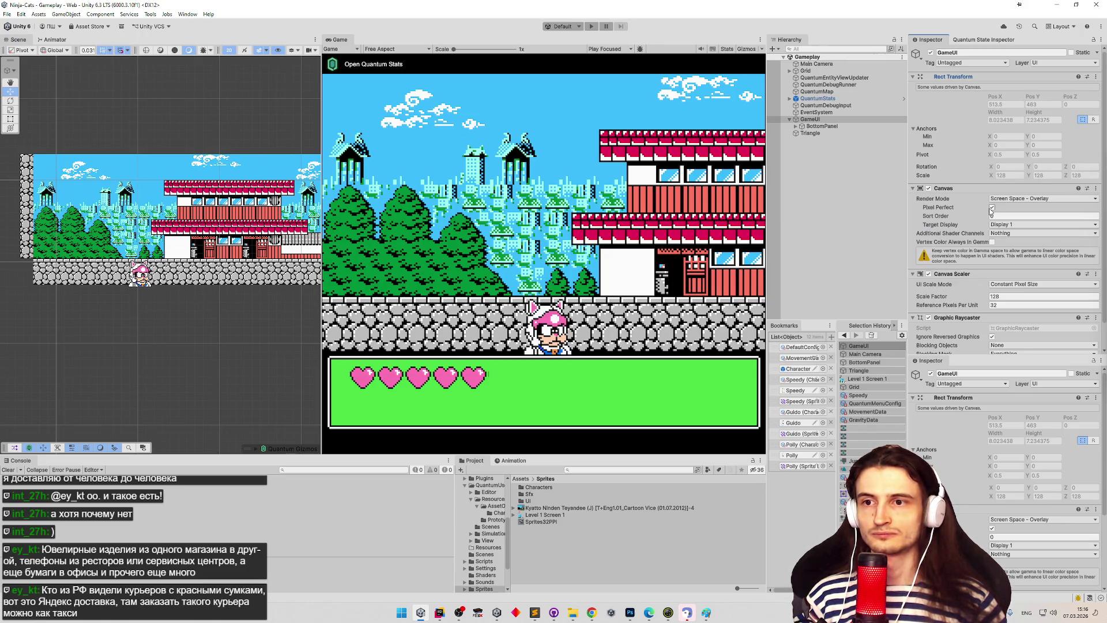
{"action": "left_click", "coordinate": [1015, 285]}
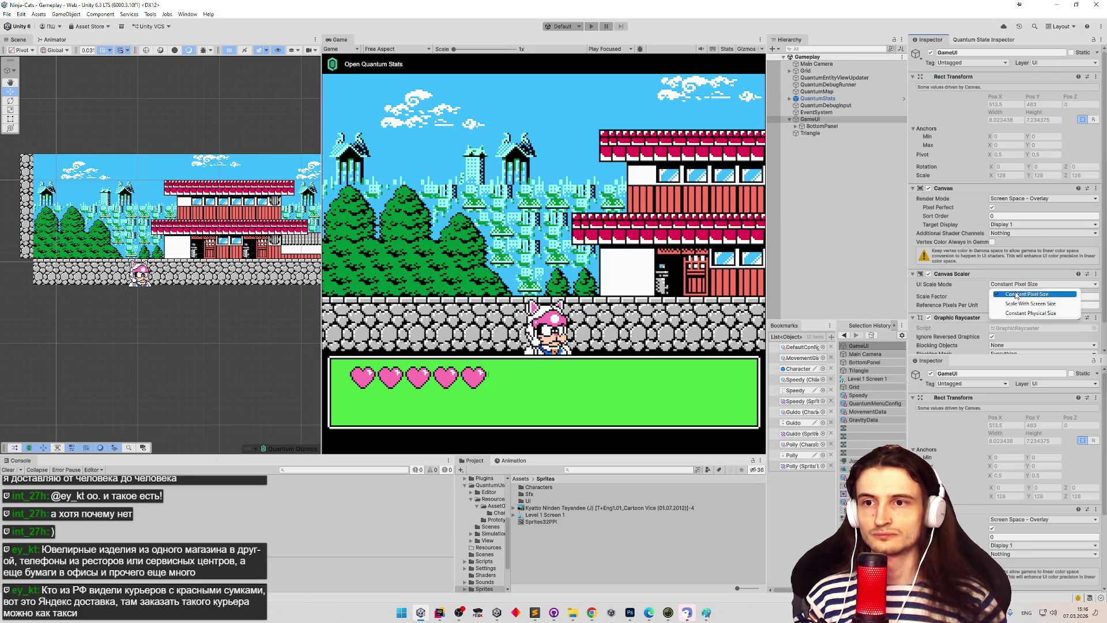
{"action": "left_click", "coordinate": [1015, 295]}
{"action": "scroll", "coordinate": [1008, 267], "scroll_direction": "down", "scroll_amount": 1}
{"action": "scroll", "coordinate": [1007, 268], "scroll_direction": "down", "scroll_amount": 1}
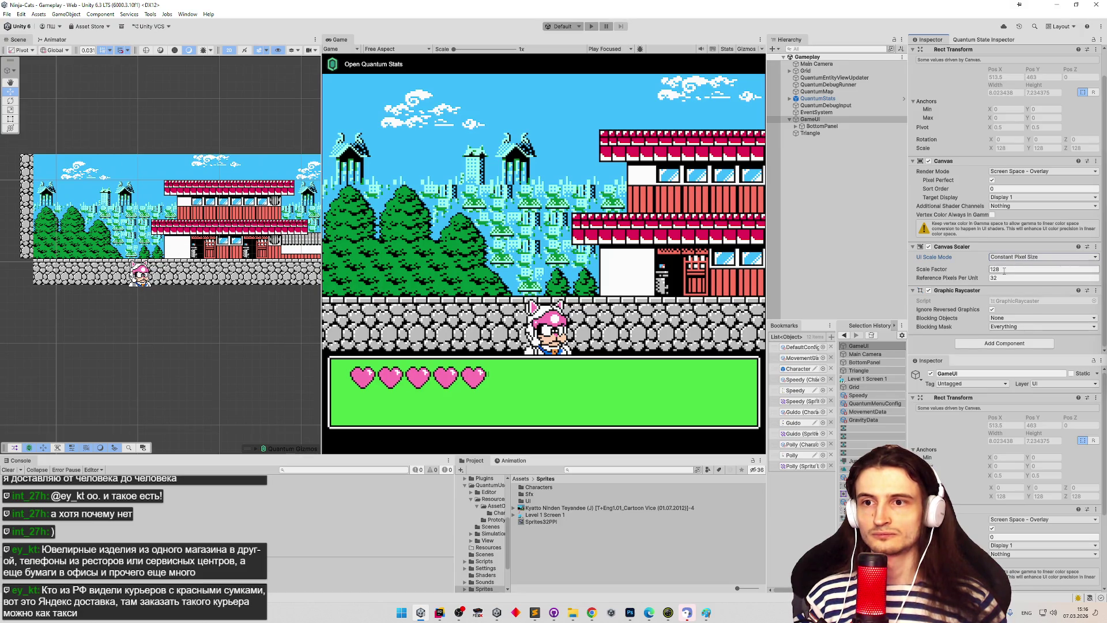
Step: Return the Scale Factor to 128 and switch to the UIResolutionChanger script in Rider
{"action": "left_click", "coordinate": [1003, 270]}
{"action": "type", "text": "1"}
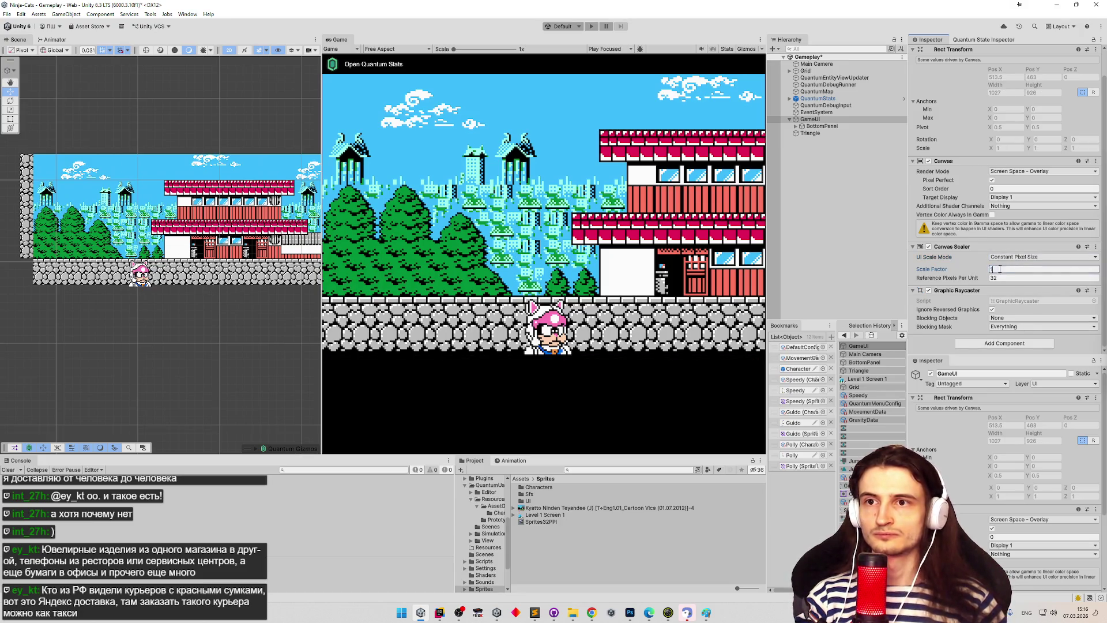
{"action": "key", "text": "ctrl+z"}
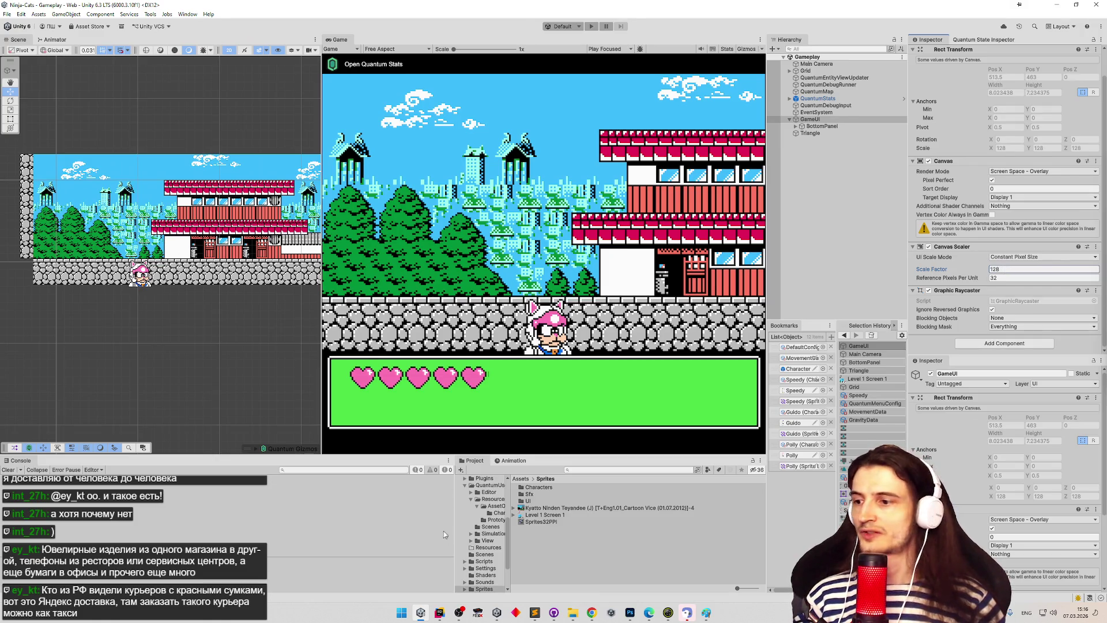
{"action": "left_click", "coordinate": [439, 612]}
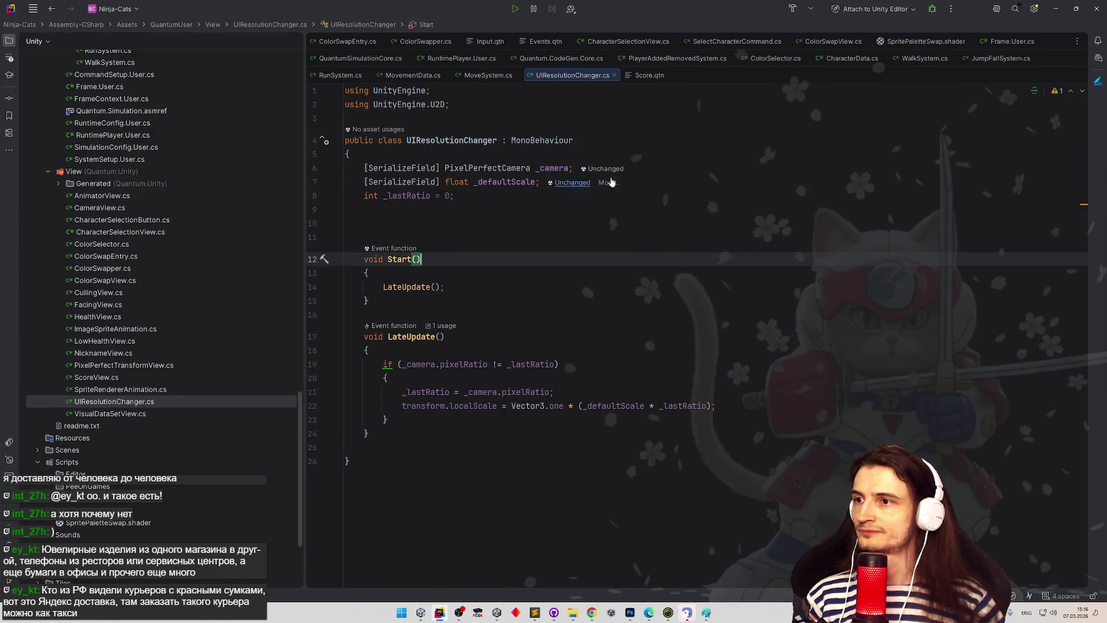
Step: Duplicate the _camera field and turn the copy into a serialized CanvasScaler _scaler field
{"action": "left_click", "coordinate": [648, 168]}
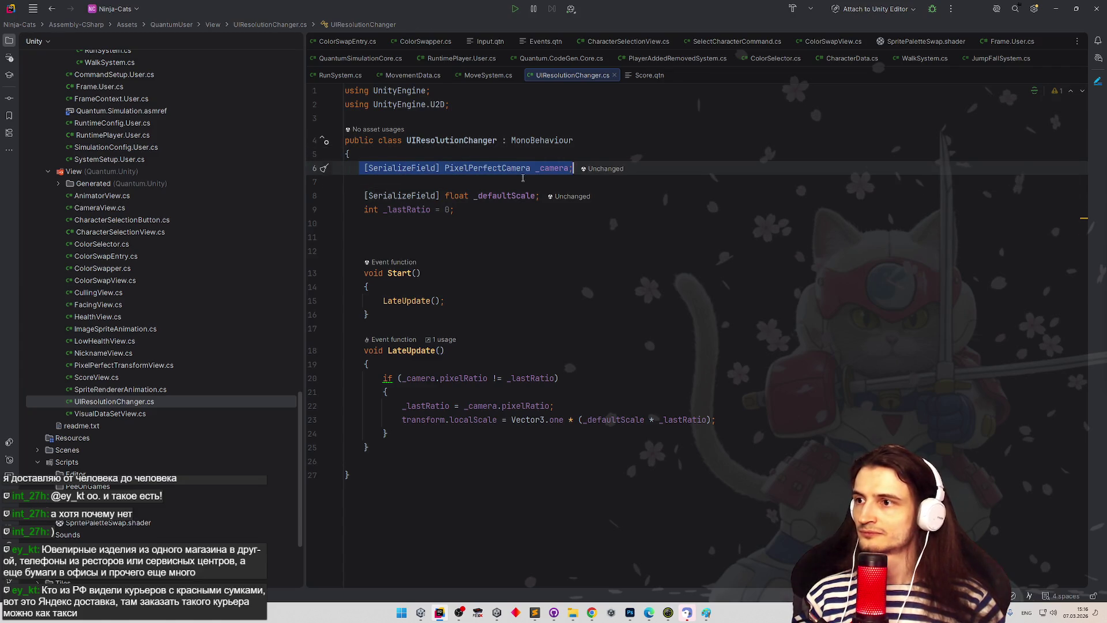
{"action": "key", "text": "ctrl+d"}
{"action": "double_click", "coordinate": [467, 182]}
{"action": "type", "text": "Canvas"}
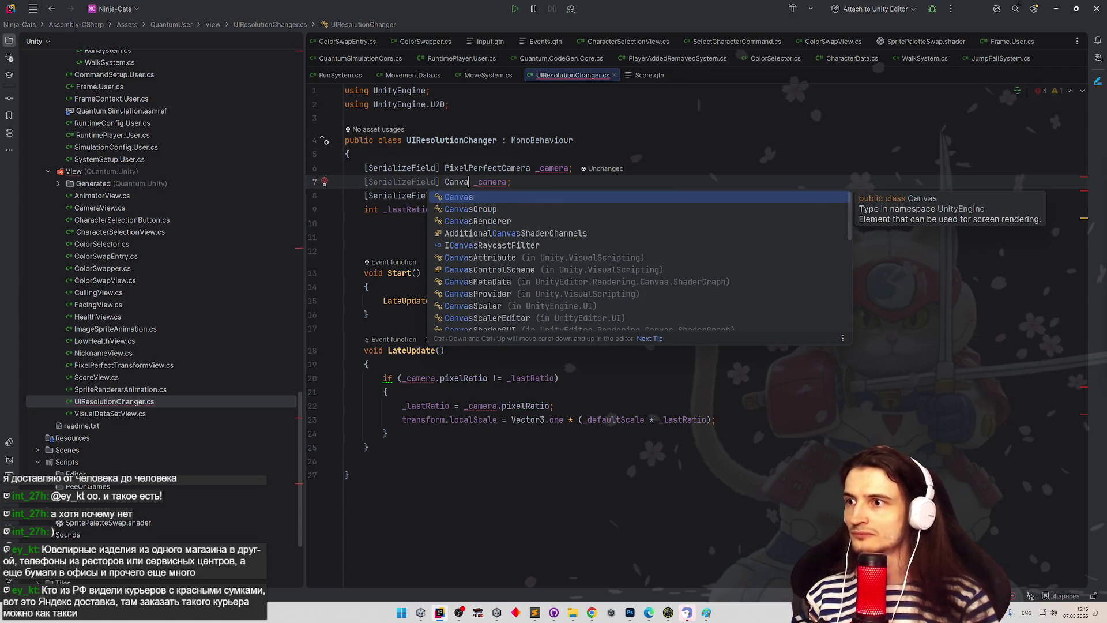
{"action": "type", "text": "Sc"}
{"action": "key", "text": "Return"}
{"action": "key", "text": "ctrl+w"}
{"action": "type", "text": "_scaler"}
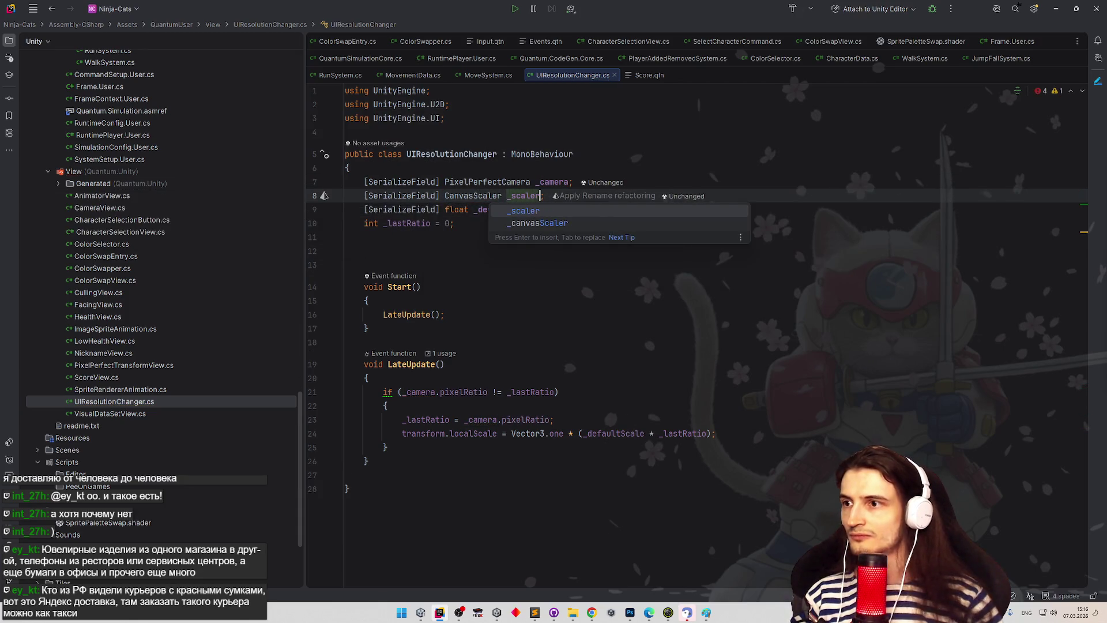
{"action": "left_click", "coordinate": [448, 165]}
{"action": "double_click", "coordinate": [523, 195]}
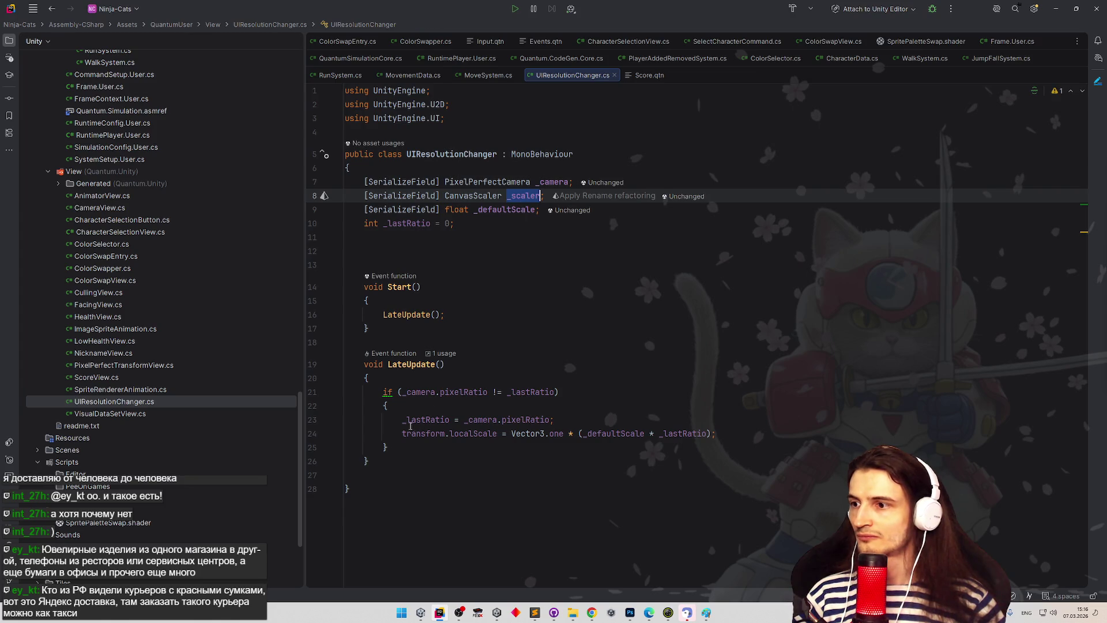
Step: Replace the localScale line with _scaler.scaleFactor = _defaultScale * _lastRatio;
{"action": "left_click", "coordinate": [410, 427]}
{"action": "key", "text": "ctrl+w"}
{"action": "key", "text": "ctrl+w"}
{"action": "key", "text": "ctrl+w"}
{"action": "type", "text": "_scaler."}
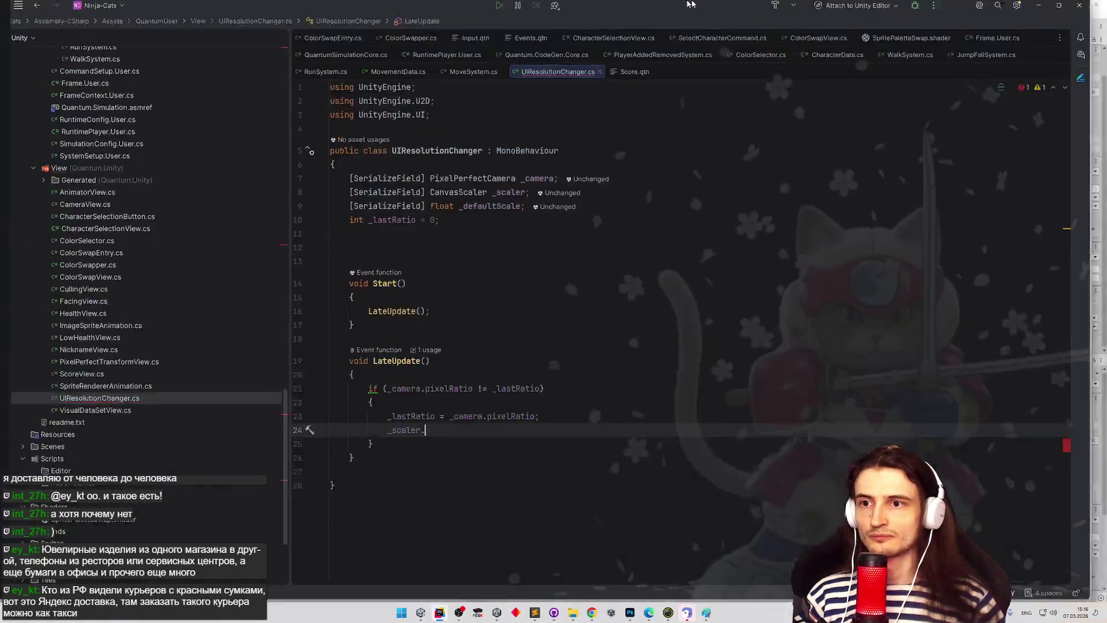
{"action": "type", "text": "sc"}
{"action": "key", "text": "Return"}
{"action": "type", "text": "= _"}
{"action": "key", "text": "Return"}
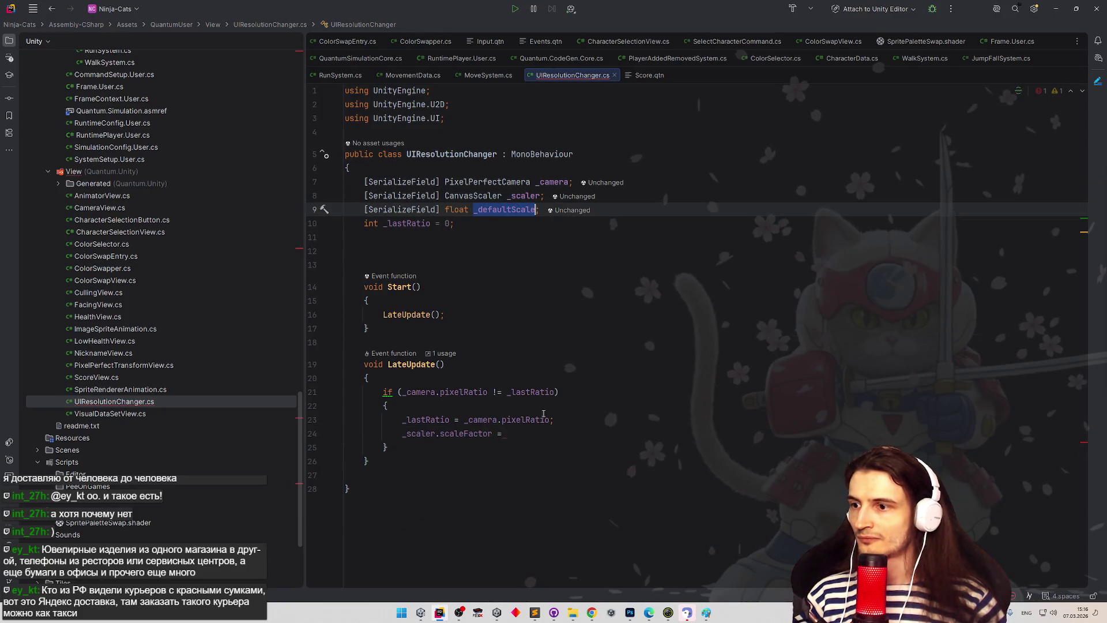
{"action": "type", "text": "* "}
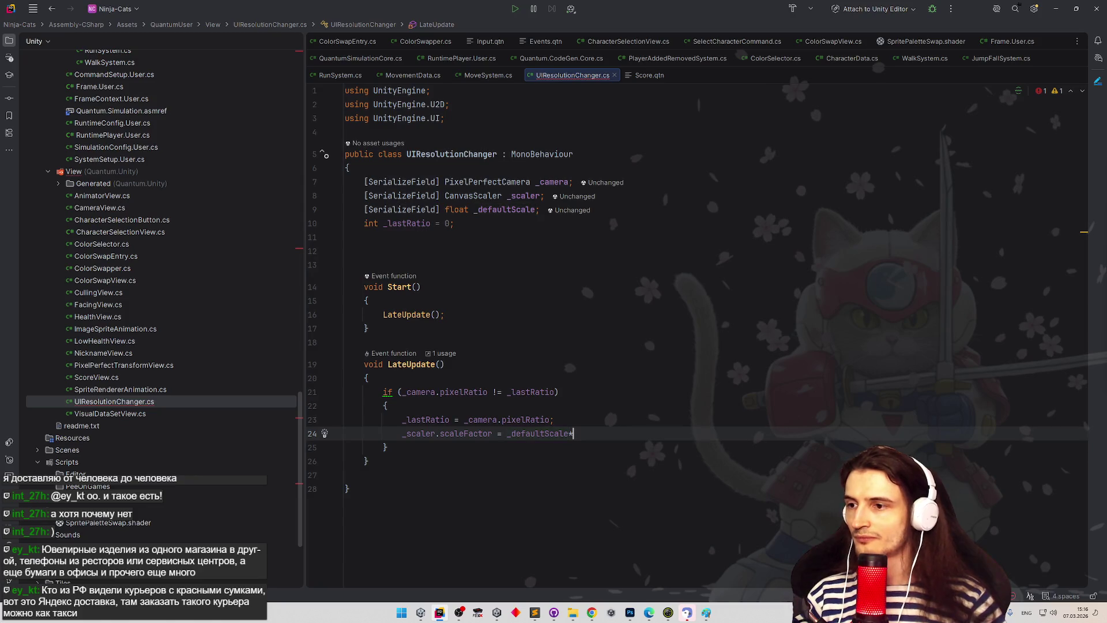
{"action": "type", "text": "_l"}
{"action": "key", "text": "Return"}
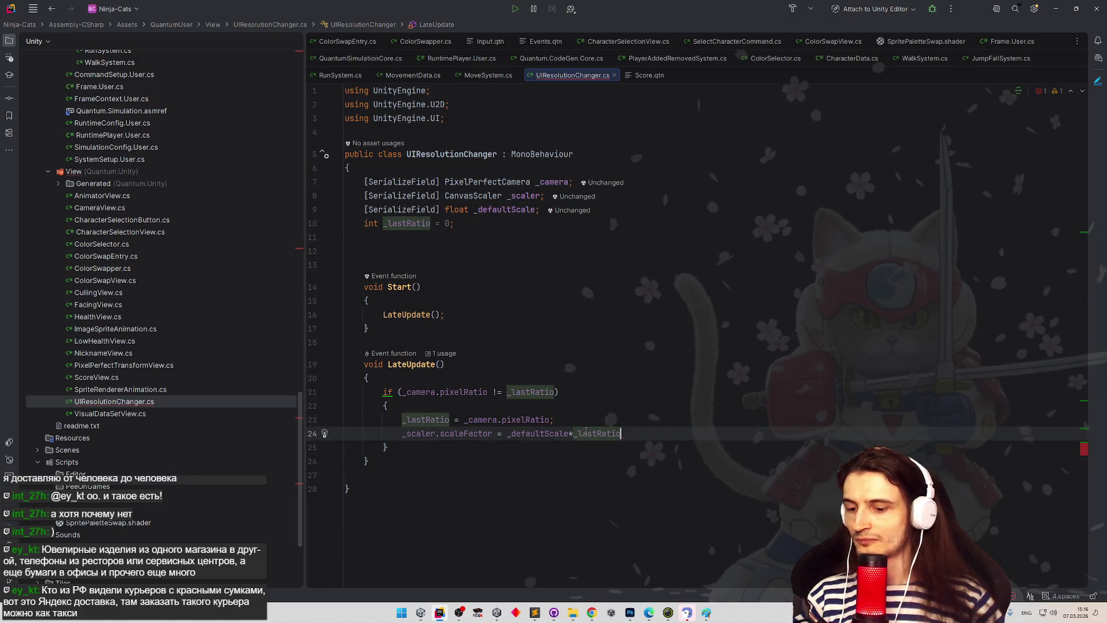
{"action": "type", "text": ";"}
{"action": "left_click", "coordinate": [644, 364]}
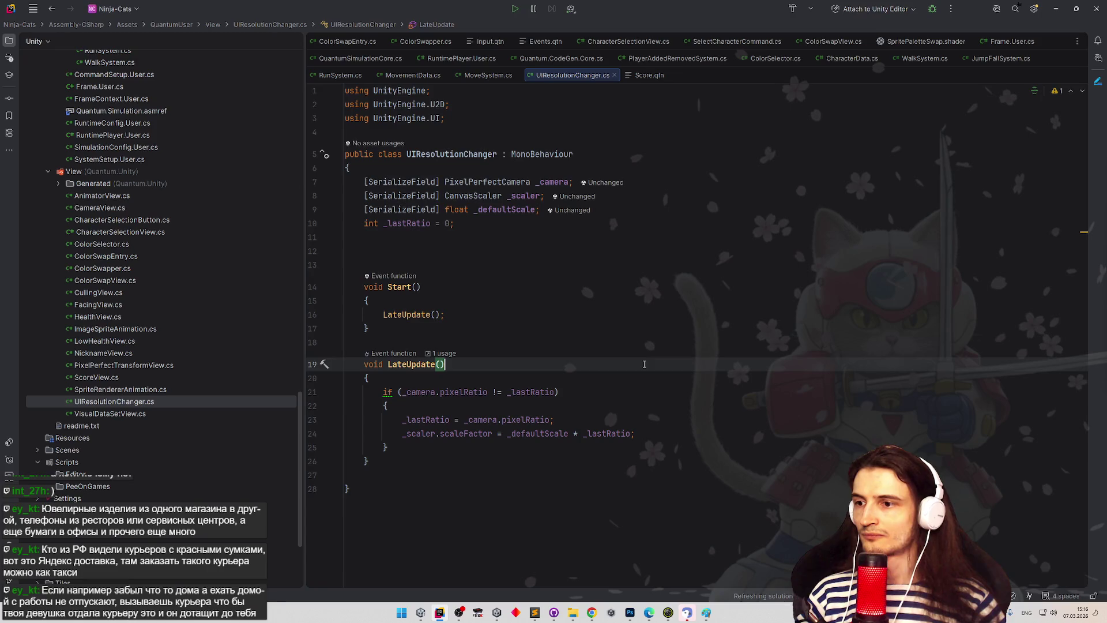
{"action": "left_click_drag", "start_coordinate": [746, 8], "coordinate": [673, 491]}
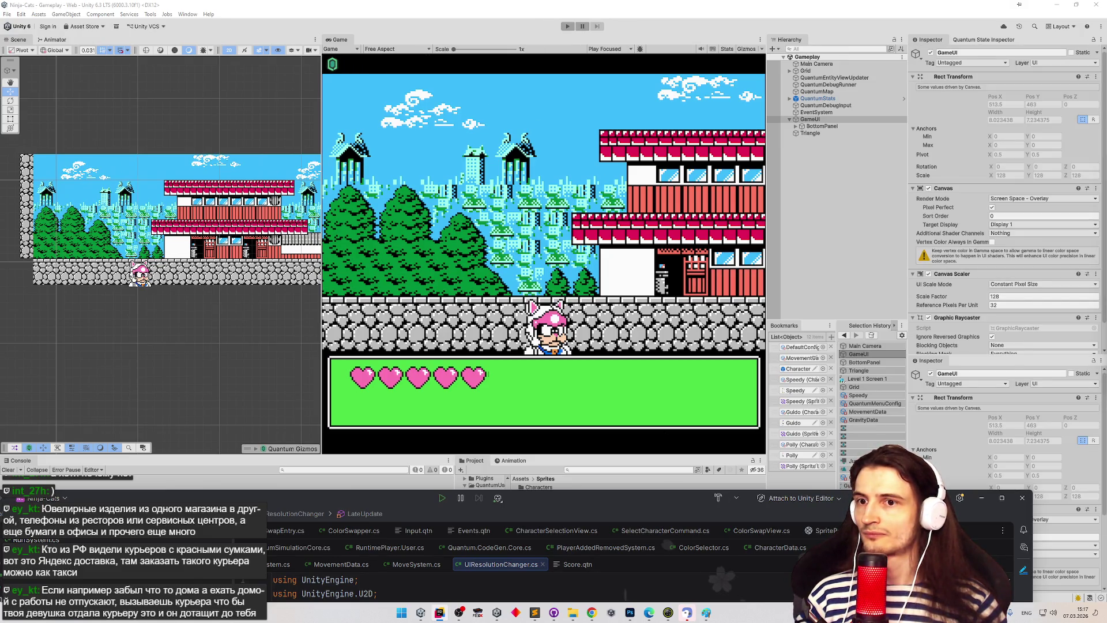
Step: Move and narrow the Rider window, then minimize it to reveal Unity's GameUI inspector
{"action": "mouse_move", "coordinate": [676, 499]}
{"action": "left_mouse_down"}
{"action": "mouse_move", "coordinate": [577, 36]}
{"action": "mouse_move", "coordinate": [509, 36]}
{"action": "left_mouse_up"}
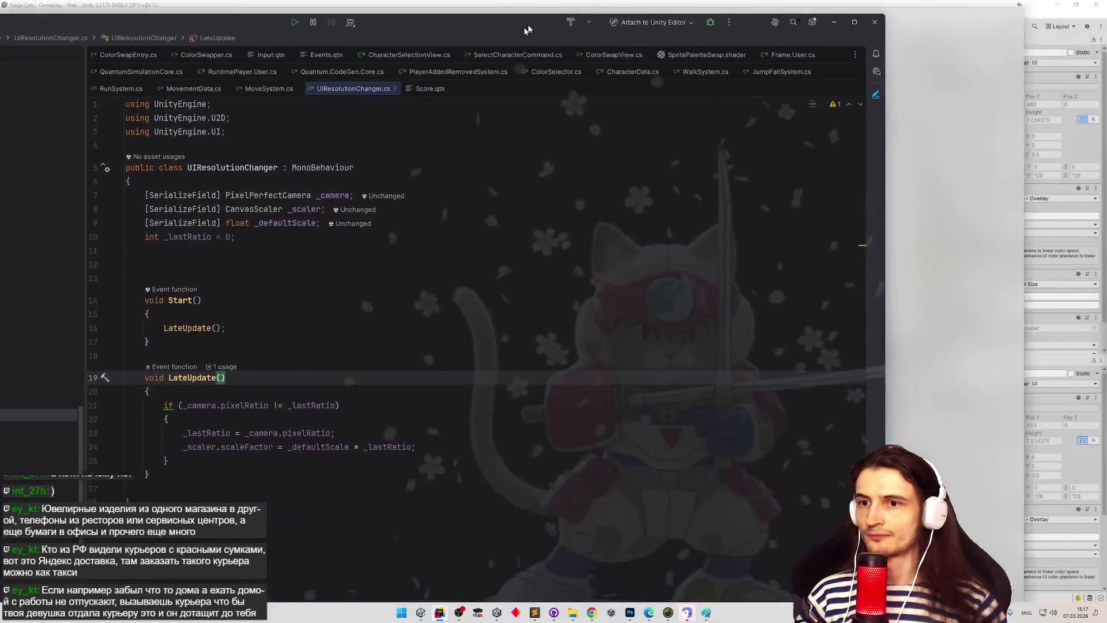
{"action": "left_click_drag", "start_coordinate": [738, 282], "coordinate": [679, 281]}
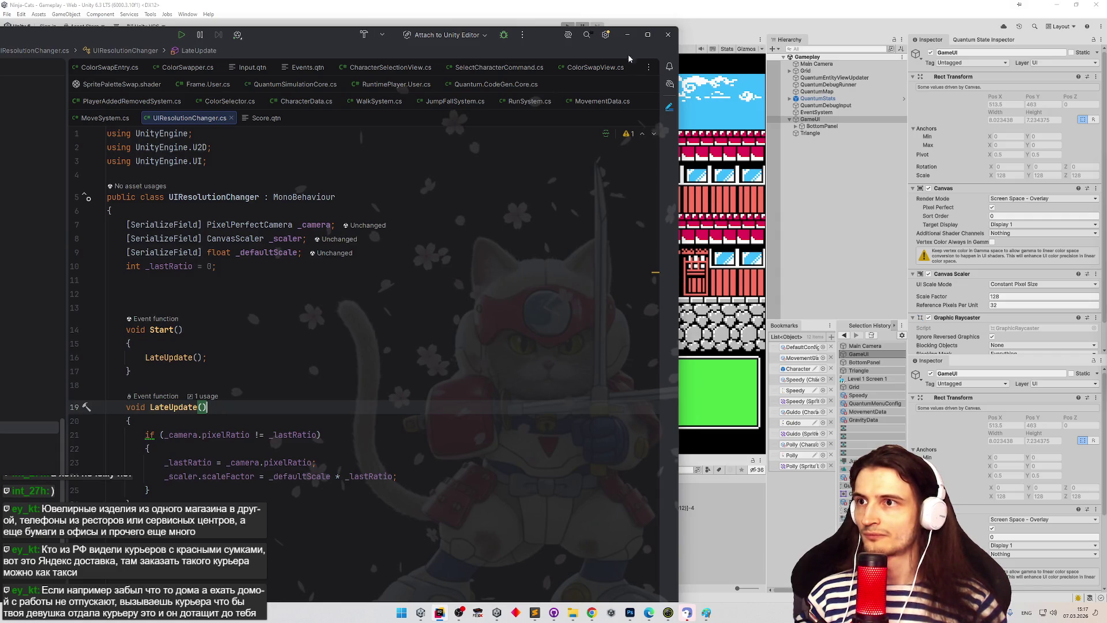
{"action": "left_click", "coordinate": [626, 36]}
{"action": "scroll", "coordinate": [999, 245], "scroll_direction": "down", "scroll_amount": 1}
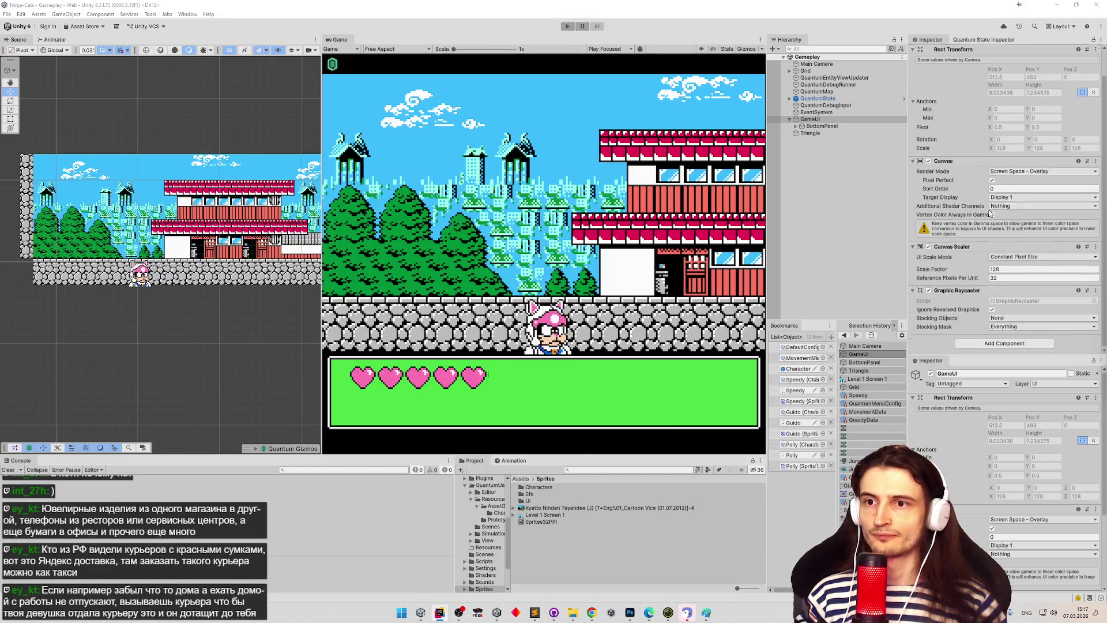
Step: Add the UI Resolution Changer component to GameUI by searching 'ui'
{"action": "left_click", "coordinate": [982, 343]}
{"action": "type", "text": "sca"}
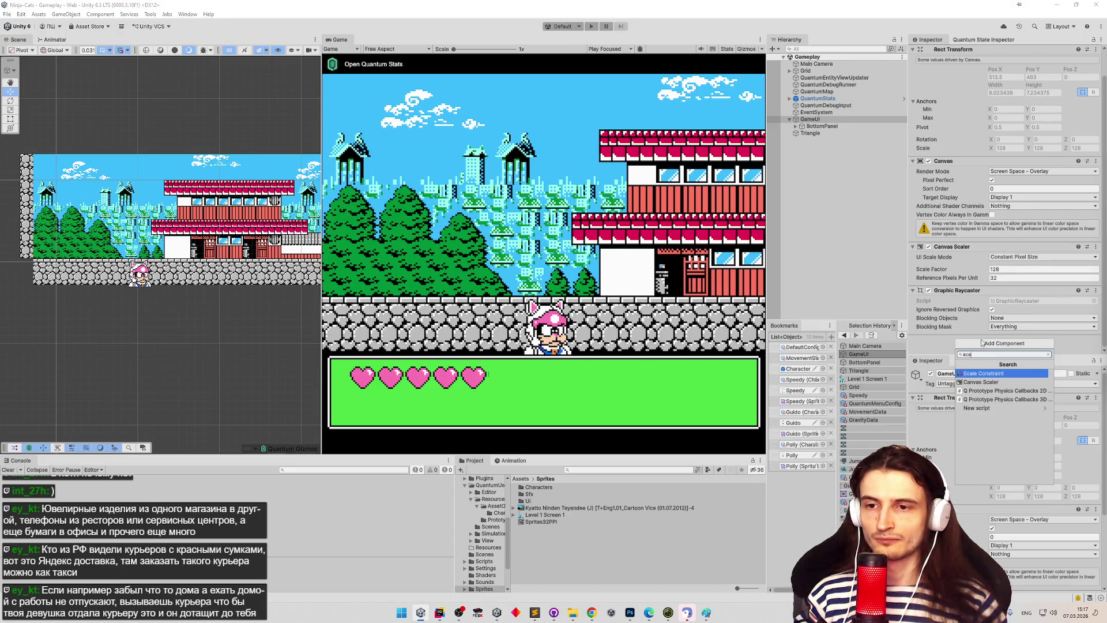
{"action": "double_click", "coordinate": [989, 353]}
{"action": "type", "text": "ui"}
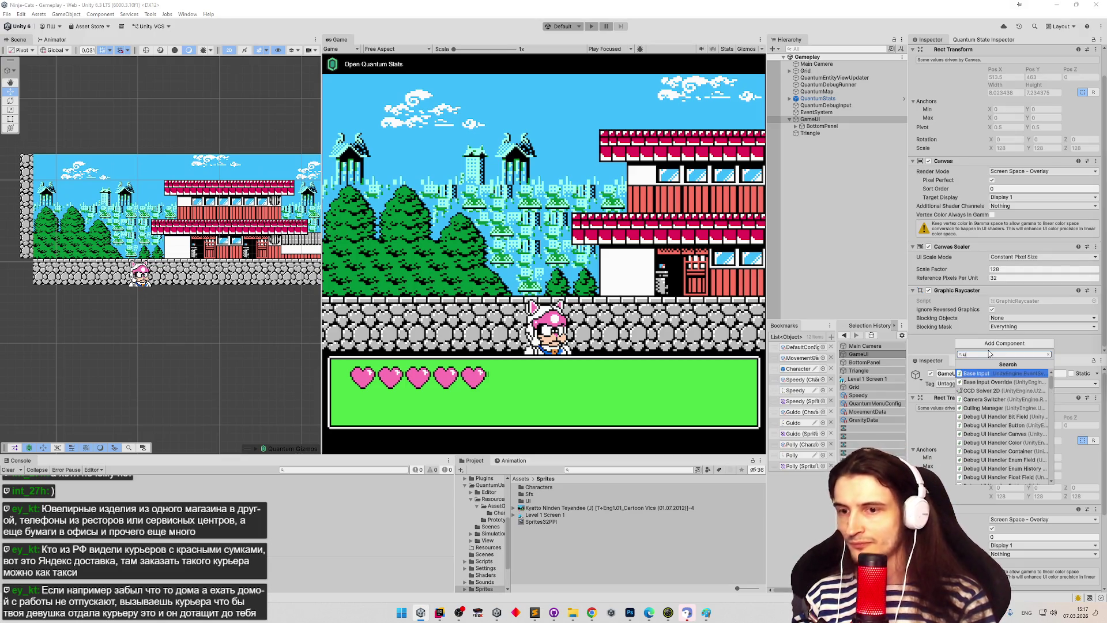
{"action": "left_click", "coordinate": [991, 382]}
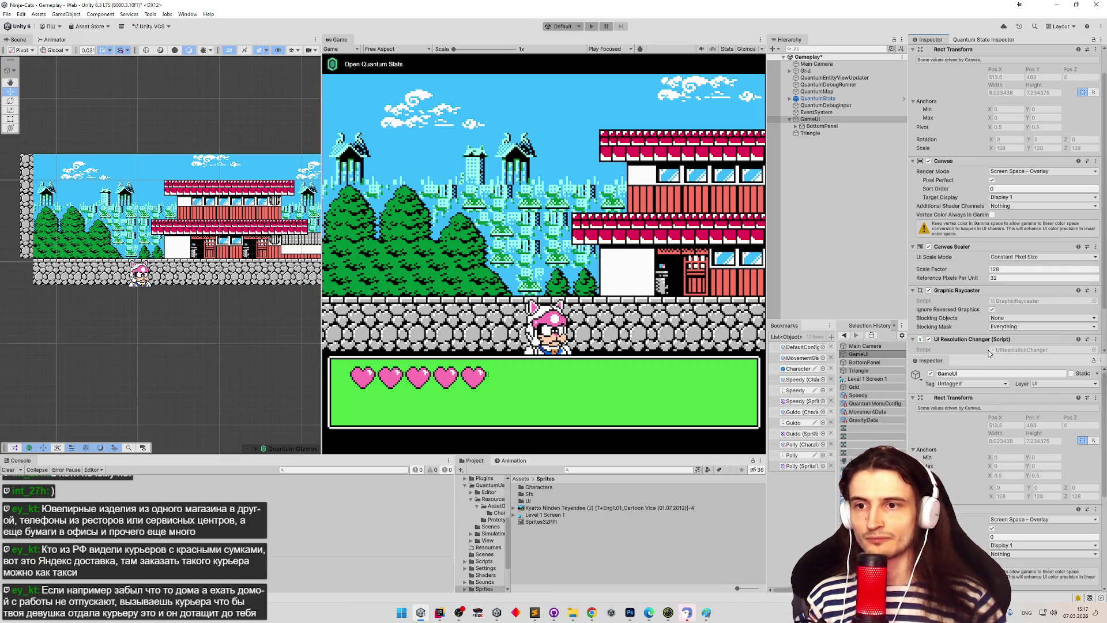
{"action": "scroll", "coordinate": [1009, 291], "scroll_direction": "down", "scroll_amount": 1}
{"action": "scroll", "coordinate": [984, 238], "scroll_direction": "down", "scroll_amount": 1}
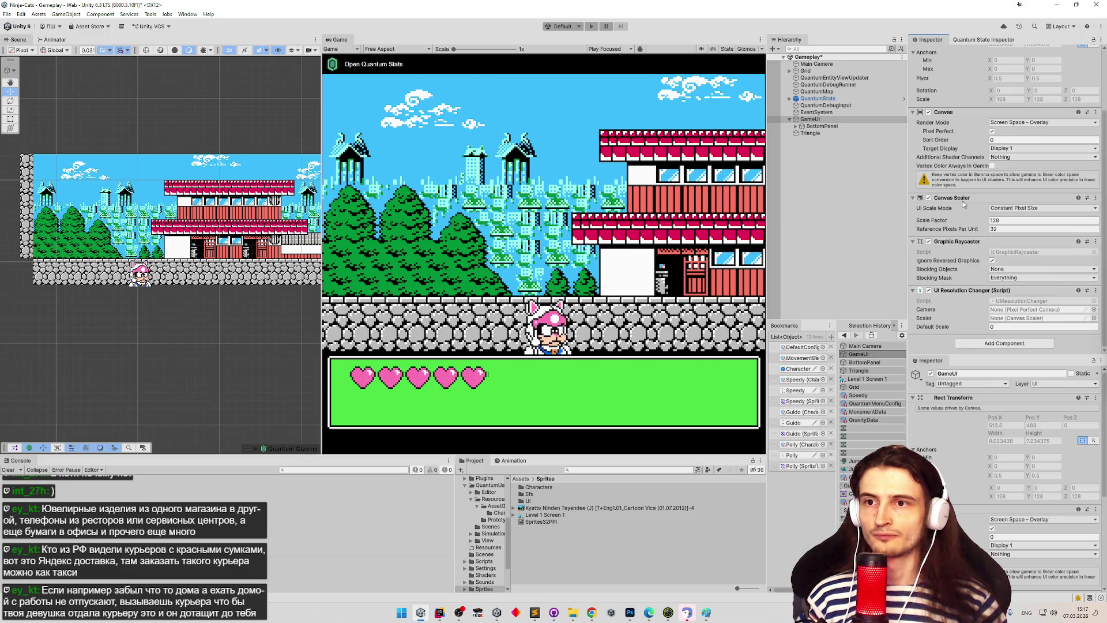
Step: Try assigning Main Camera to the component's Camera field, then switch back to Rider
{"action": "left_click", "coordinate": [1094, 308]}
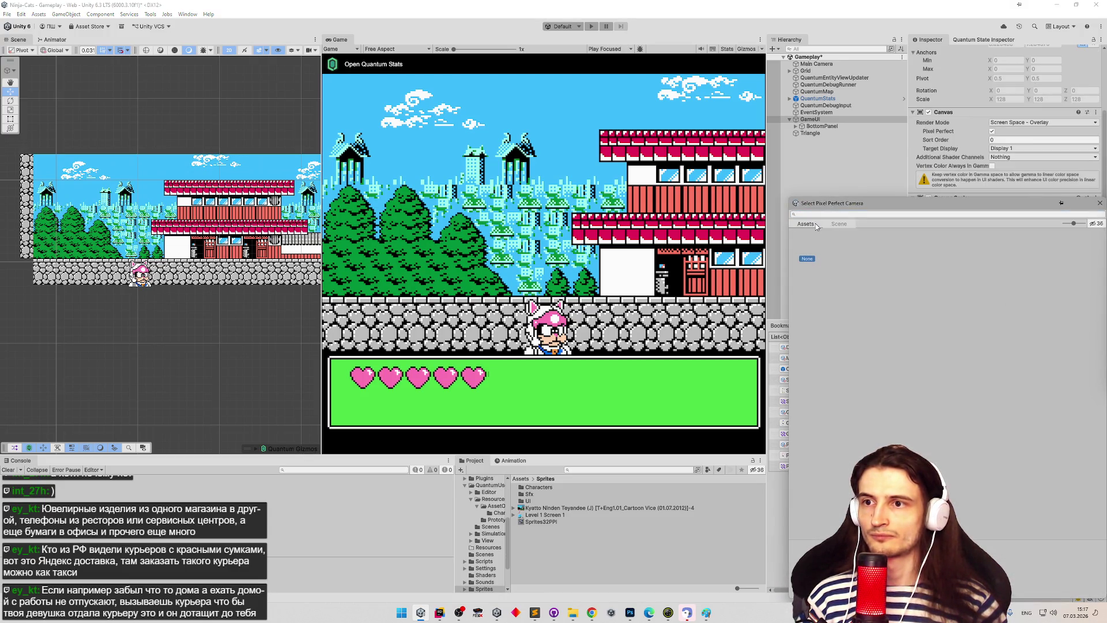
{"action": "key", "text": "Escape"}
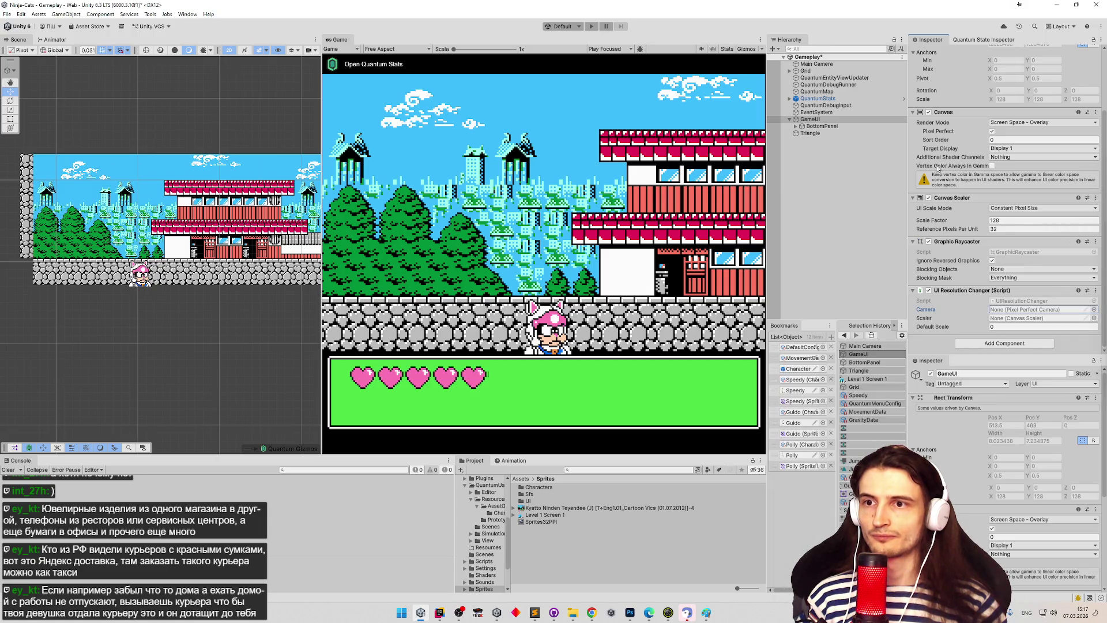
{"action": "left_click_drag", "start_coordinate": [815, 64], "coordinate": [1019, 309]}
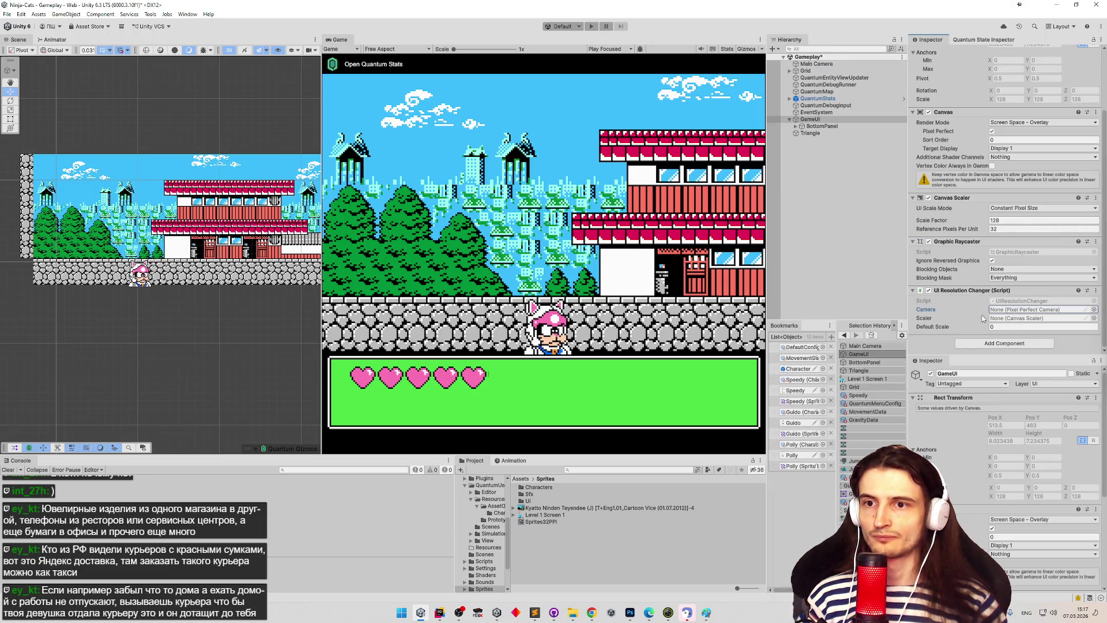
{"action": "left_click", "coordinate": [440, 613]}
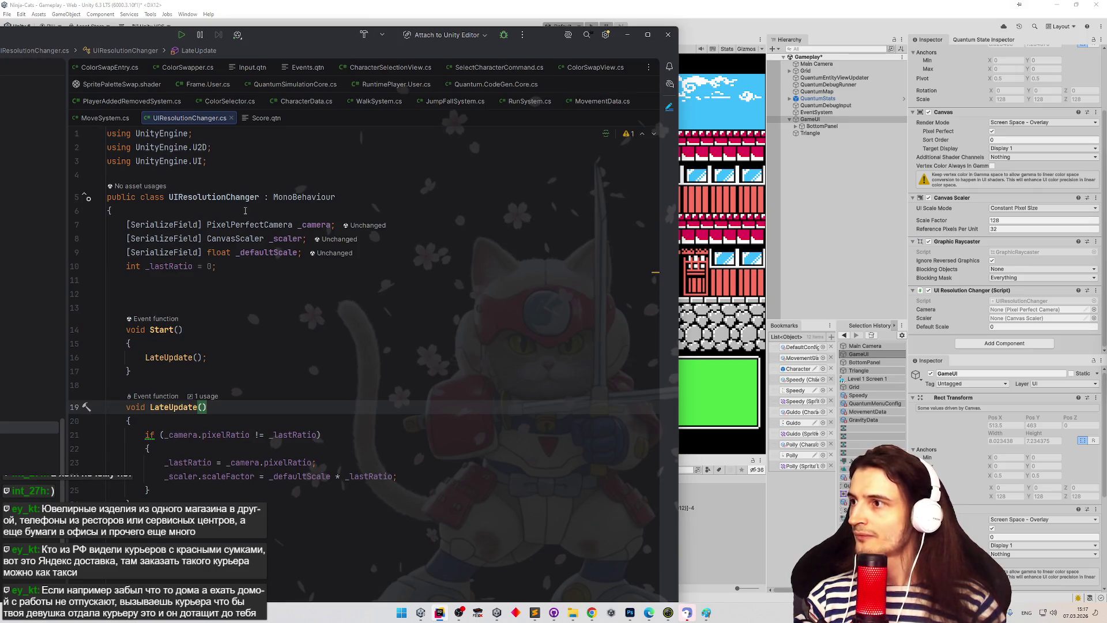
Step: Delete the using UnityEngine.U2D import line
{"action": "key", "text": "ctrl+Home"}
{"action": "key", "text": "Down"}
{"action": "key", "text": "shift+End"}
{"action": "key", "text": "BackSpace"}
{"action": "key", "text": "BackSpace"}
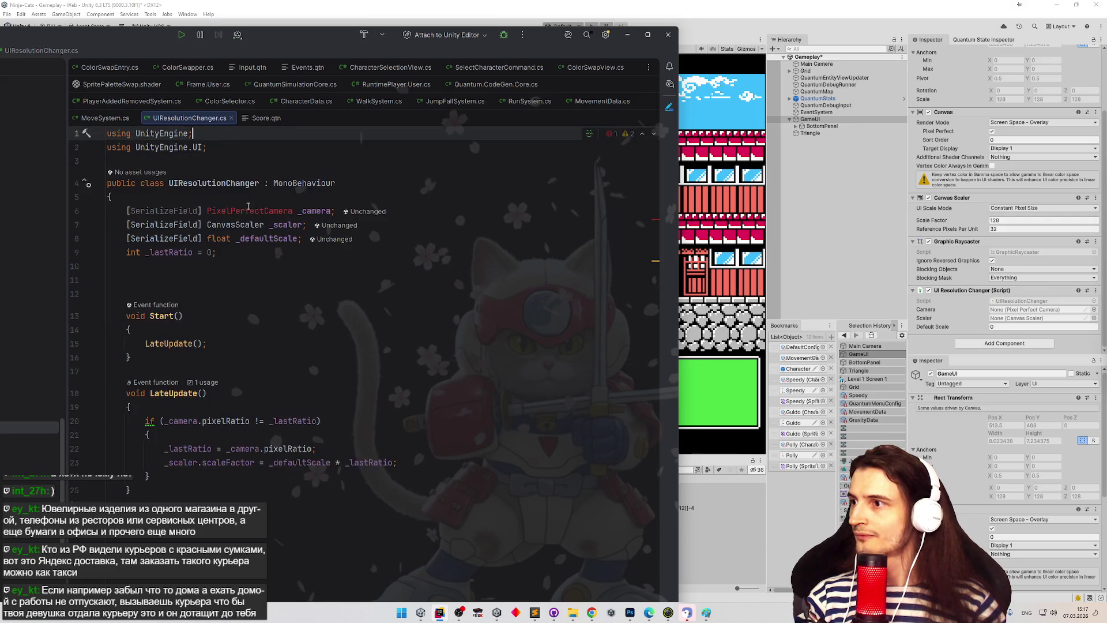
Step: Import UnityEngine.Rendering.Universal for PixelPerfectCamera, then minimize Rider so Unity reloads
{"action": "left_click", "coordinate": [264, 210]}
{"action": "key", "text": "alt+Return"}
{"action": "key", "text": "Return"}
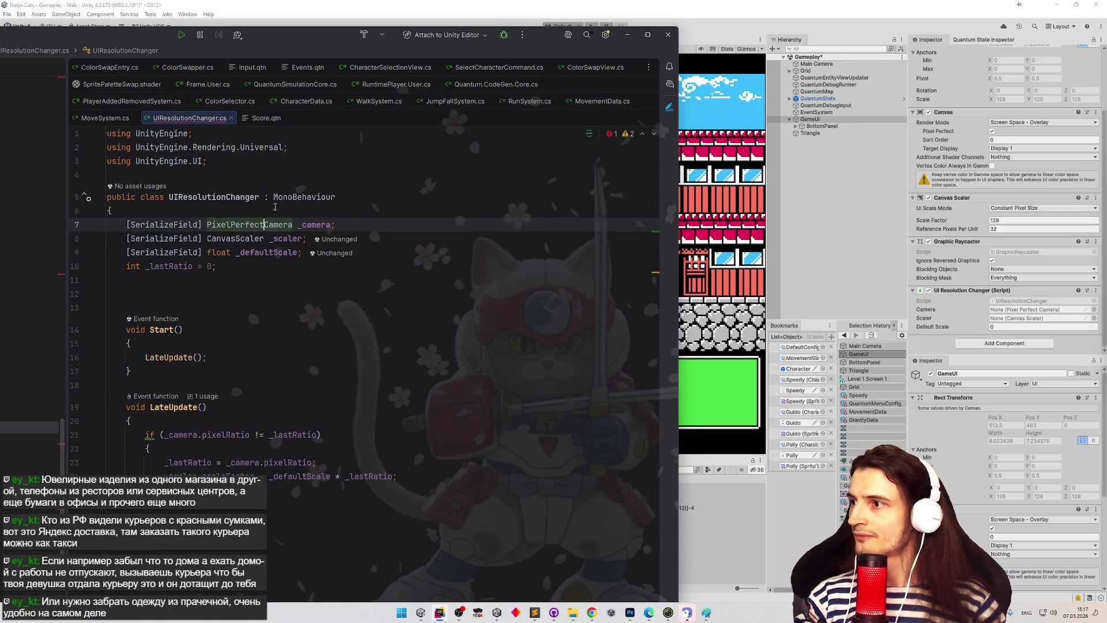
{"action": "left_click", "coordinate": [340, 194]}
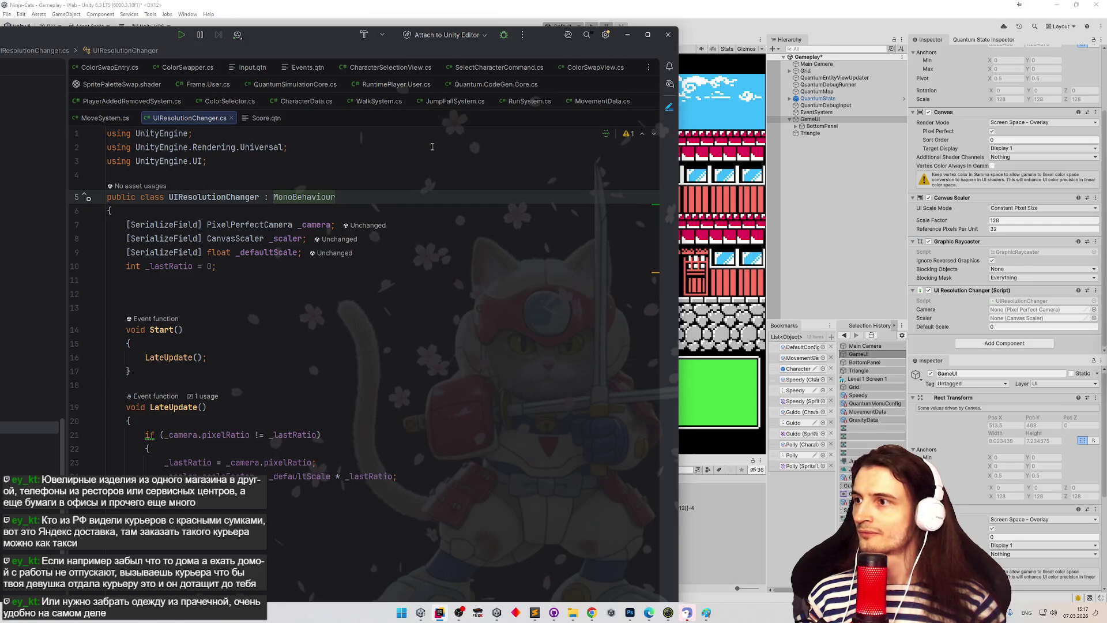
{"action": "left_click", "coordinate": [627, 35]}
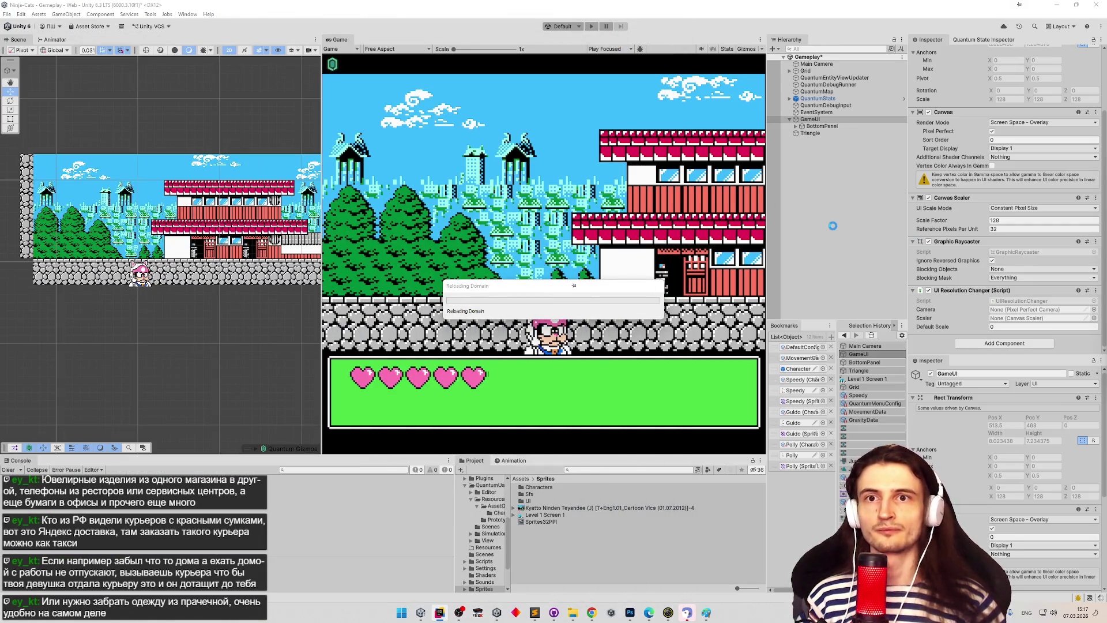